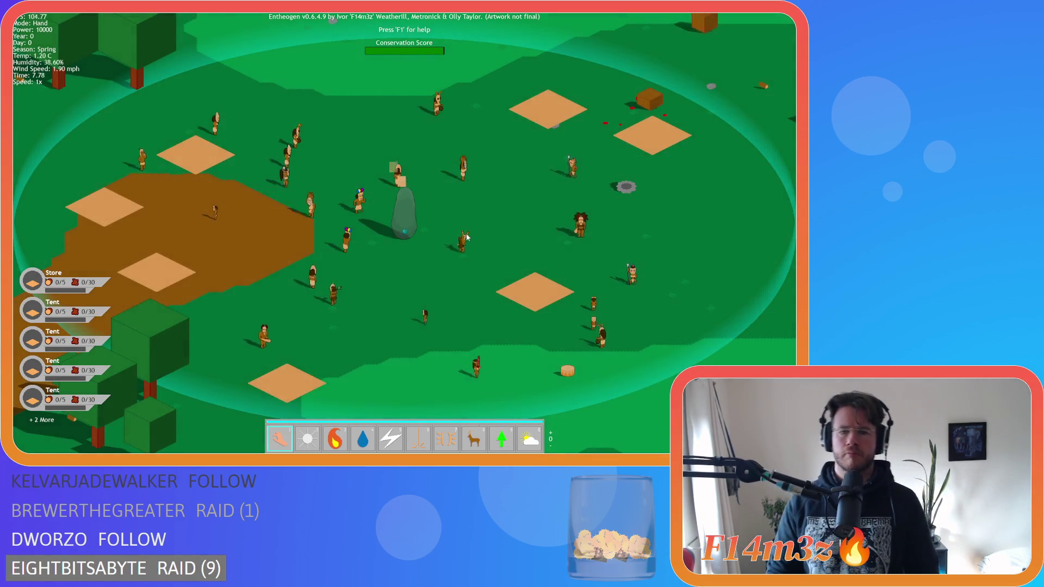
# Summon the villagers to the stone, check the tribe overview, then pan across the village.
pyautogui.click(449, 229)
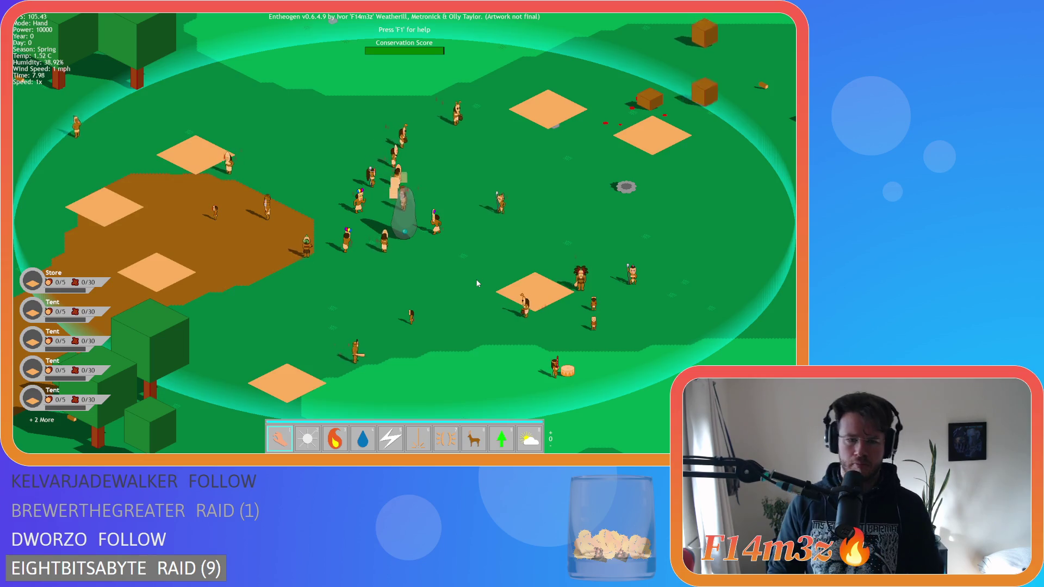
pyautogui.press('t')
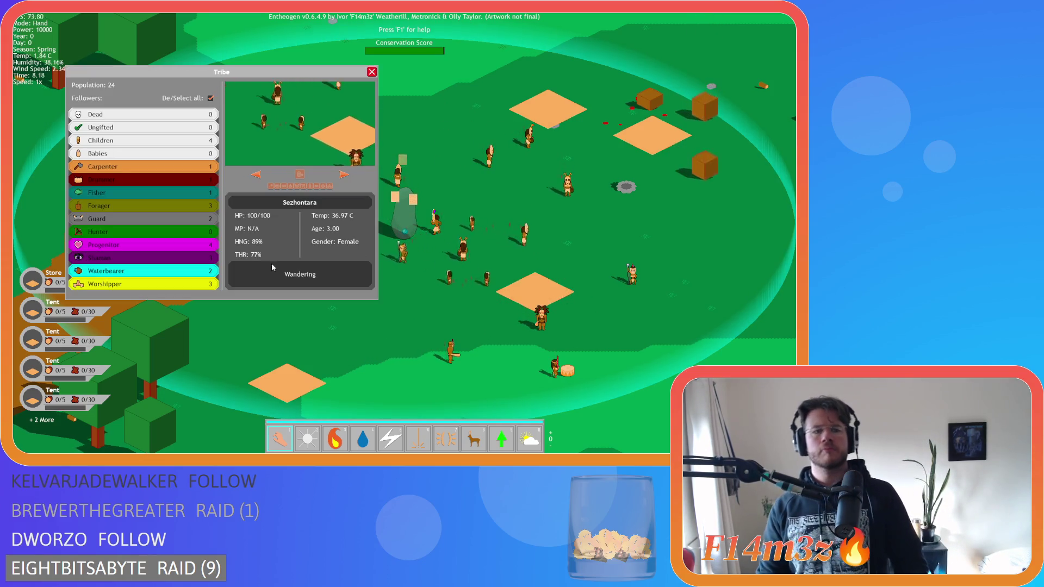
pyautogui.click(371, 72)
pyautogui.press('d')
pyautogui.press('3')
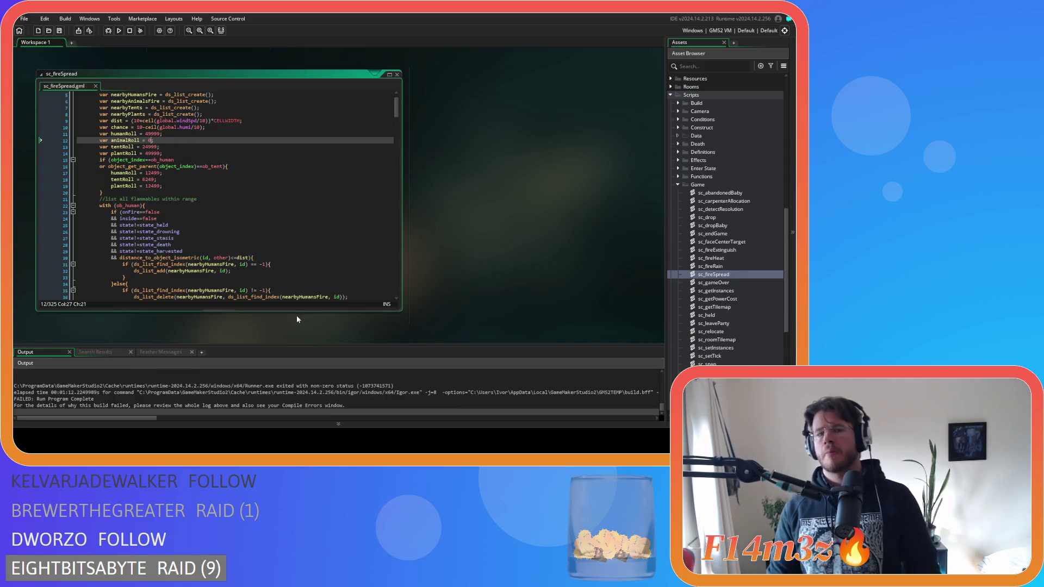
# Collapse the Game scripts folder, expand Predators and Human, and open ob_human.
pyautogui.click(304, 186)
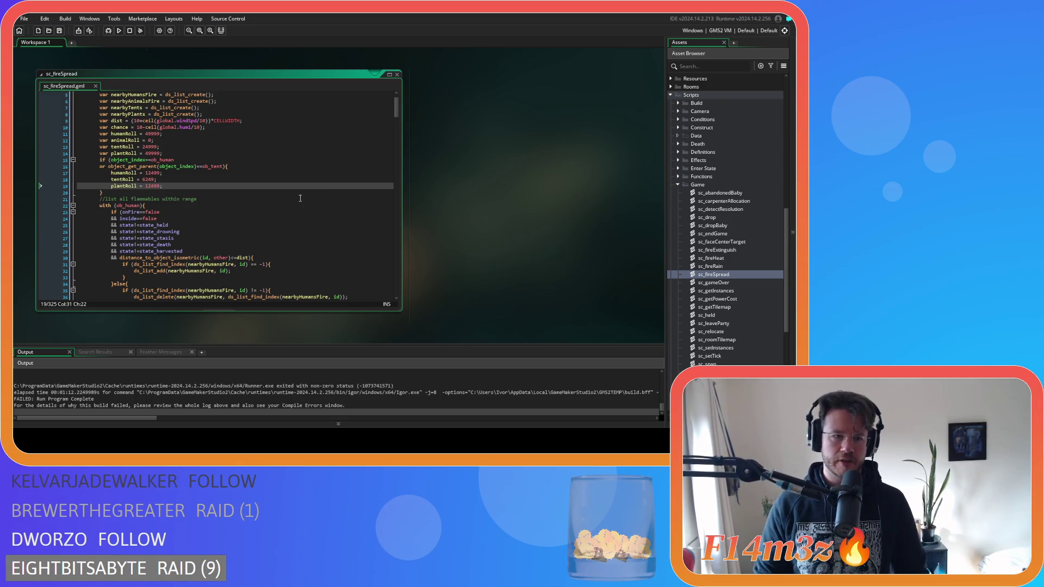
pyautogui.click(678, 185)
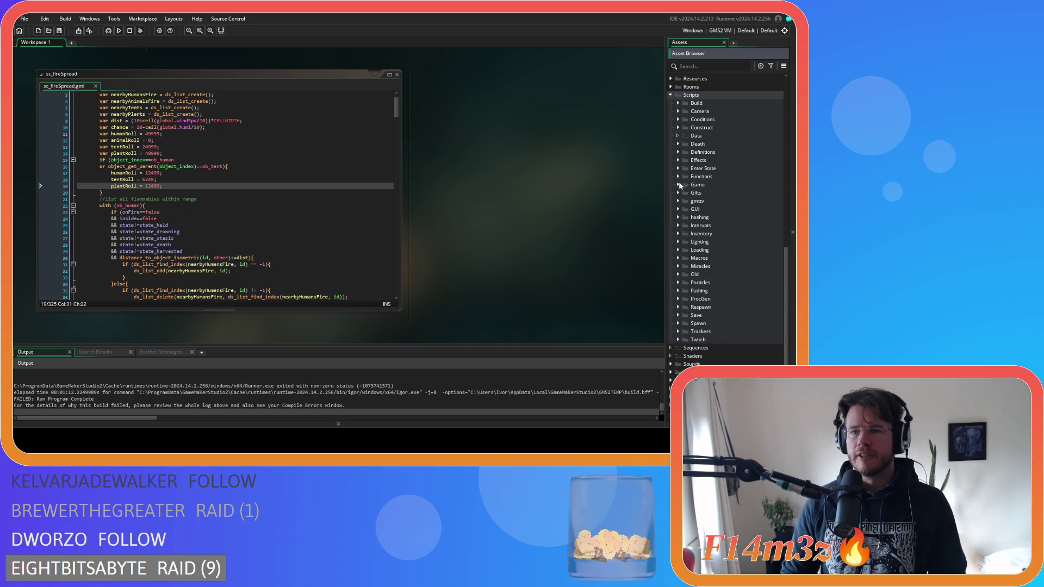
pyautogui.scroll(5, 654, 137)
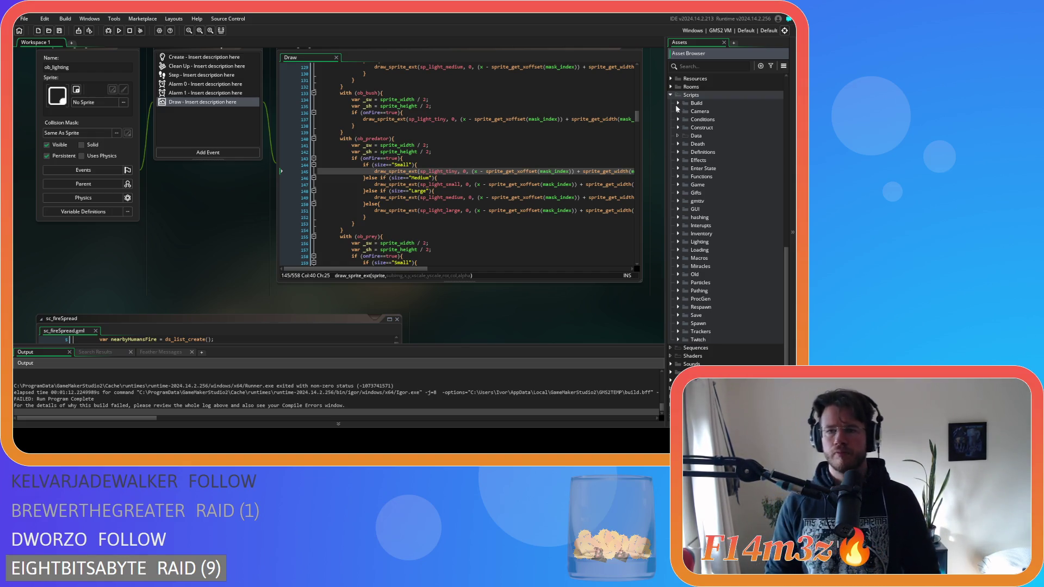
pyautogui.scroll(5, 674, 136)
pyautogui.click(685, 163)
pyautogui.click(684, 154)
pyautogui.doubleClick(717, 162)
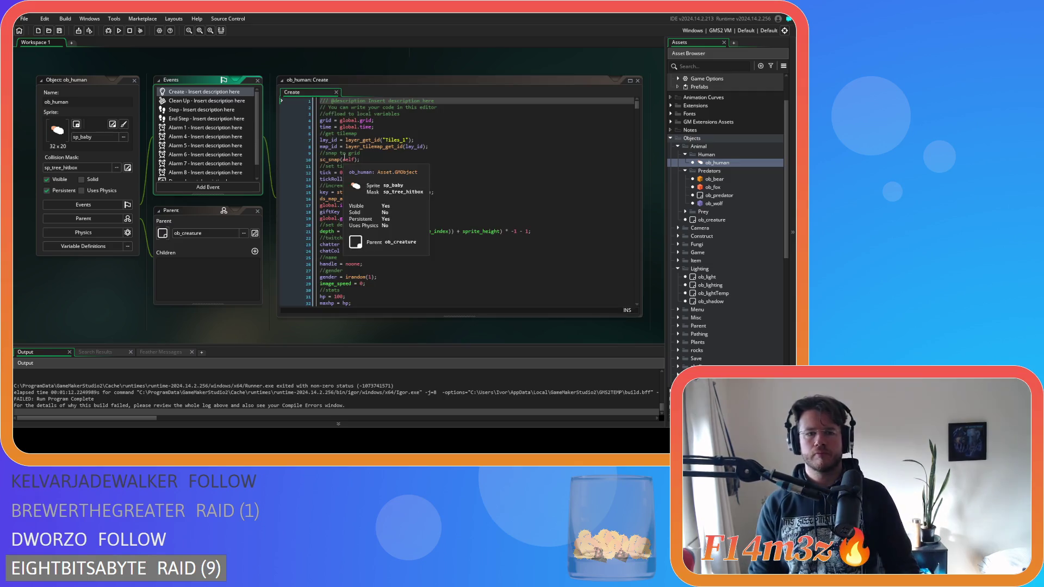
# Search ob_human's Create code for 'flicker', select those lines, and view its Alarm 6 event.
pyautogui.click(462, 205)
pyautogui.hotkey('ctrl', 'f')
pyautogui.write('flicker')
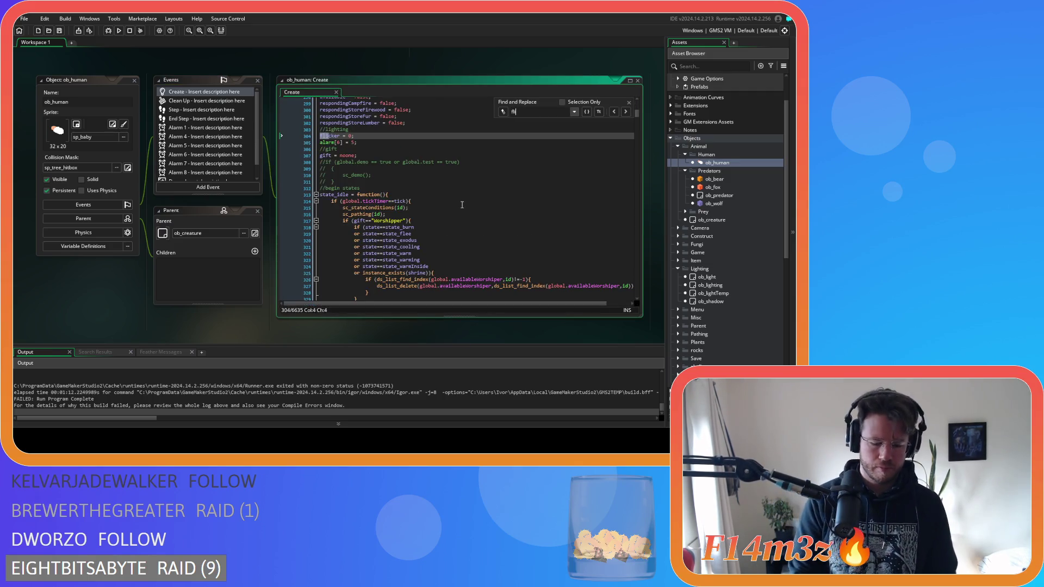
pyautogui.moveTo(356, 143); pyautogui.dragTo(310, 132)
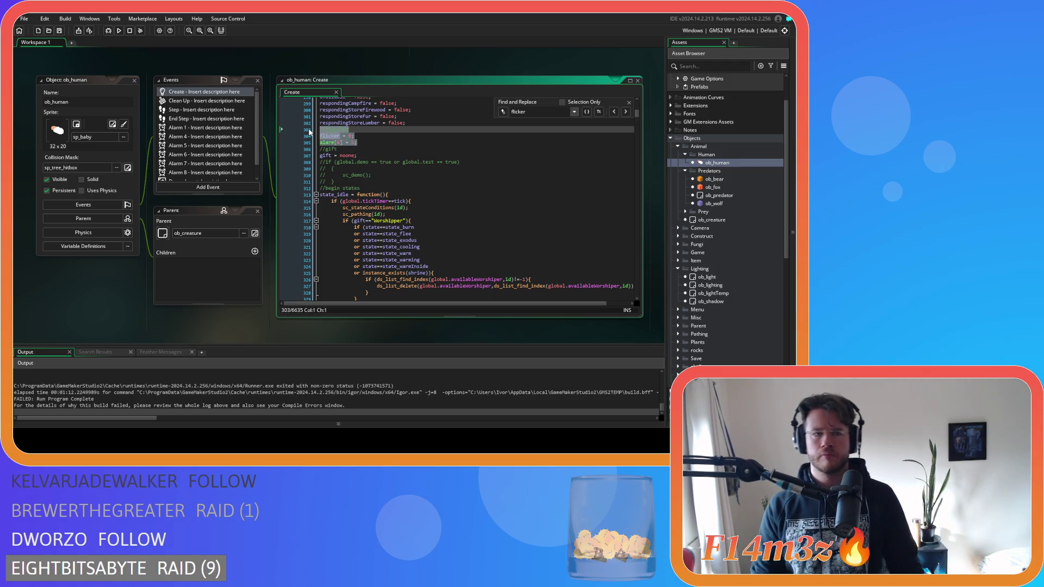
pyautogui.scroll(-1, 207, 136)
pyautogui.click(199, 141)
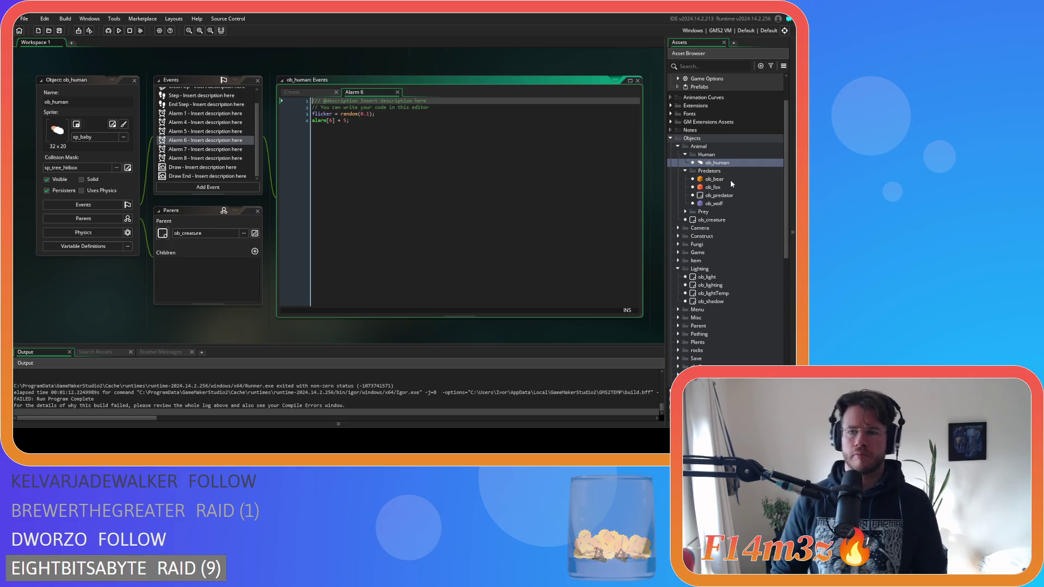
# Open ob_bear's Create code and compare it against ob_human's Create and Alarm 6 code.
pyautogui.doubleClick(729, 180)
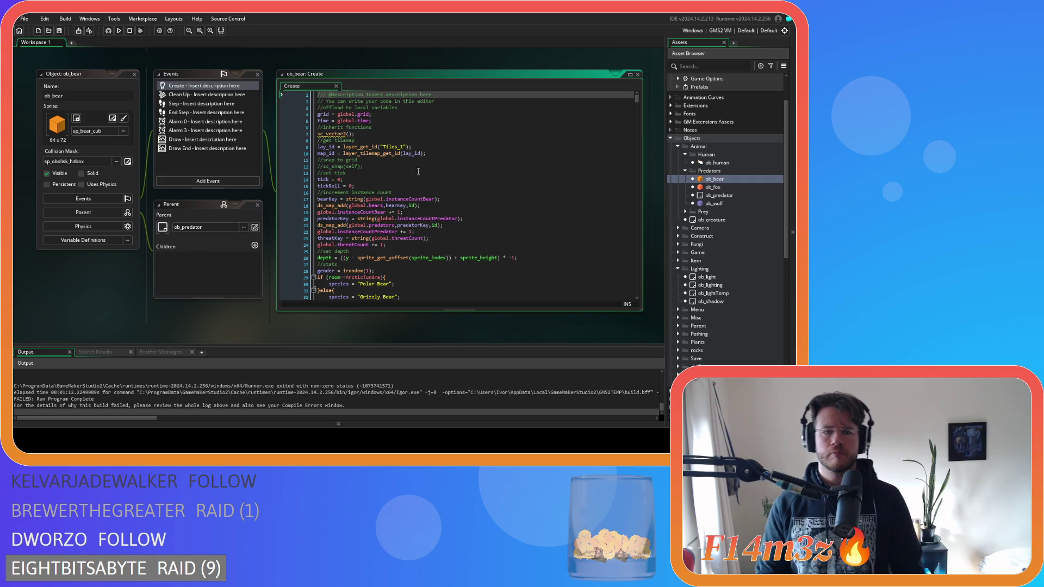
pyautogui.scroll(-3, 424, 175)
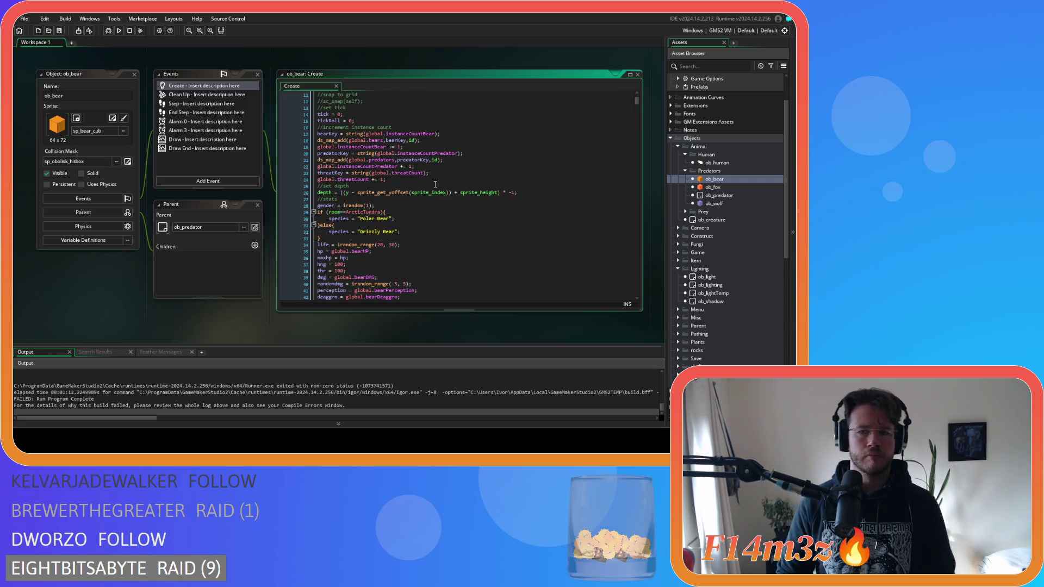
pyautogui.scroll(5, 248, 134)
pyautogui.click(296, 79)
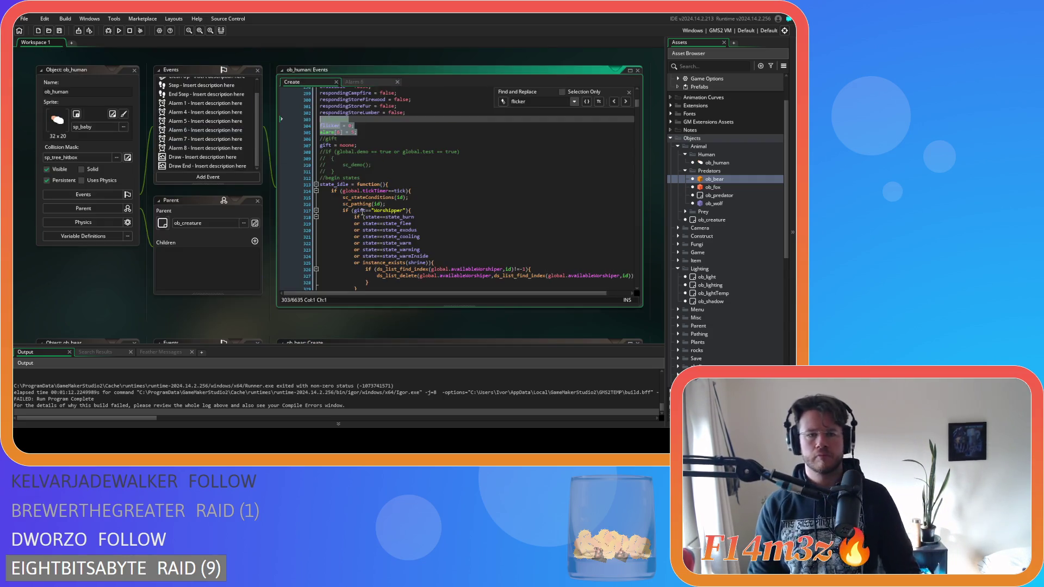
pyautogui.scroll(10, 359, 206)
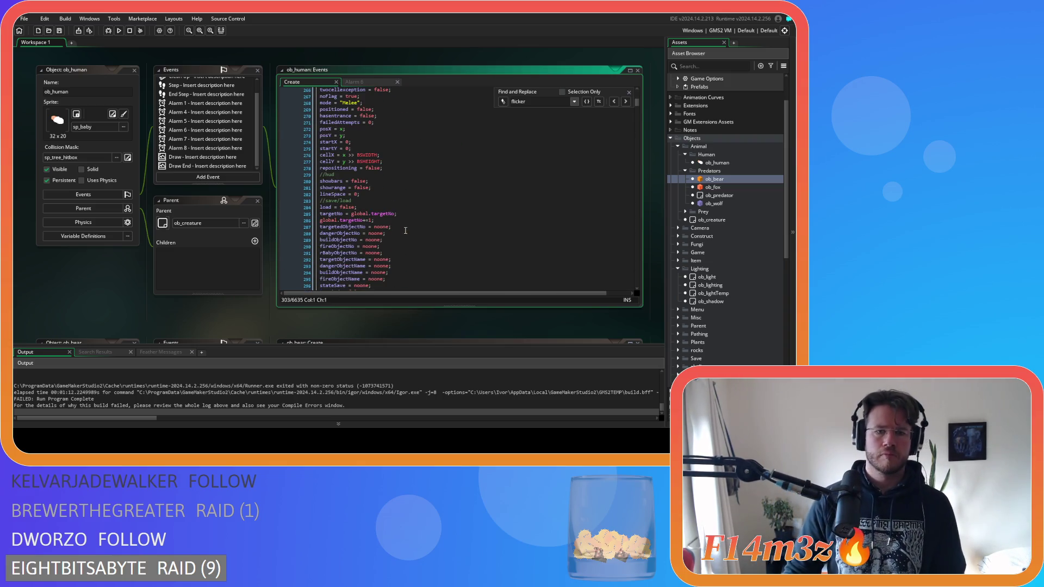
pyautogui.scroll(-5, 405, 231)
pyautogui.click(348, 83)
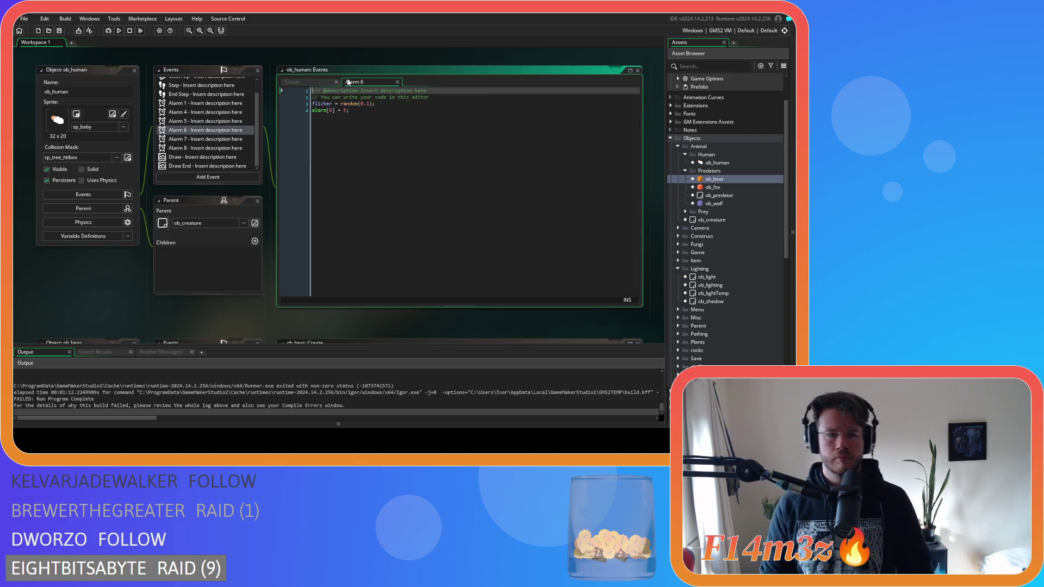
pyautogui.scroll(-5, 475, 204)
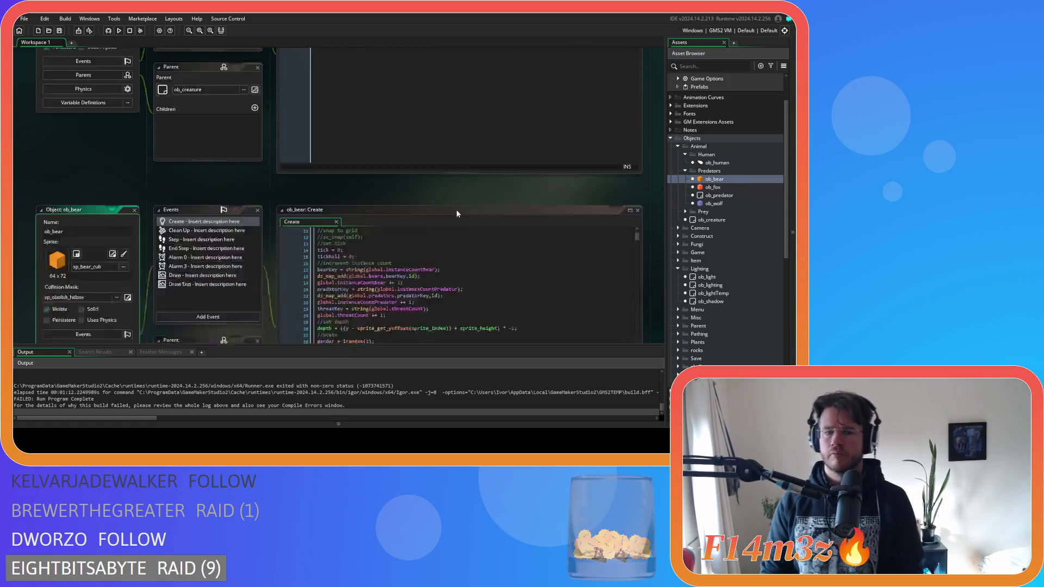
# Paste the flicker lighting lines into ob_bear's Create code above //states.
pyautogui.scroll(-10, 401, 239)
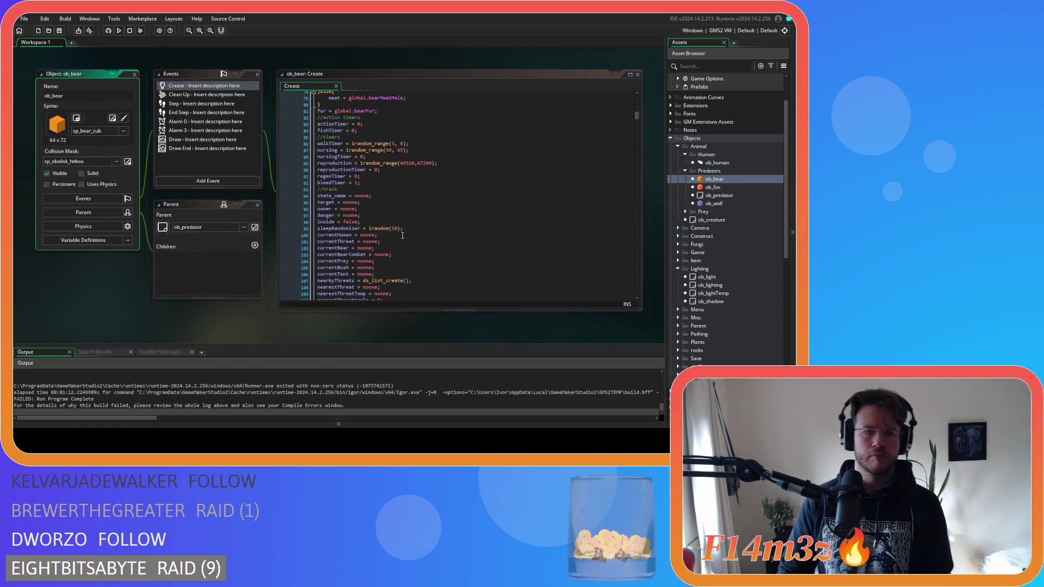
pyautogui.scroll(-12, 402, 236)
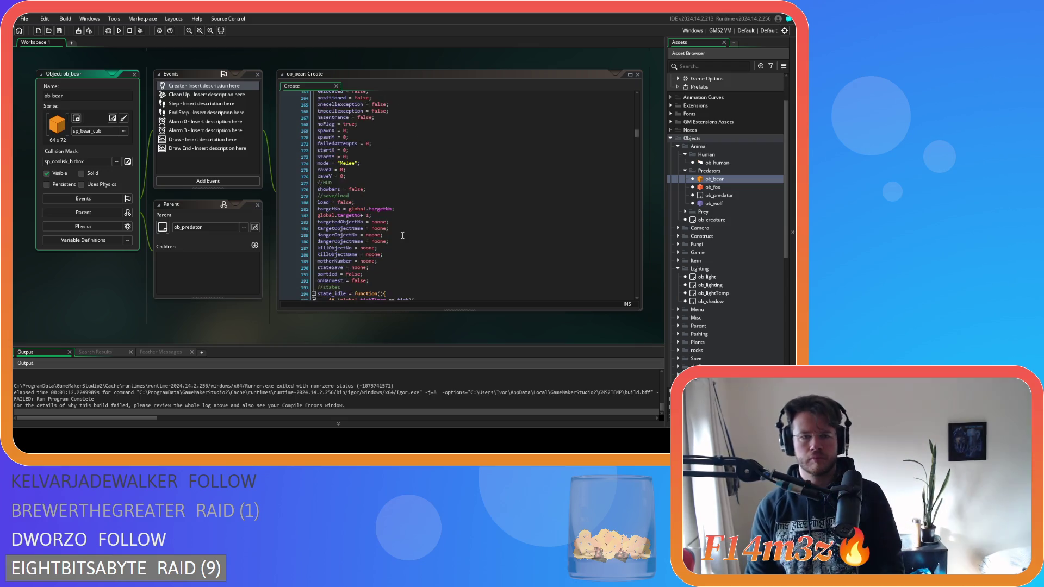
pyautogui.scroll(1, 396, 223)
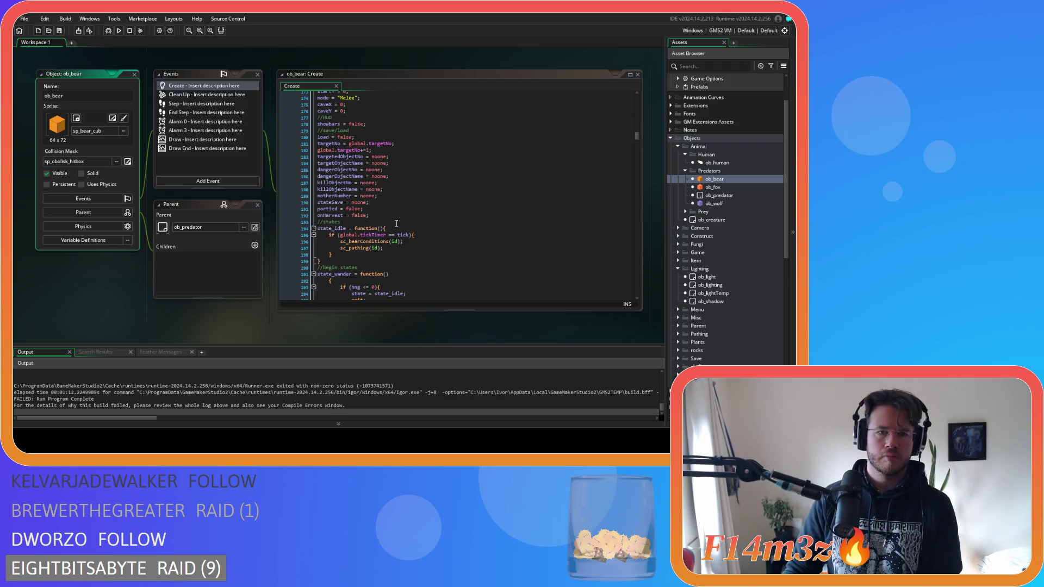
pyautogui.click(385, 215)
pyautogui.hotkey('ctrl', 'v')
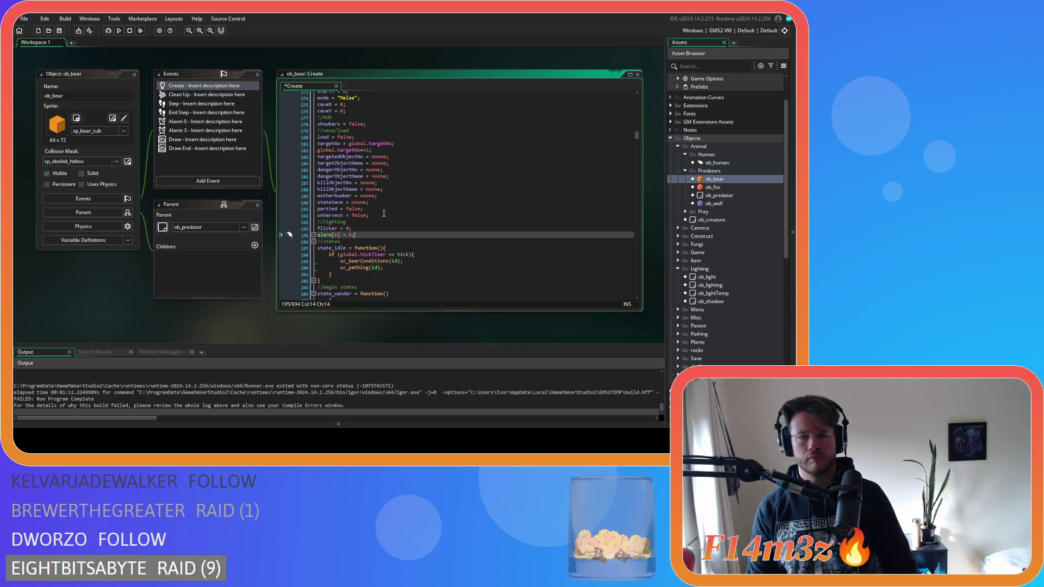
# Add an Alarm 4 event to ob_bear and change the pasted alarm index to 4.
pyautogui.click(193, 182)
pyautogui.moveTo(226, 220)
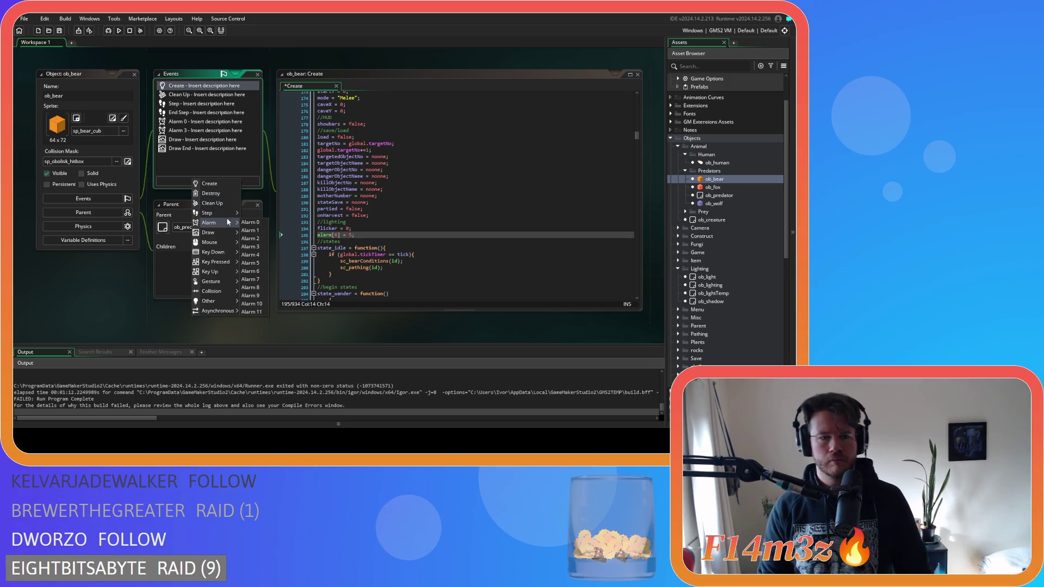
pyautogui.click(251, 254)
pyautogui.click(318, 86)
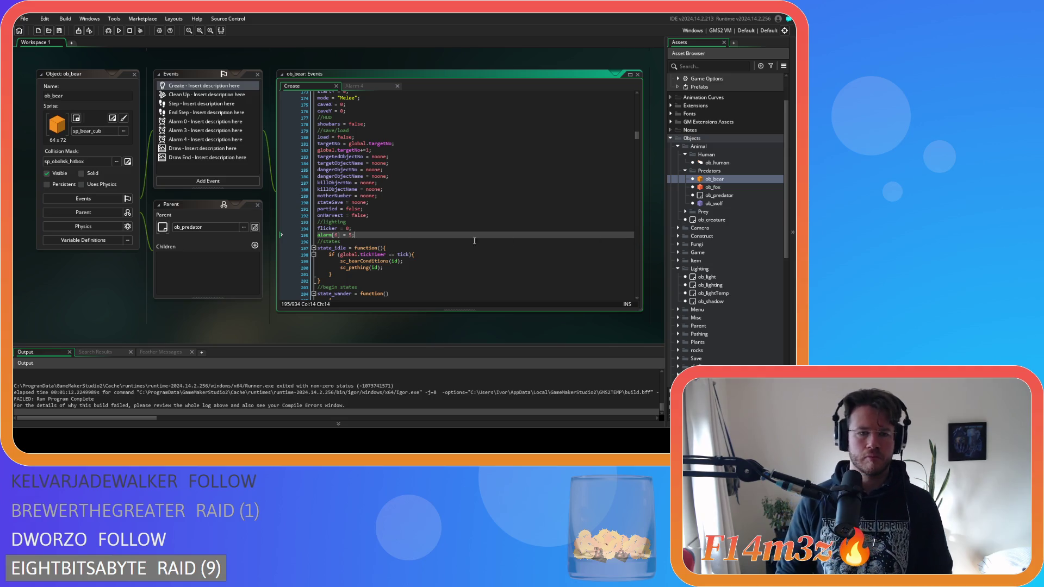
pyautogui.doubleClick(334, 236)
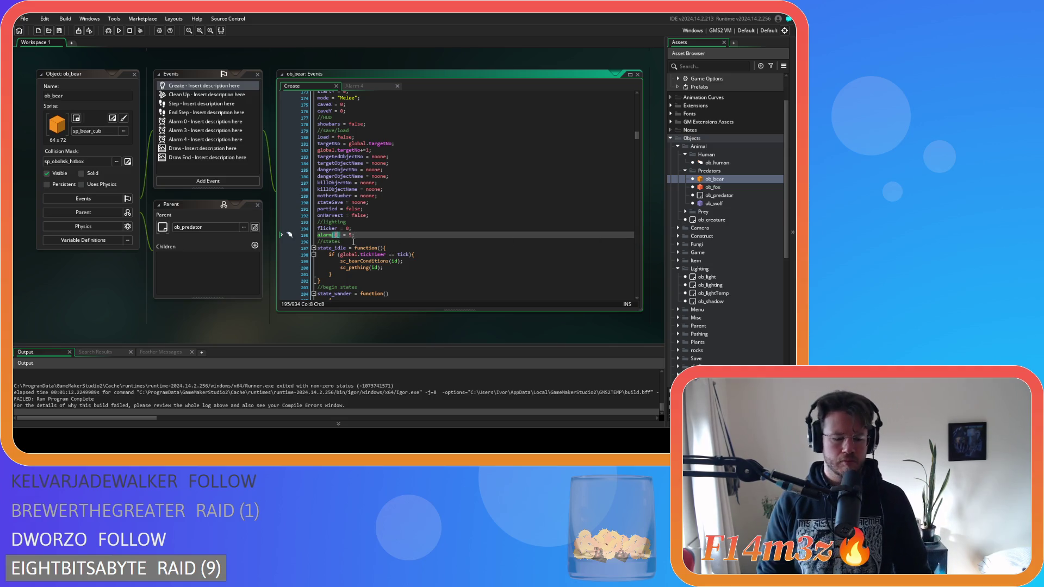
pyautogui.write('4')
pyautogui.moveTo(363, 234); pyautogui.dragTo(303, 224)
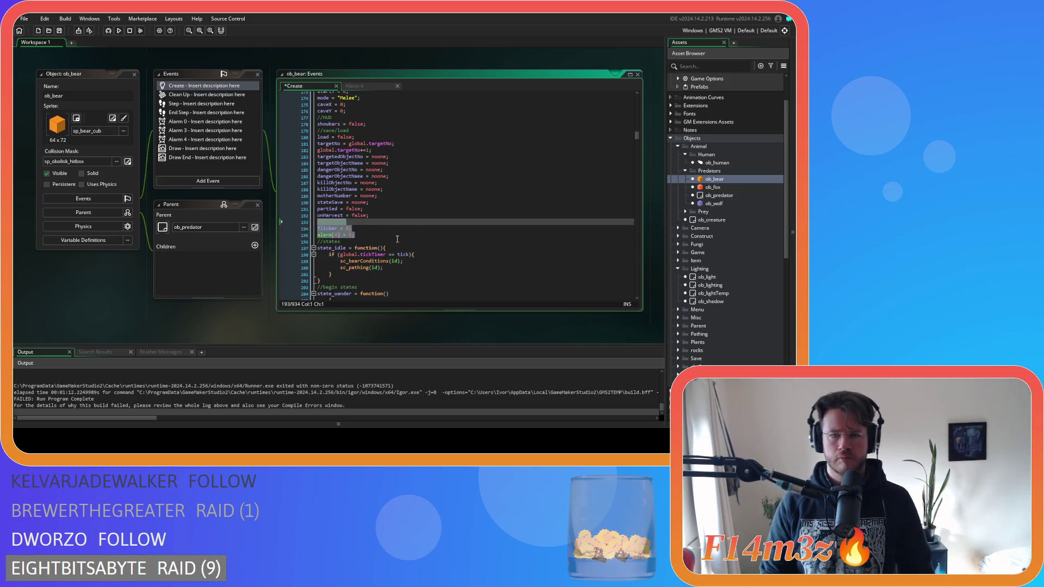
pyautogui.doubleClick(712, 187)
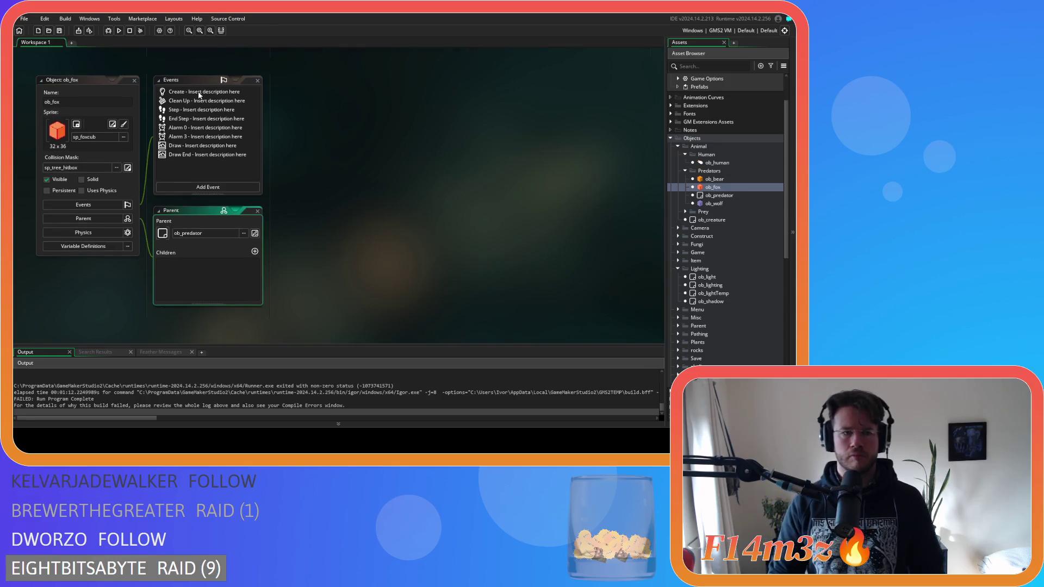
# Review ob_fox's Create code, then bring up project-wide Search & Replace with Ctrl+Shift+F.
pyautogui.doubleClick(199, 96)
pyautogui.scroll(-10, 388, 201)
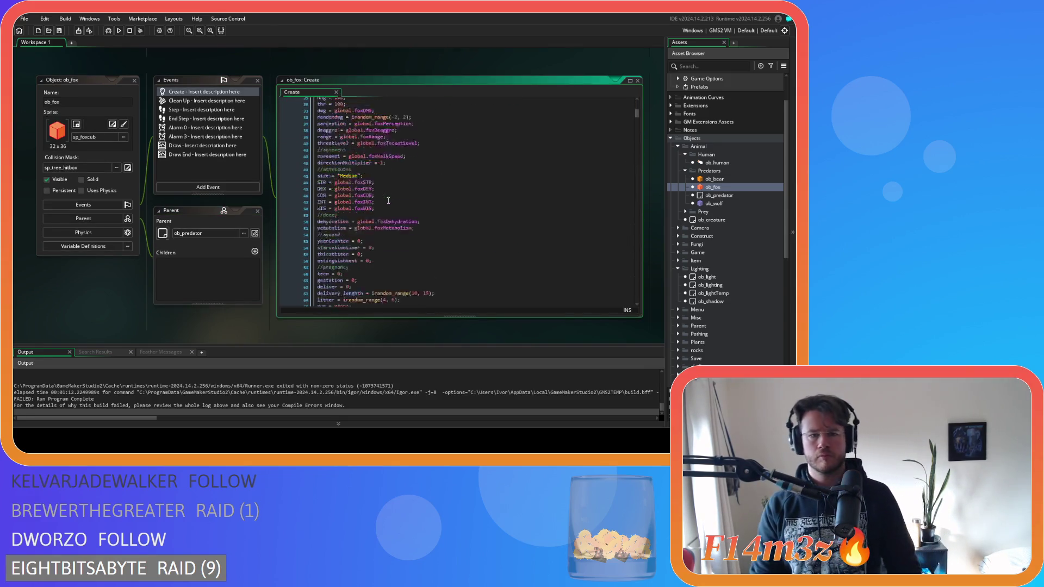
pyautogui.scroll(-20, 388, 200)
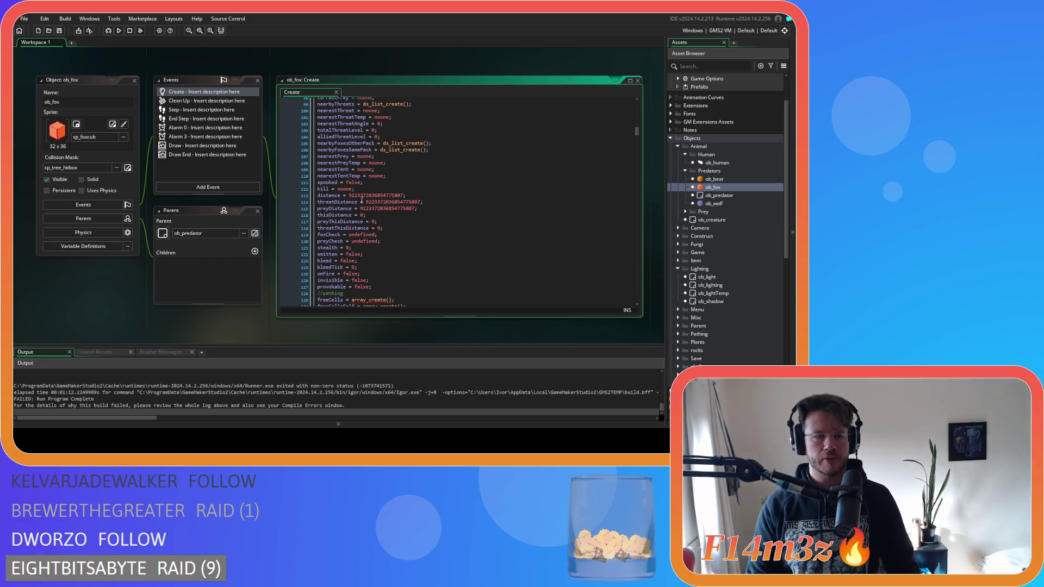
pyautogui.scroll(-5, 220, 212)
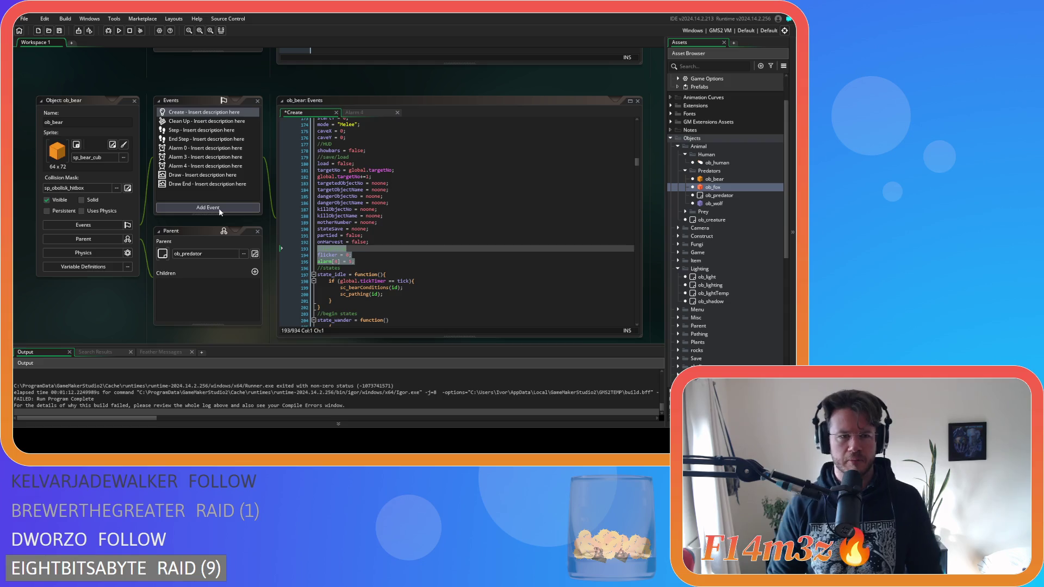
pyautogui.rightClick(200, 169)
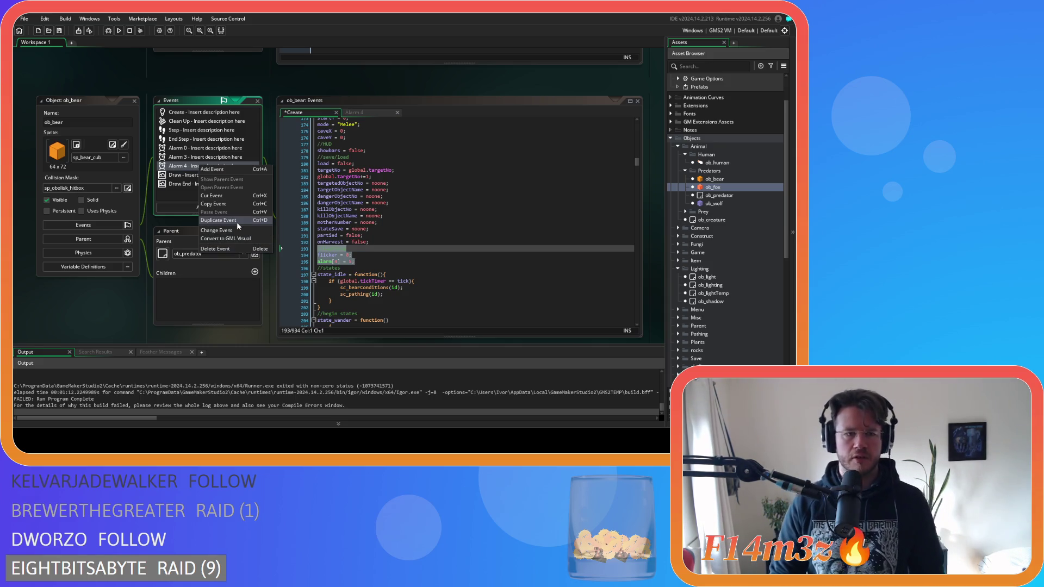
pyautogui.click(379, 224)
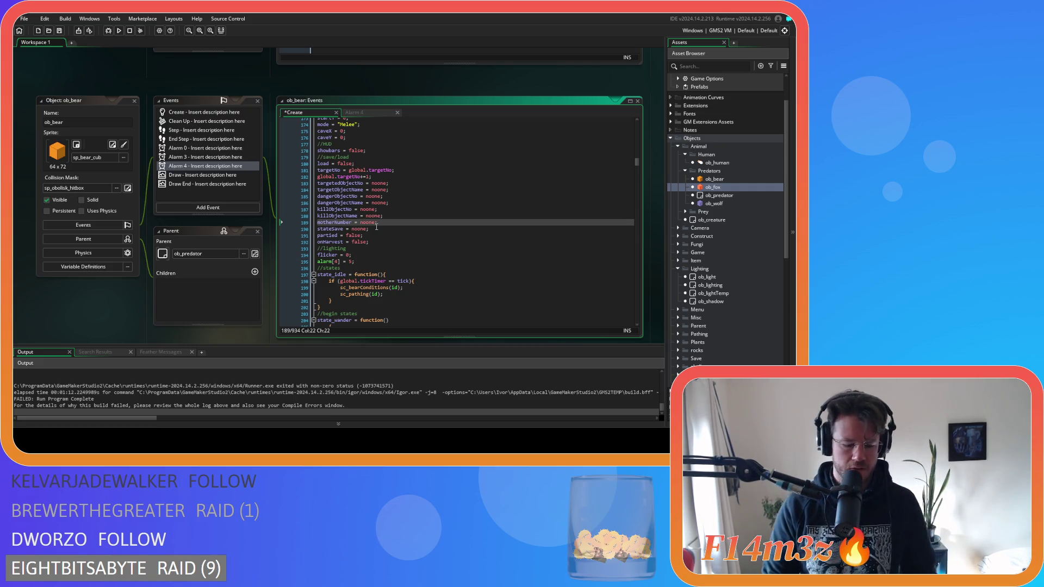
pyautogui.hotkey('ctrl', 'shift', 'f')
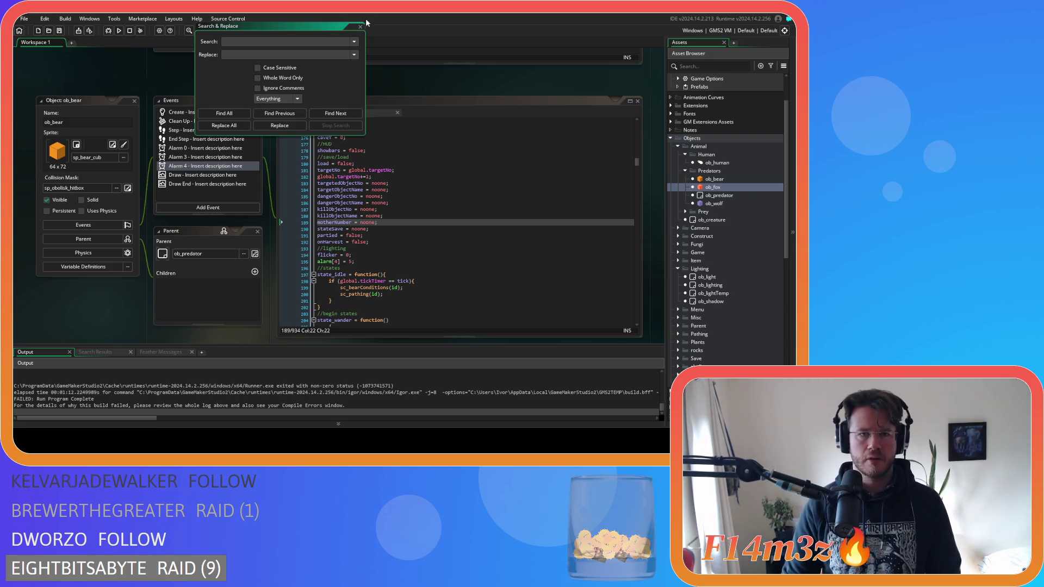
# Close Search & Replace and search ob_bear's Create code for 'alarm['.
pyautogui.click(360, 26)
pyautogui.hotkey('ctrl', 'f')
pyautogui.write('a')
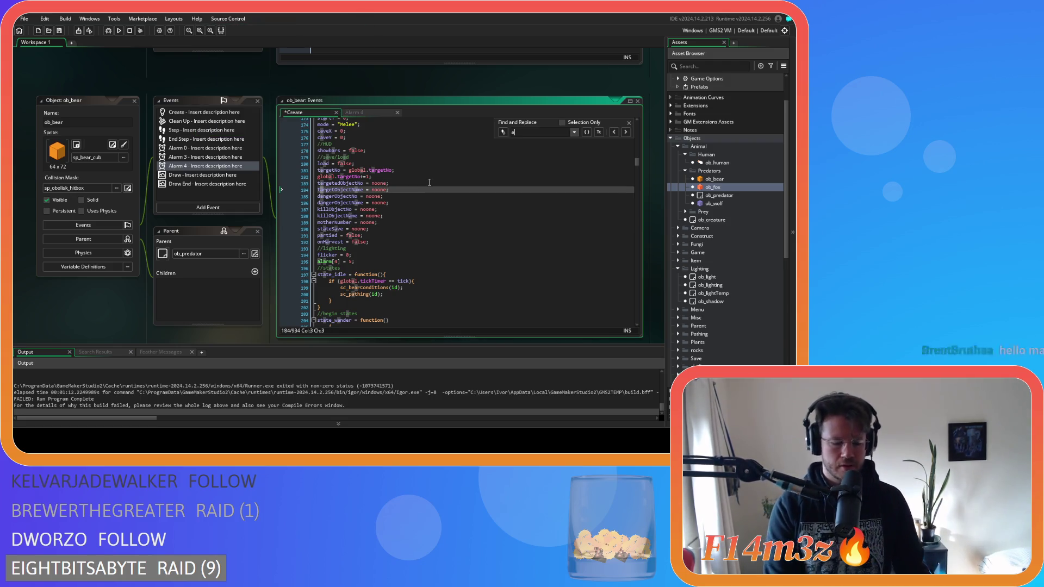
pyautogui.write('larm[')
pyautogui.press('BackSpace')
pyautogui.press('BackSpace')
pyautogui.press('BackSpace')
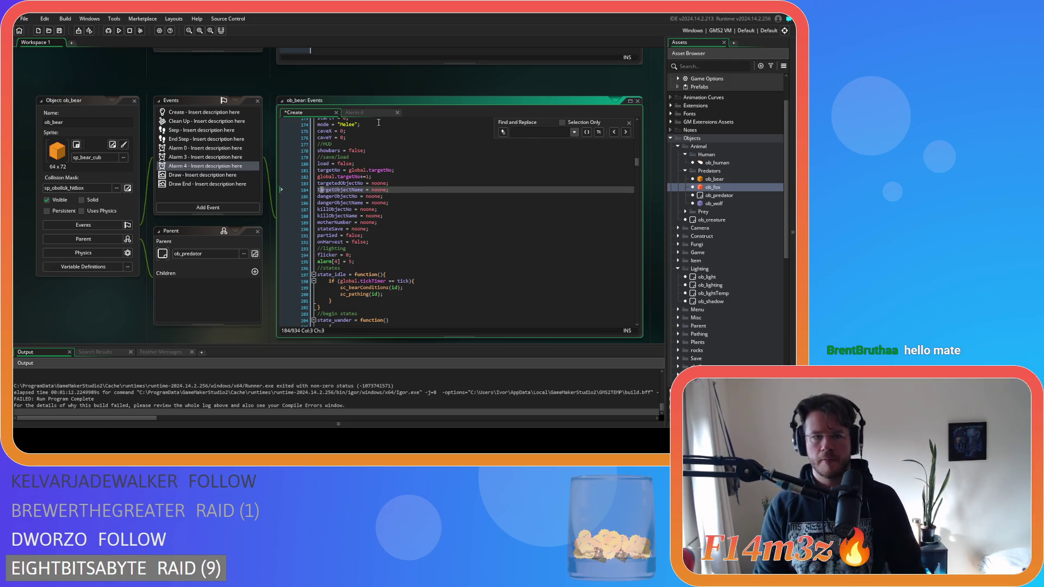
# Open ob_bear's Step event and search it for 'alarm[1]'.
pyautogui.doubleClick(217, 130)
pyautogui.click(379, 199)
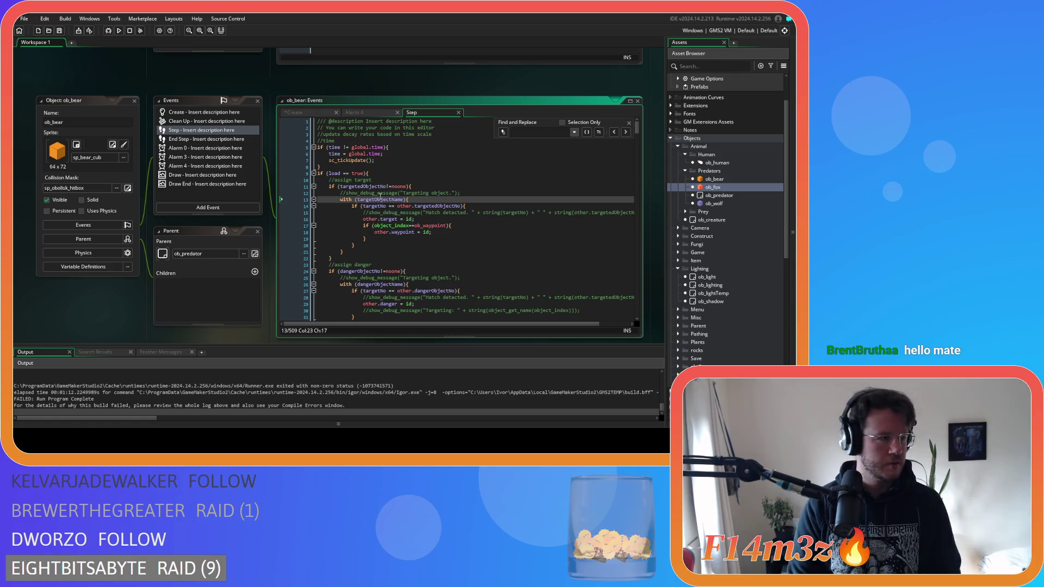
pyautogui.write('a')
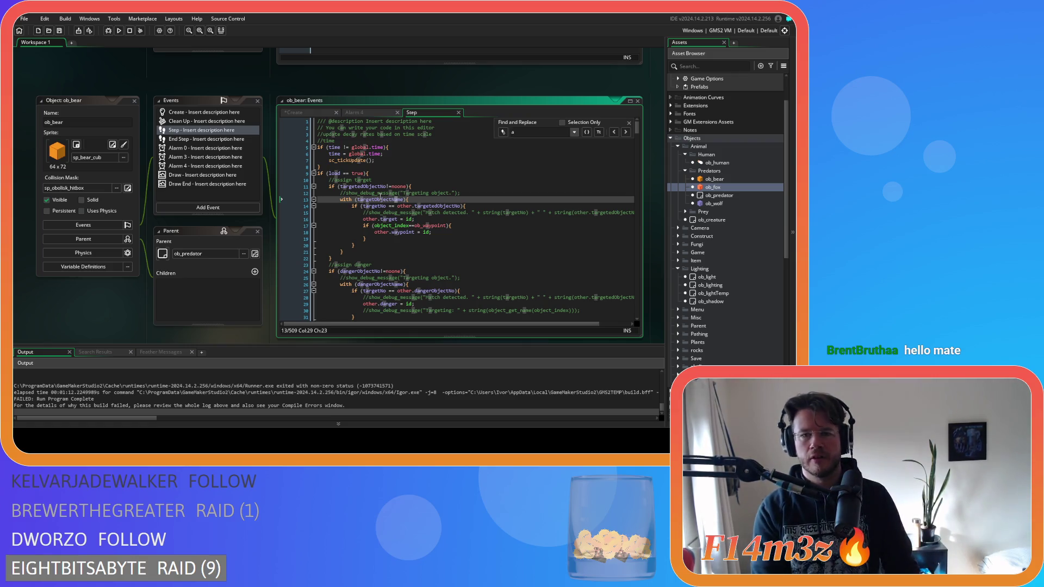
pyautogui.press('BackSpace')
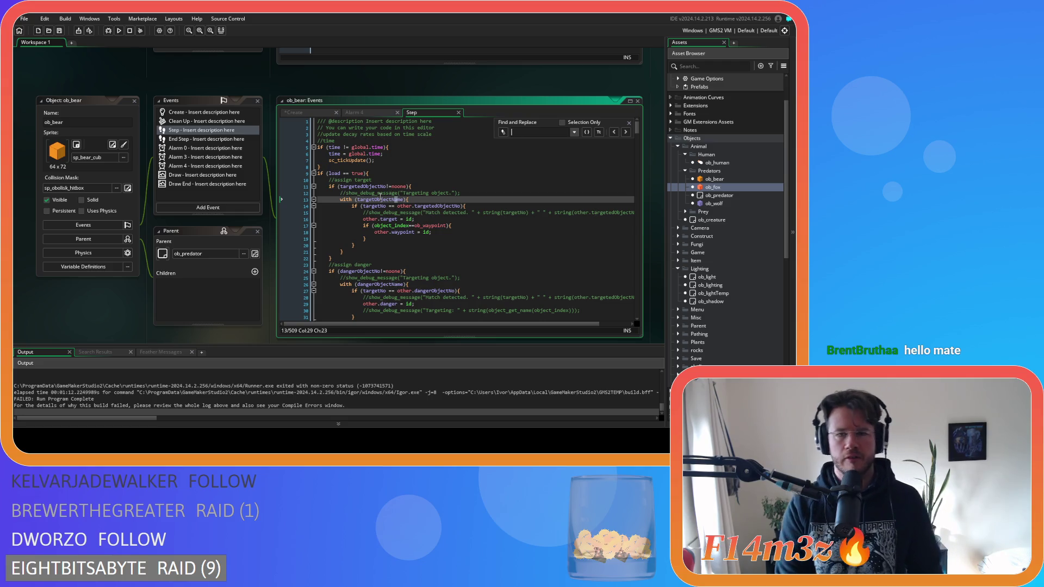
pyautogui.write('a')
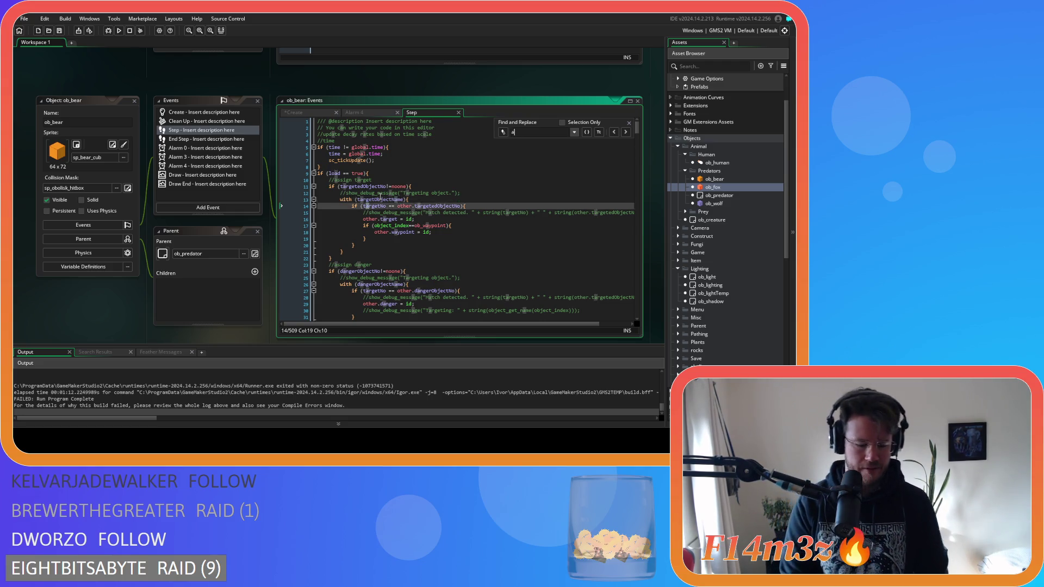
pyautogui.write('larm[')
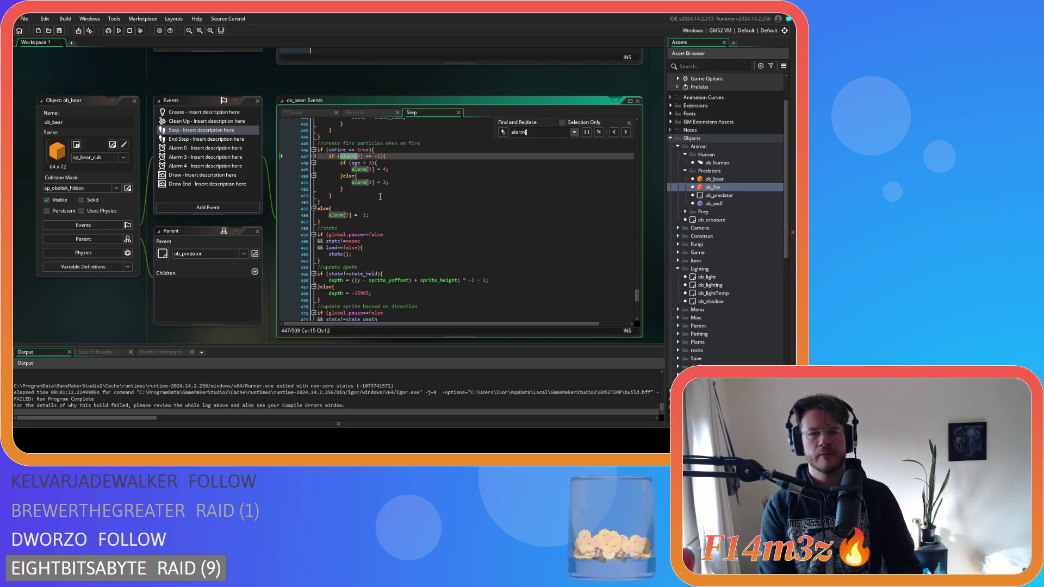
pyautogui.write('1')
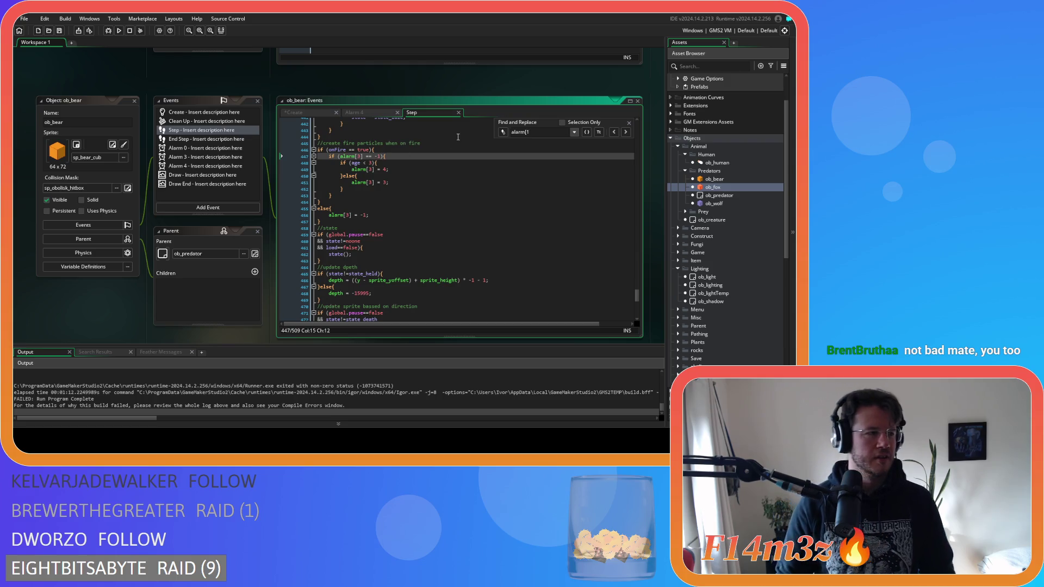
pyautogui.write(']')
pyautogui.click(629, 122)
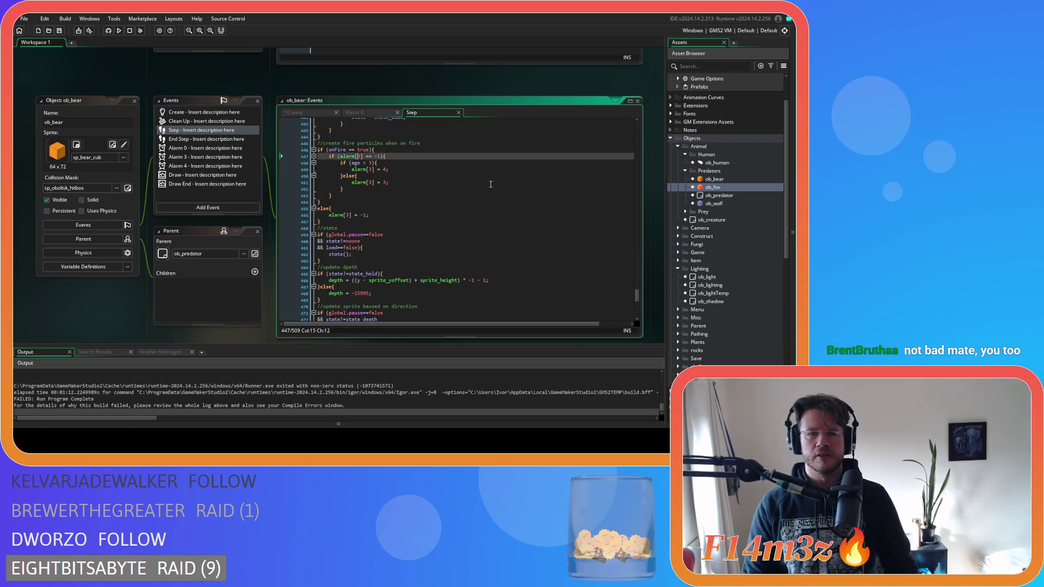
# Close the Step event and return to ob_bear's Create code around lines 182-183.
pyautogui.click(490, 184)
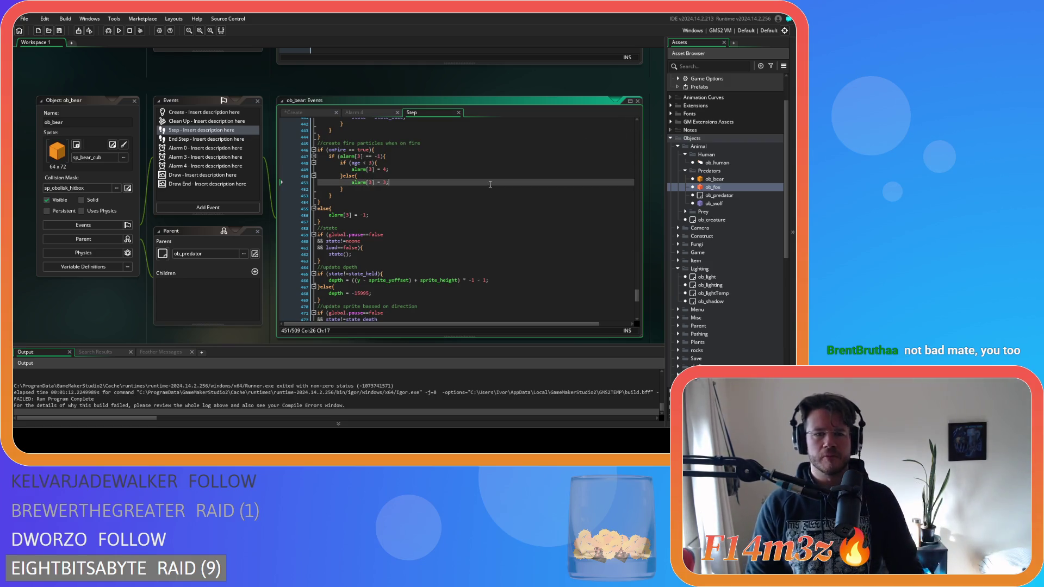
pyautogui.click(458, 113)
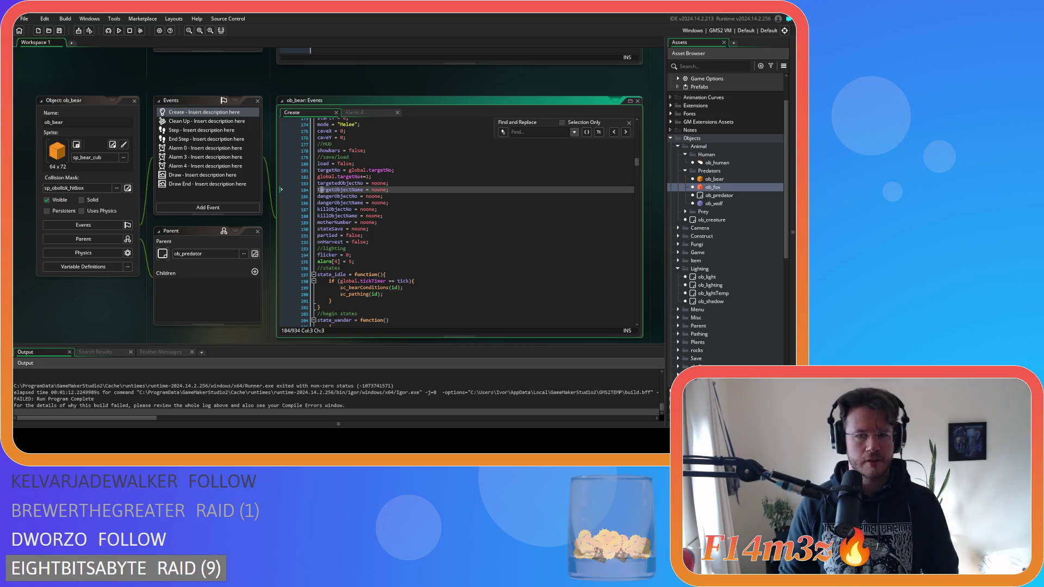
pyautogui.press('Escape')
pyautogui.click(403, 181)
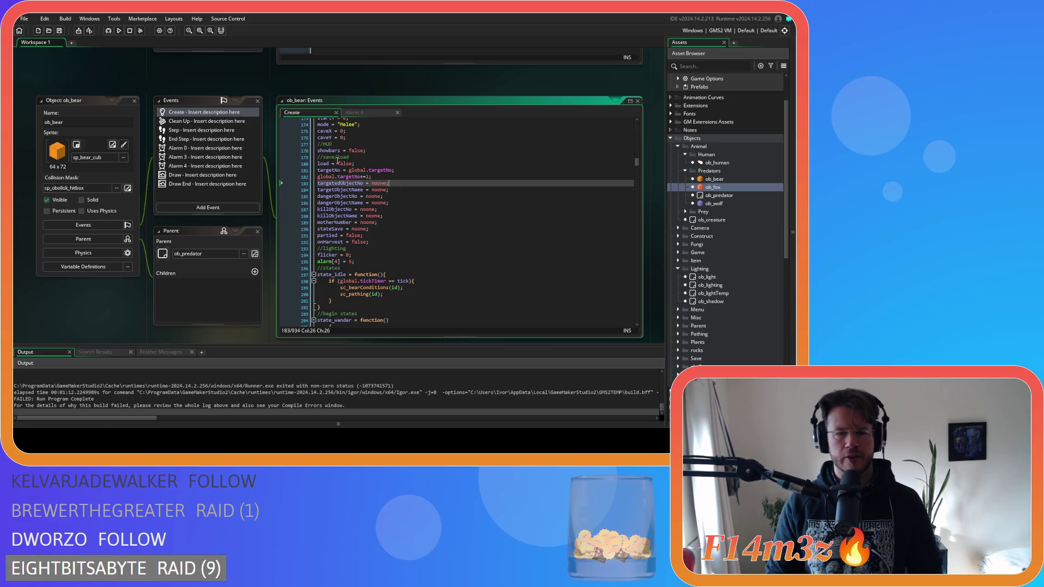
pyautogui.click(374, 176)
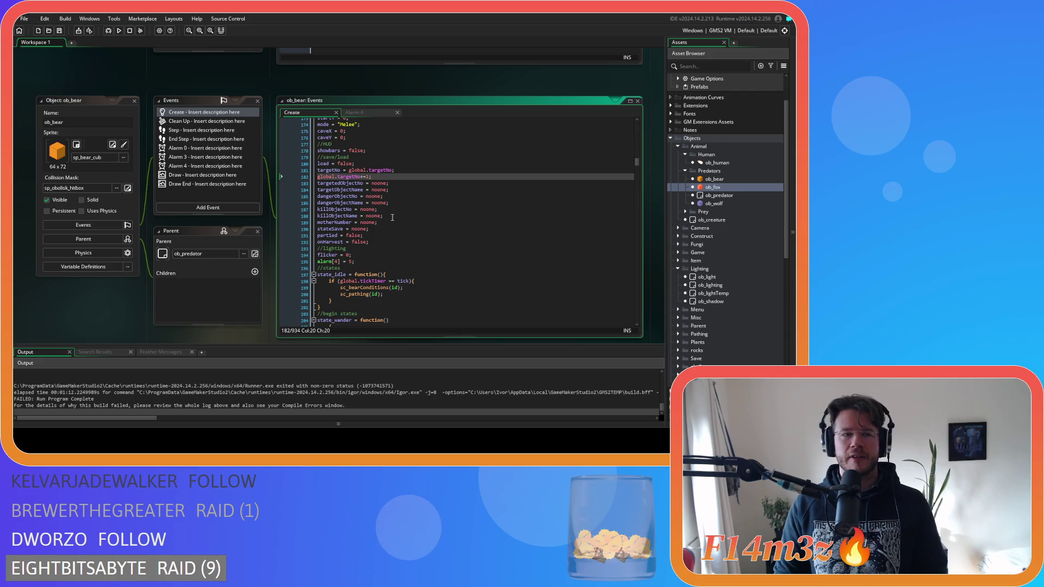
# Delete ob_bear's Alarm 4 event and add an Alarm 1 event instead.
pyautogui.click(181, 166)
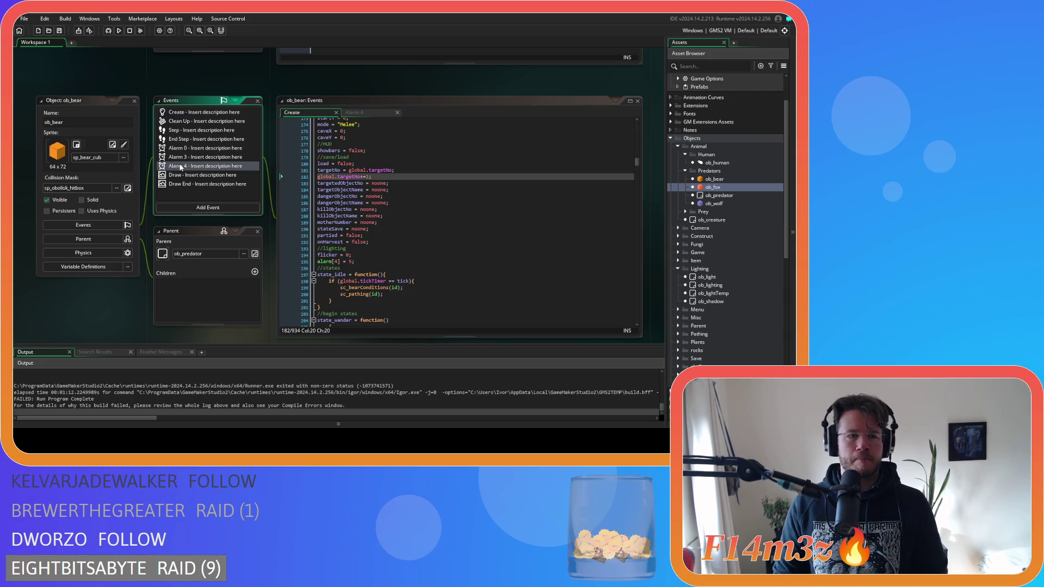
pyautogui.press('Delete')
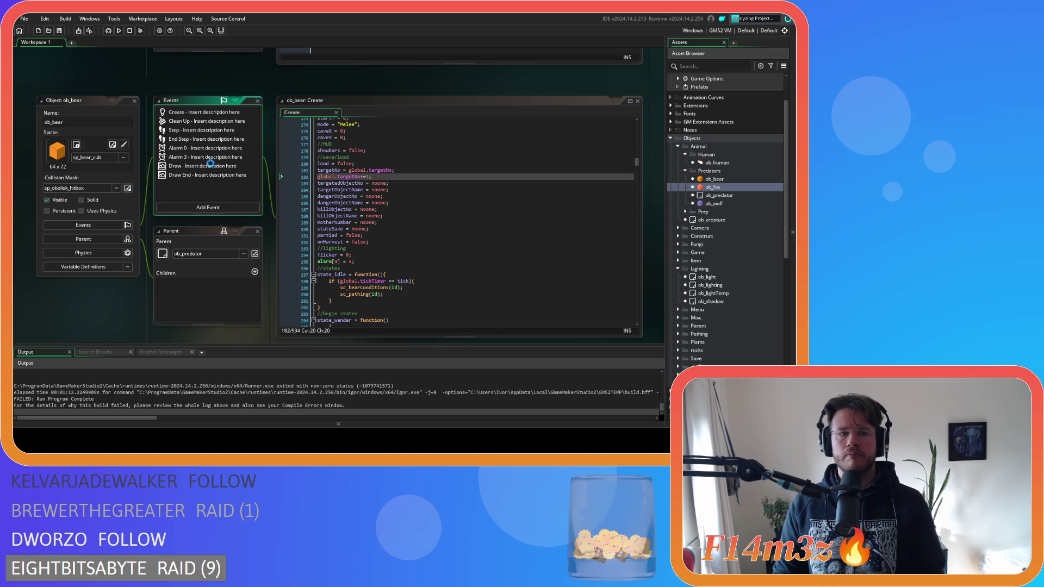
pyautogui.click(185, 208)
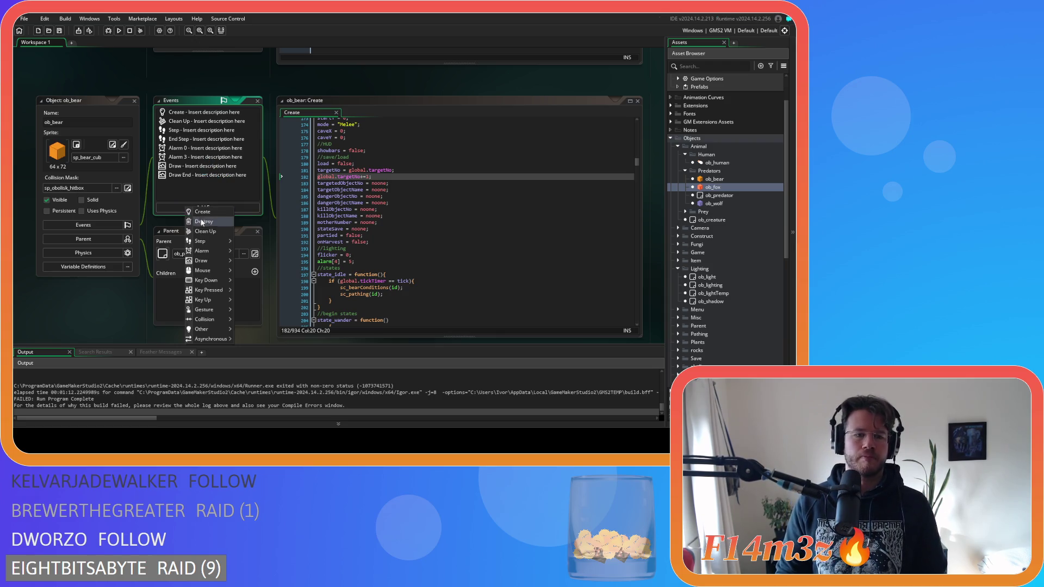
pyautogui.moveTo(217, 251)
pyautogui.click(246, 261)
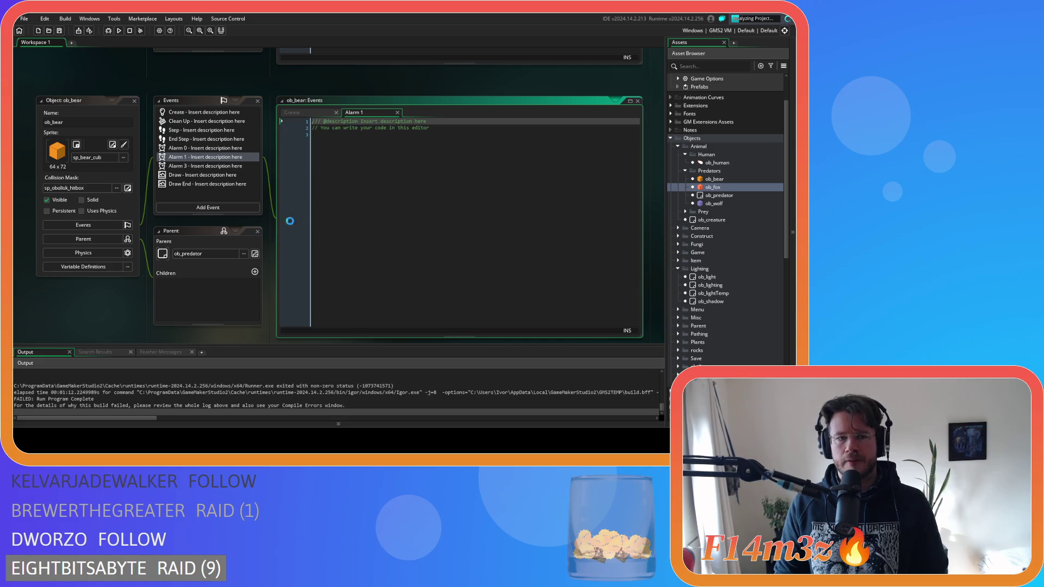
# Change the Create code's alarm index to 1 and select the three lighting lines.
pyautogui.click(314, 108)
pyautogui.click(336, 261)
pyautogui.write('1] = 5;')
pyautogui.moveTo(354, 261); pyautogui.dragTo(317, 248)
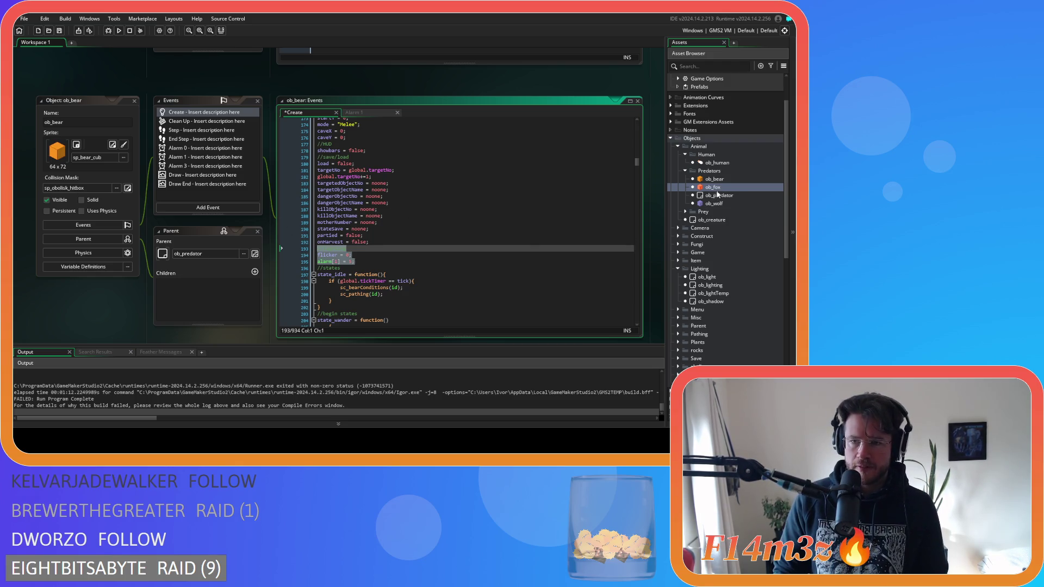
pyautogui.doubleClick(712, 187)
# Paste the lighting and alarm[1] lines into ob_fox's Create code after partied = false.
pyautogui.scroll(-10, 382, 202)
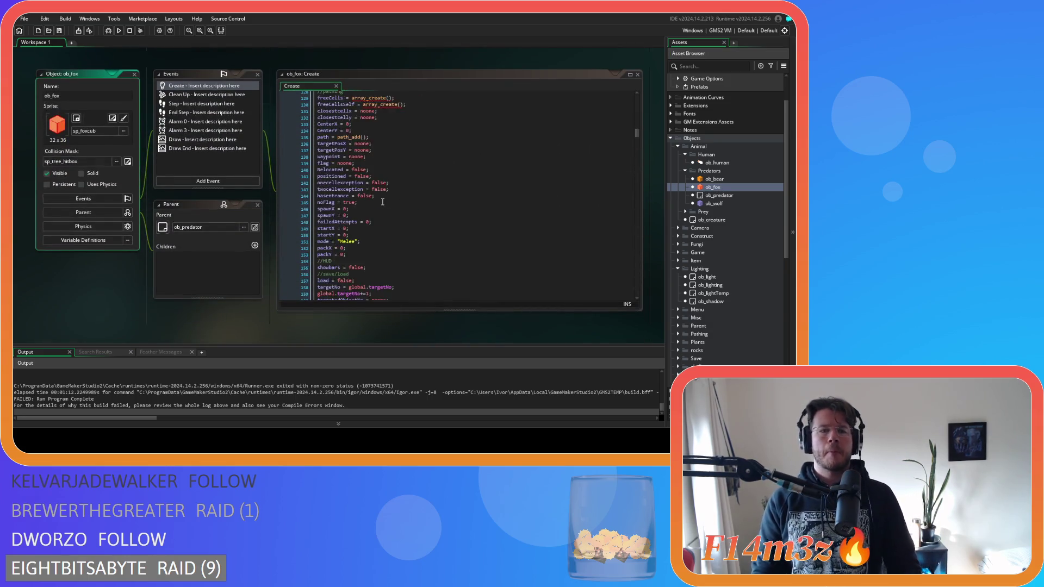
pyautogui.scroll(-8, 383, 202)
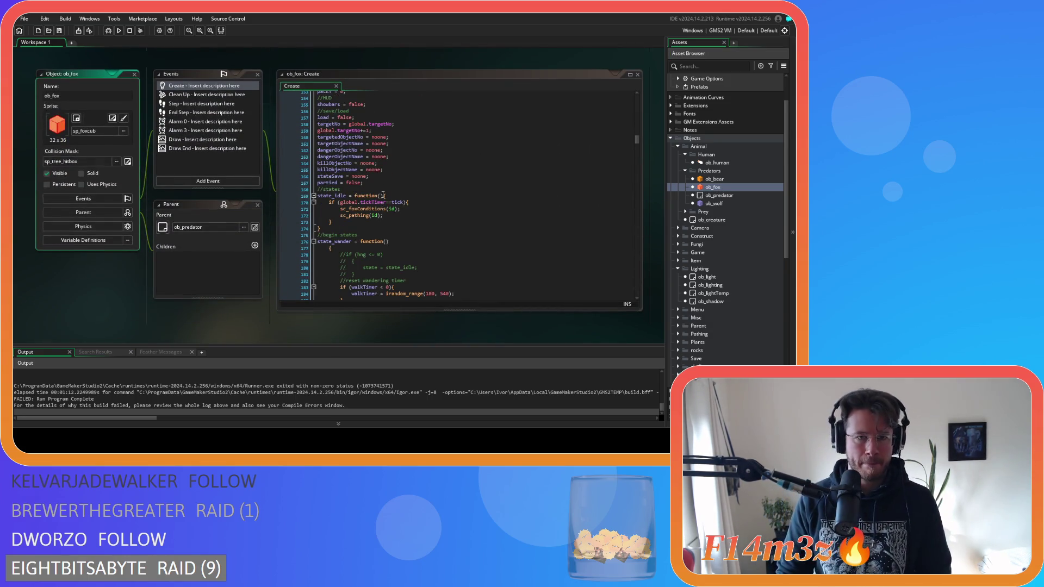
pyautogui.click(383, 183)
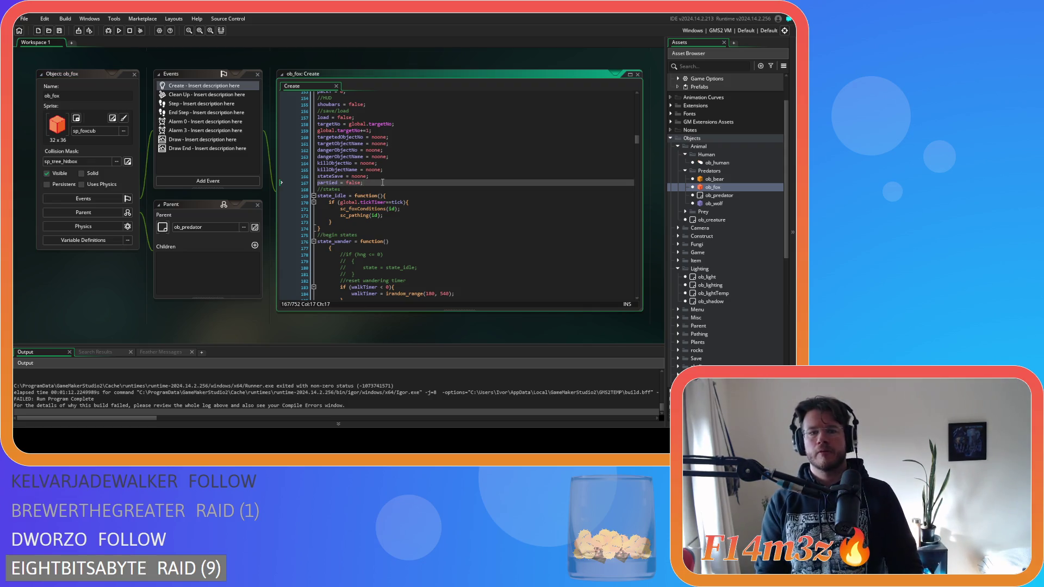
pyautogui.press('Return')
pyautogui.write('//lighting flicker = 0; alarm[1] = 5;')
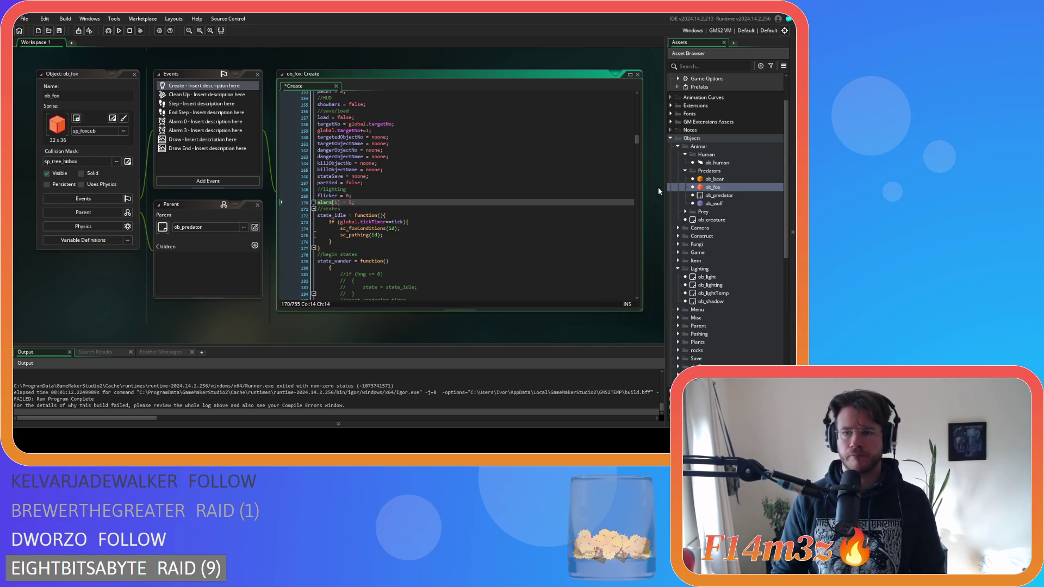
# Paste the lighting and alarm[1] lines into ob_wolf's Create code after onHarvest = false.
pyautogui.doubleClick(712, 204)
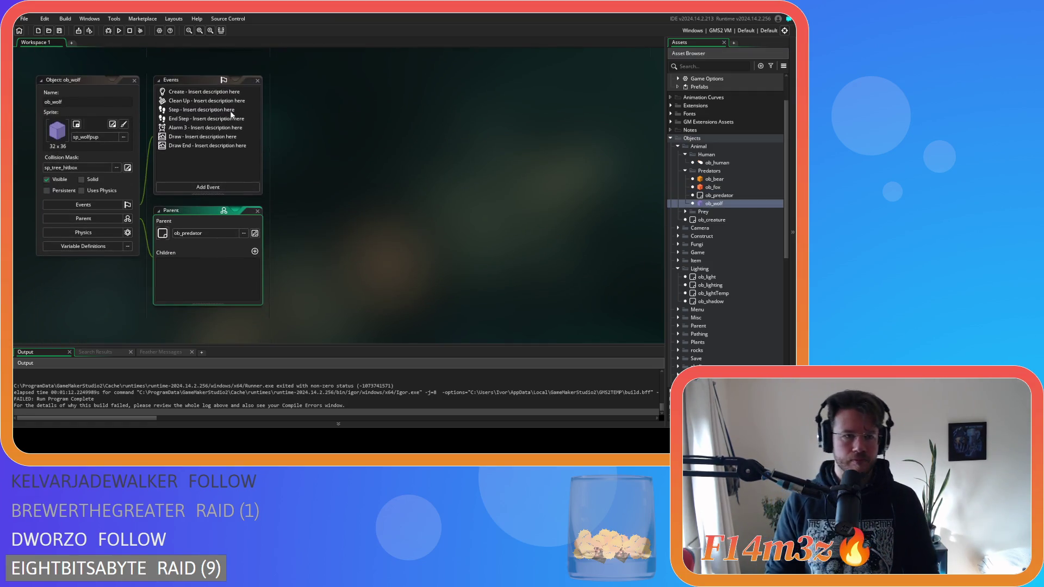
pyautogui.doubleClick(202, 91)
pyautogui.scroll(-10, 403, 194)
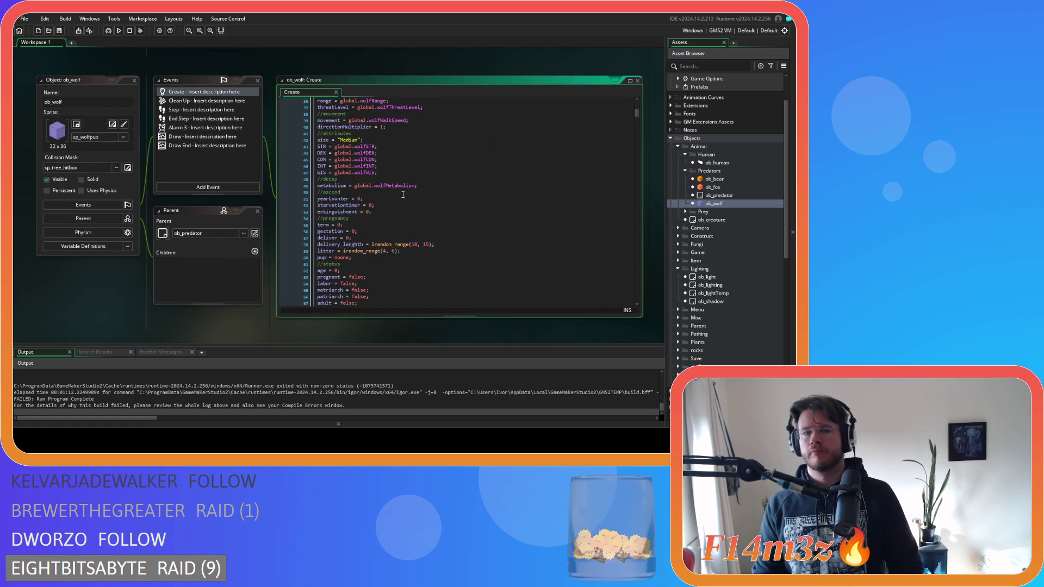
pyautogui.scroll(-15, 402, 194)
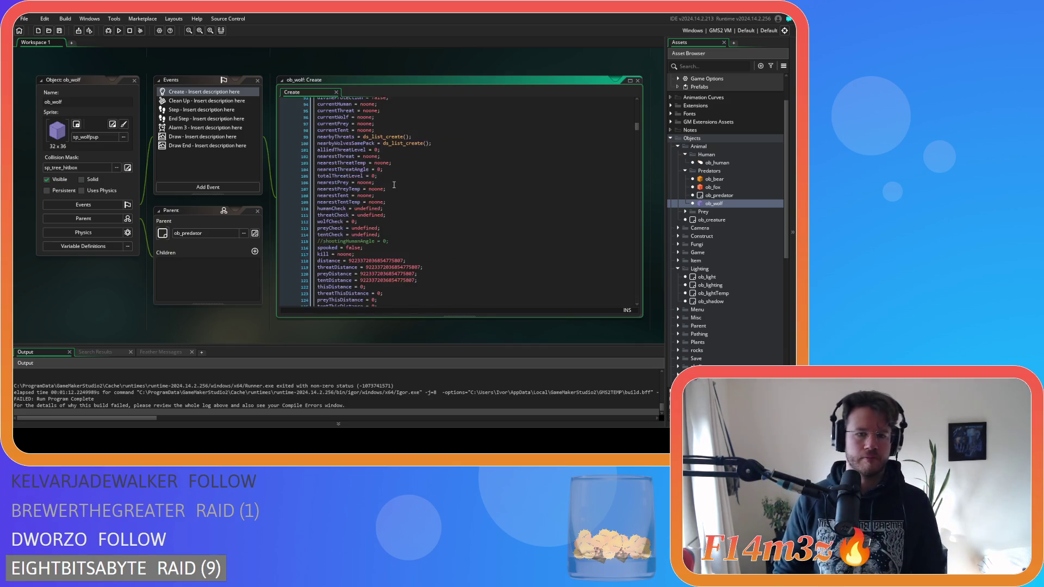
pyautogui.scroll(-5, 397, 185)
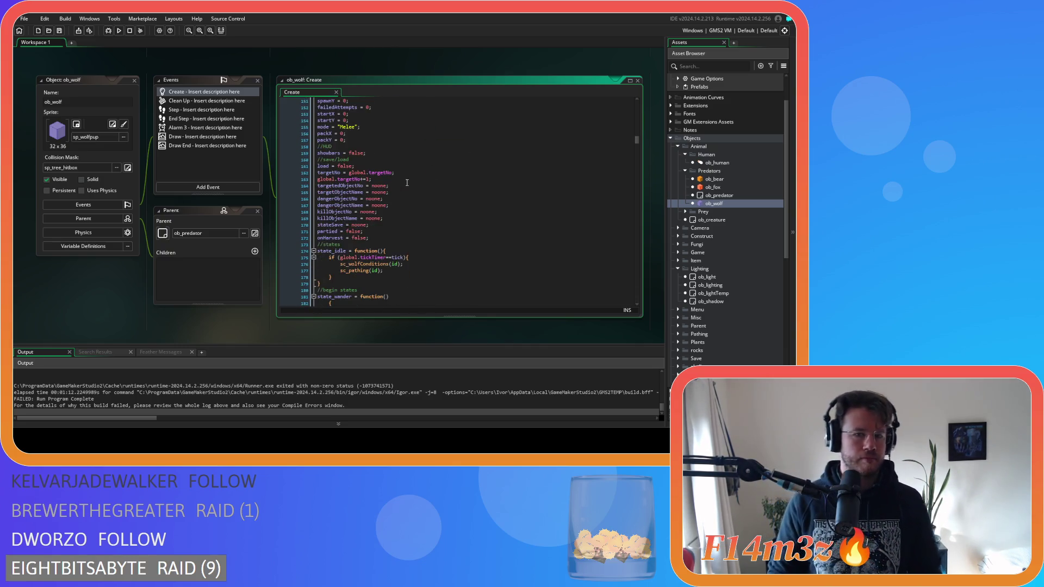
pyautogui.click(385, 239)
pyautogui.write('//lighting flicker = 0; alarm[1] = 5;')
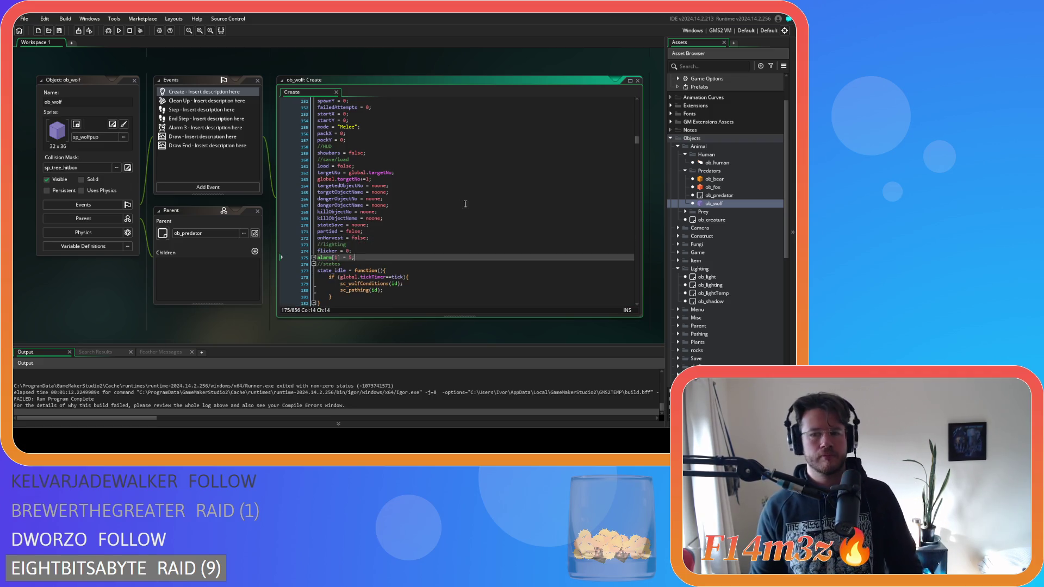
# Paste the lighting, flicker and alarm[1] lines into ob_deer's Create code after onHarvest = false.
pyautogui.click(685, 211)
pyautogui.doubleClick(714, 219)
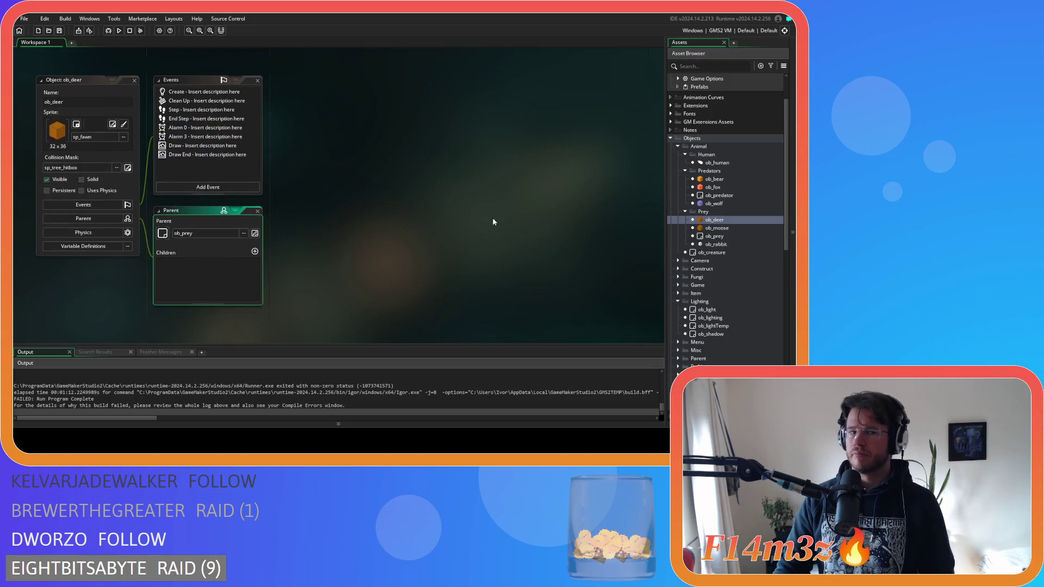
pyautogui.doubleClick(179, 91)
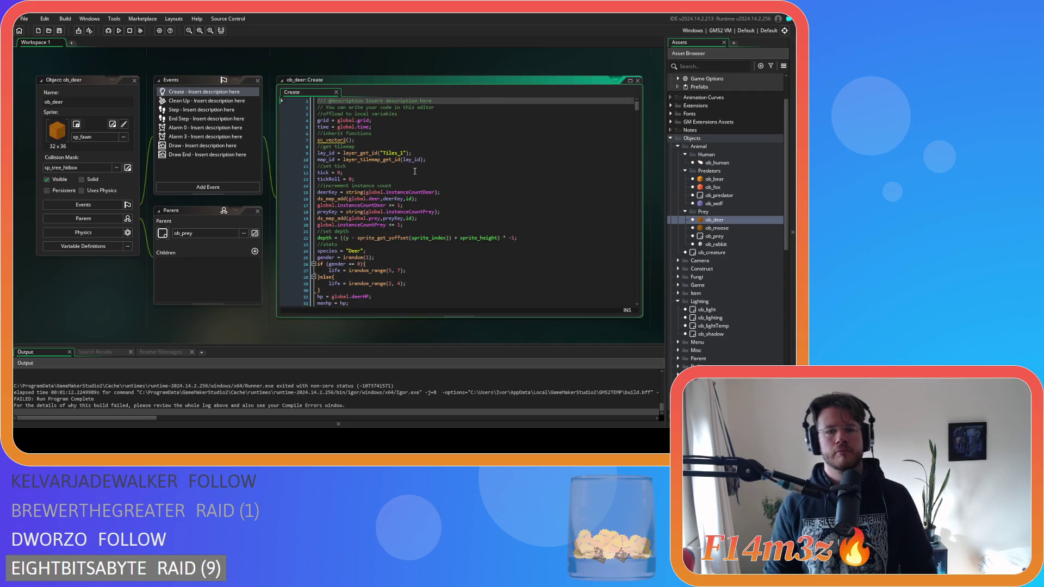
pyautogui.scroll(-15, 415, 171)
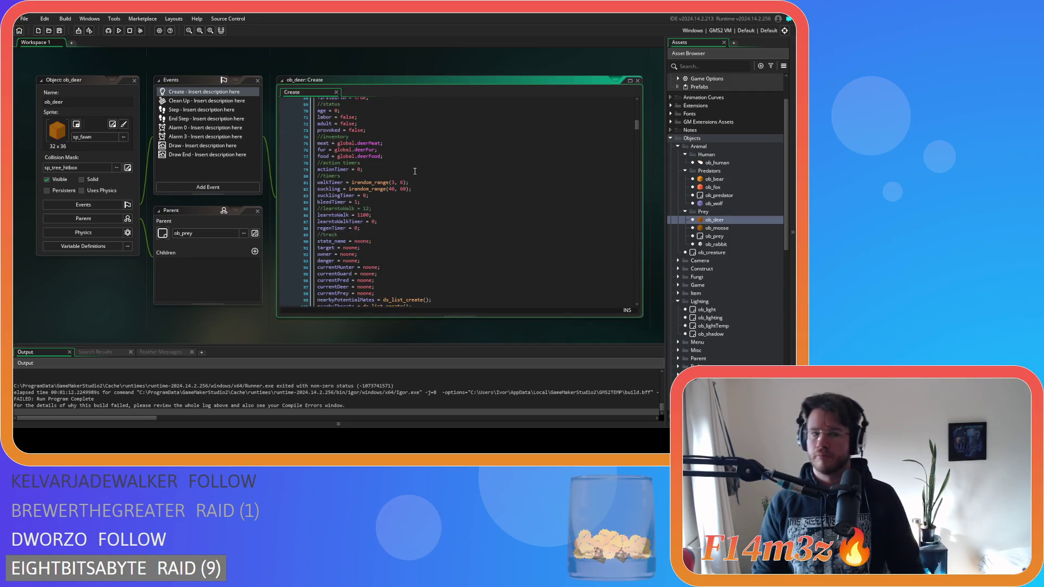
pyautogui.scroll(-20, 414, 171)
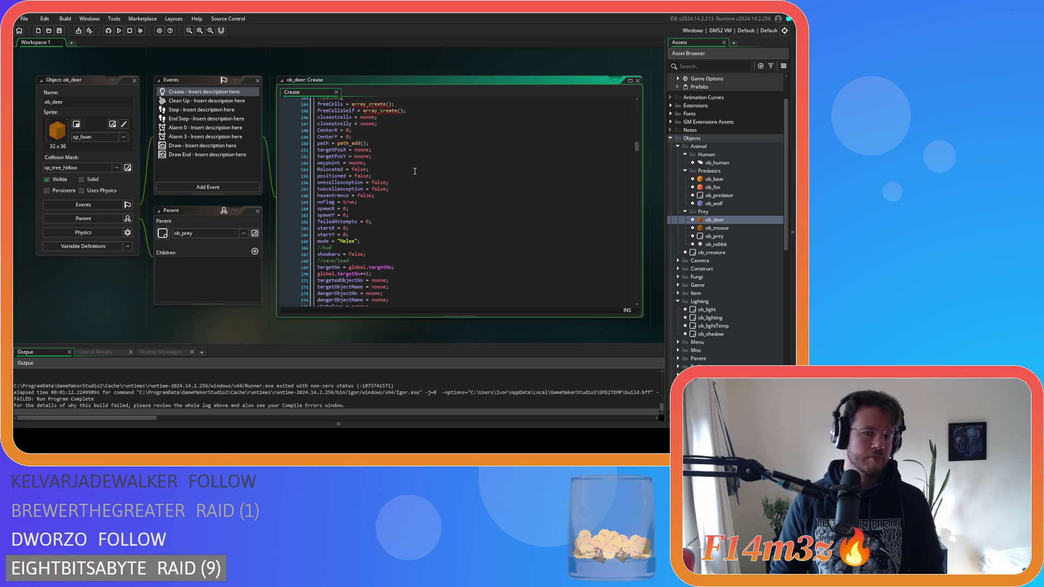
pyautogui.scroll(-3, 415, 171)
pyautogui.click(398, 173)
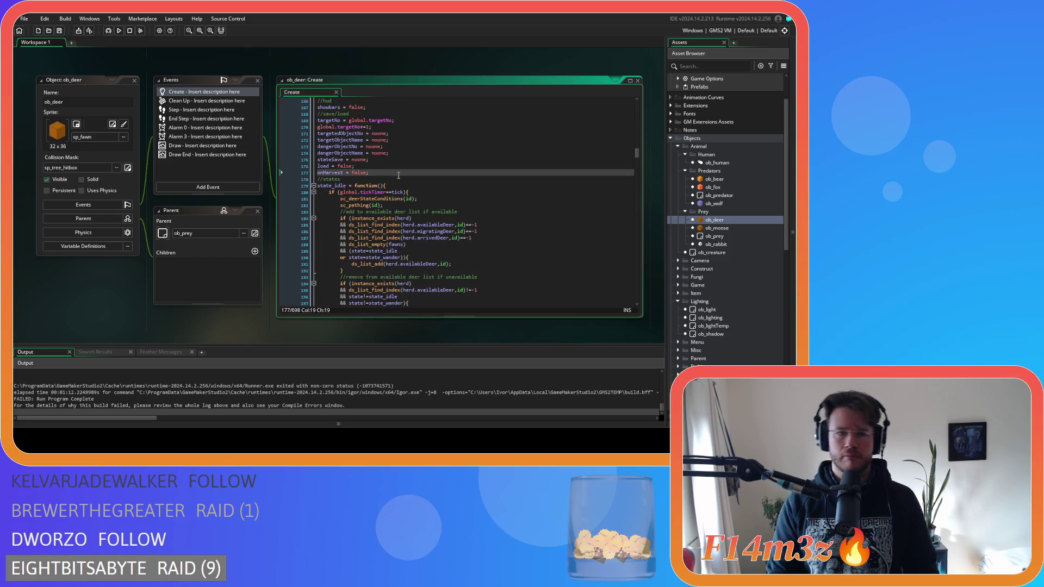
pyautogui.press('Return')
pyautogui.write('//lighting flicker = 0; alarm[1] = 5;')
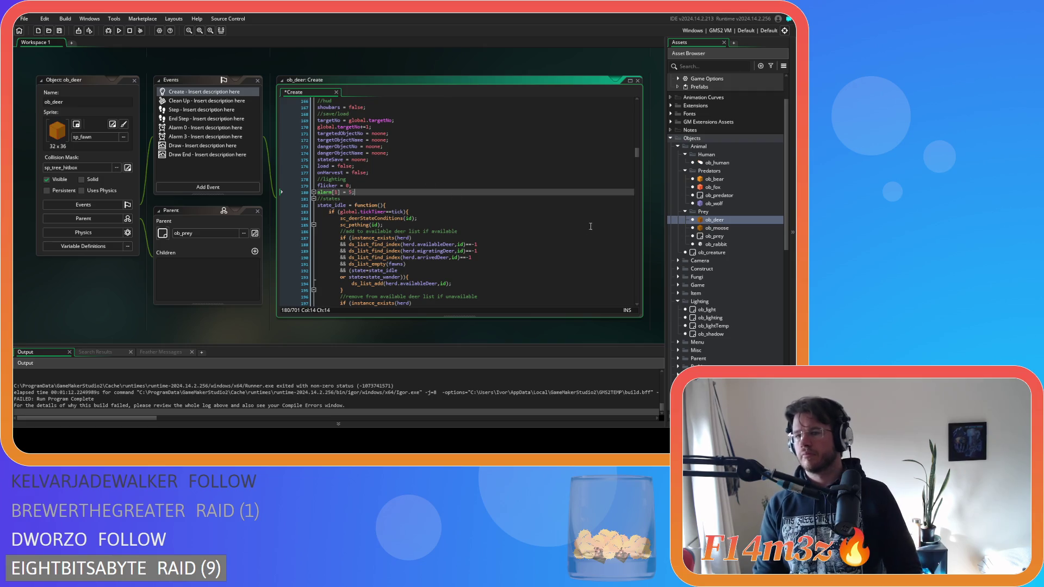
# Paste the lighting lines after onHarvest in ob_moose's Create code and save.
pyautogui.click(732, 229)
pyautogui.doubleClick(731, 228)
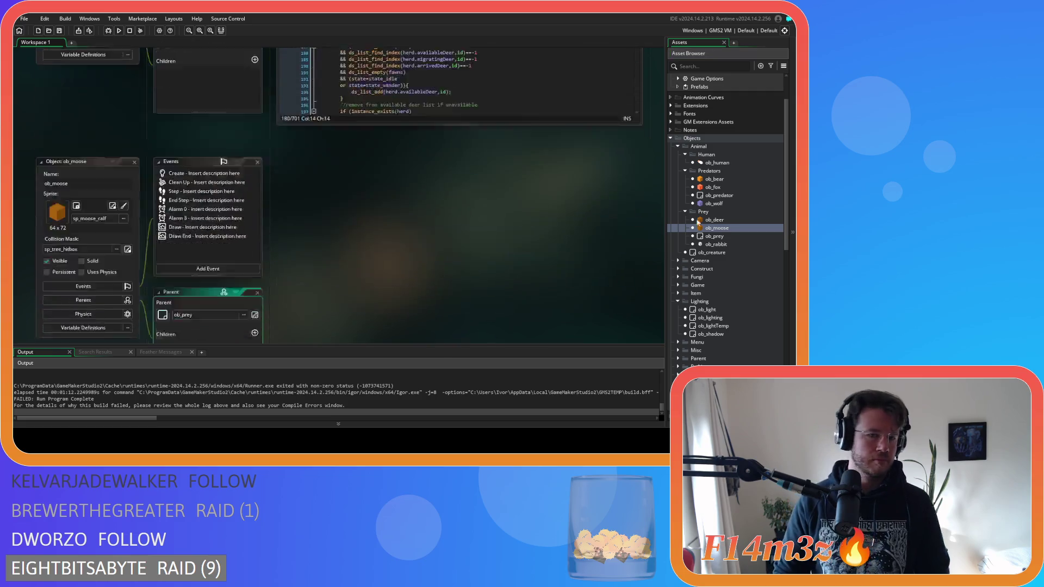
pyautogui.scroll(-14, 419, 203)
pyautogui.scroll(-19, 419, 202)
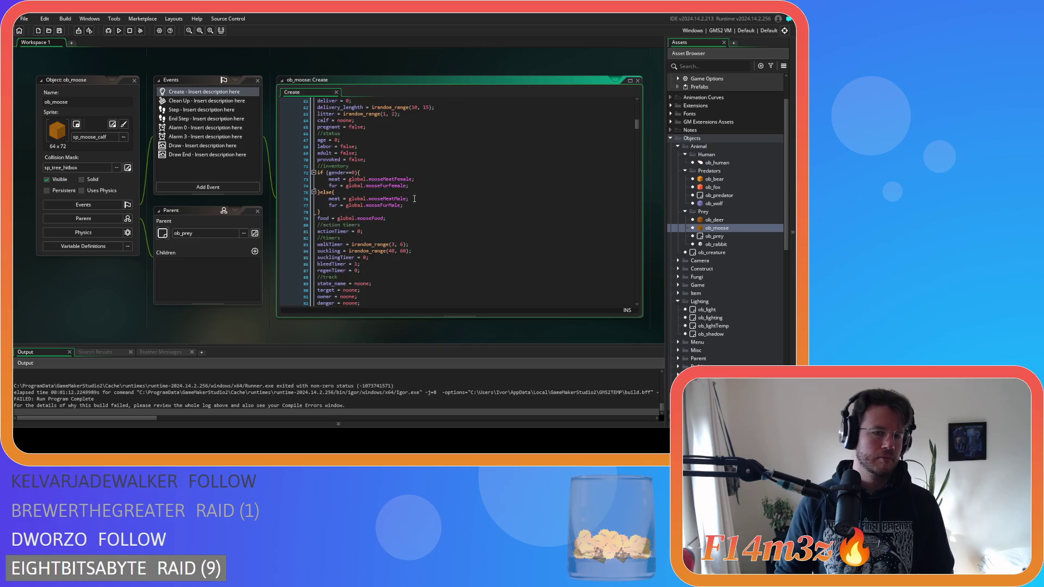
pyautogui.scroll(-20, 414, 198)
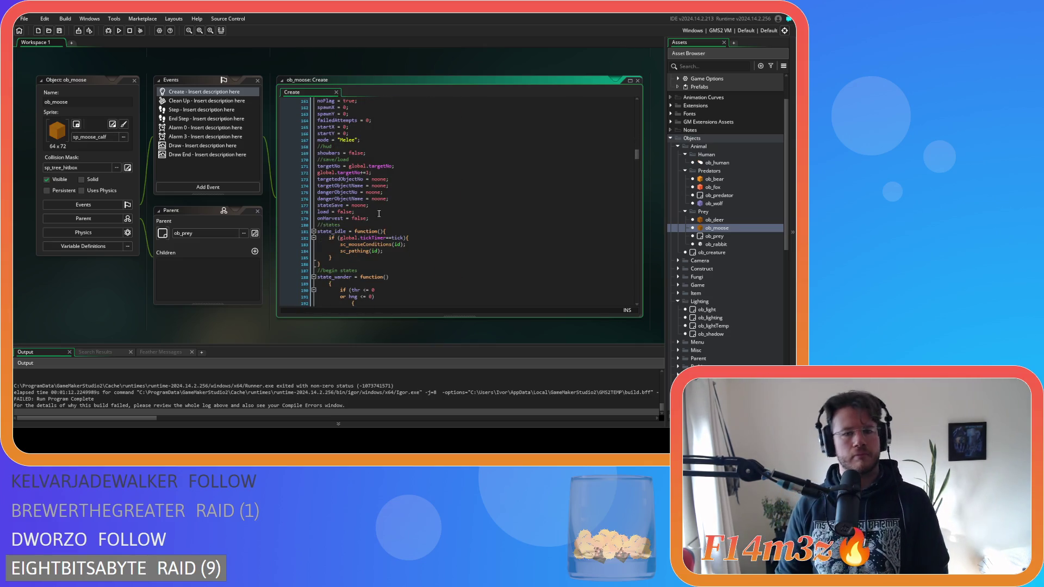
pyautogui.click(379, 218)
pyautogui.hotkey('ctrl', 'v')
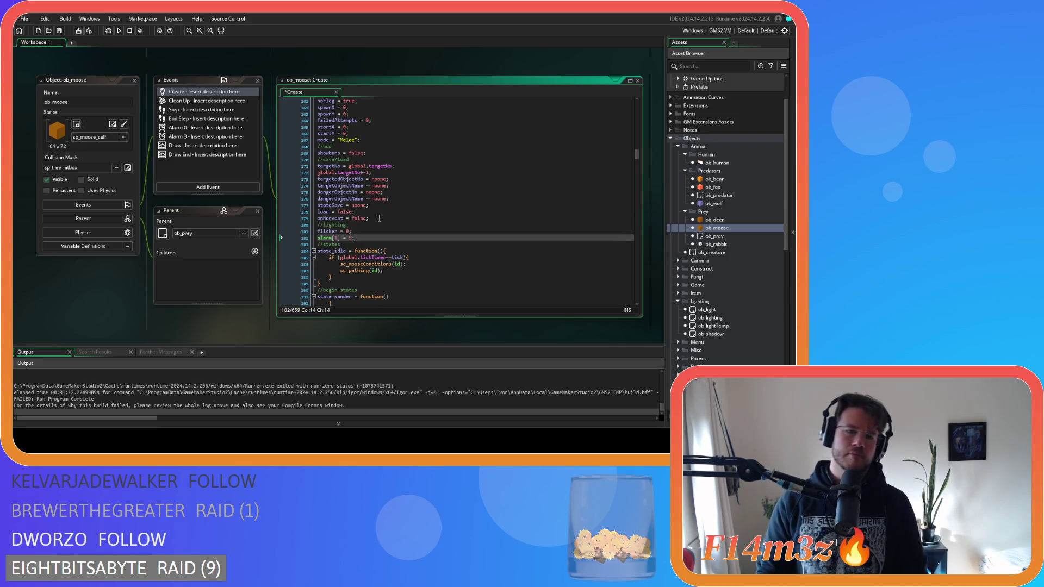
pyautogui.hotkey('ctrl', 's')
# Paste flicker = 0 and alarm[1] = 5 into ob_rabbit's Create code after onHarvest = false.
pyautogui.doubleClick(715, 244)
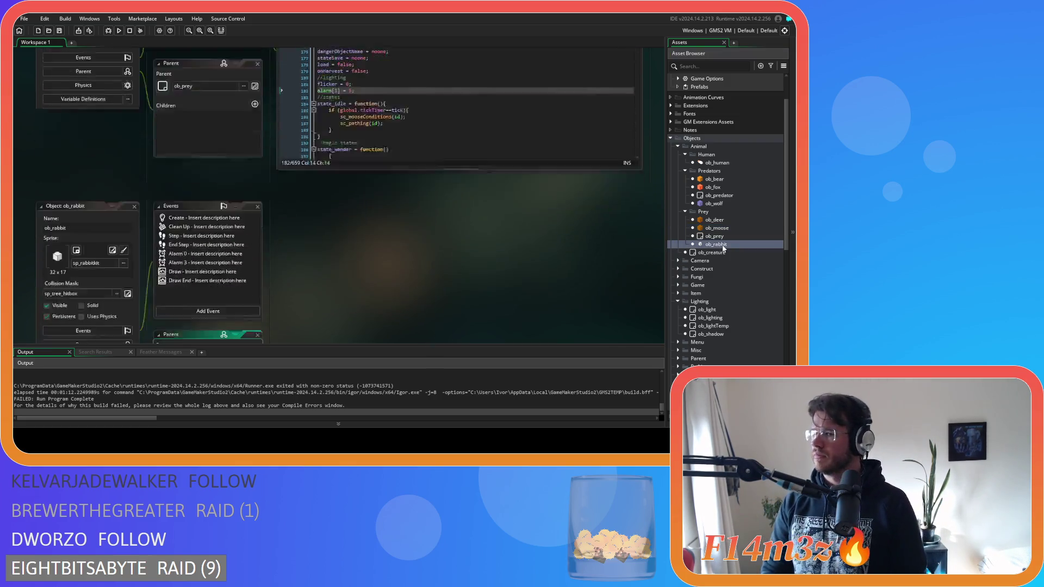
pyautogui.doubleClick(190, 92)
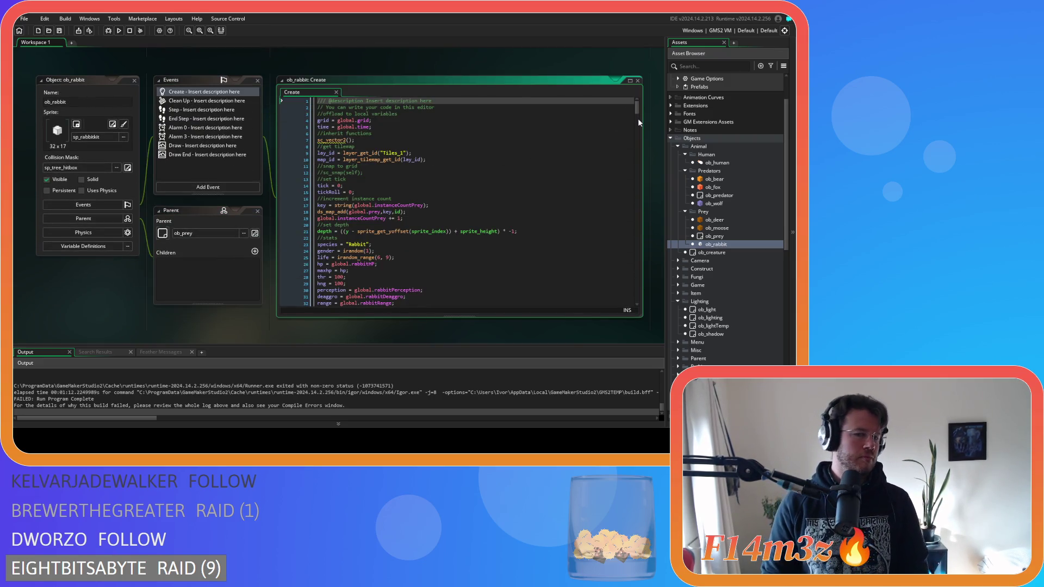
pyautogui.moveTo(634, 111); pyautogui.dragTo(640, 164)
pyautogui.click(376, 163)
pyautogui.press('Return')
pyautogui.write('//lighting flicker = 0; alarm[1] = 5;')
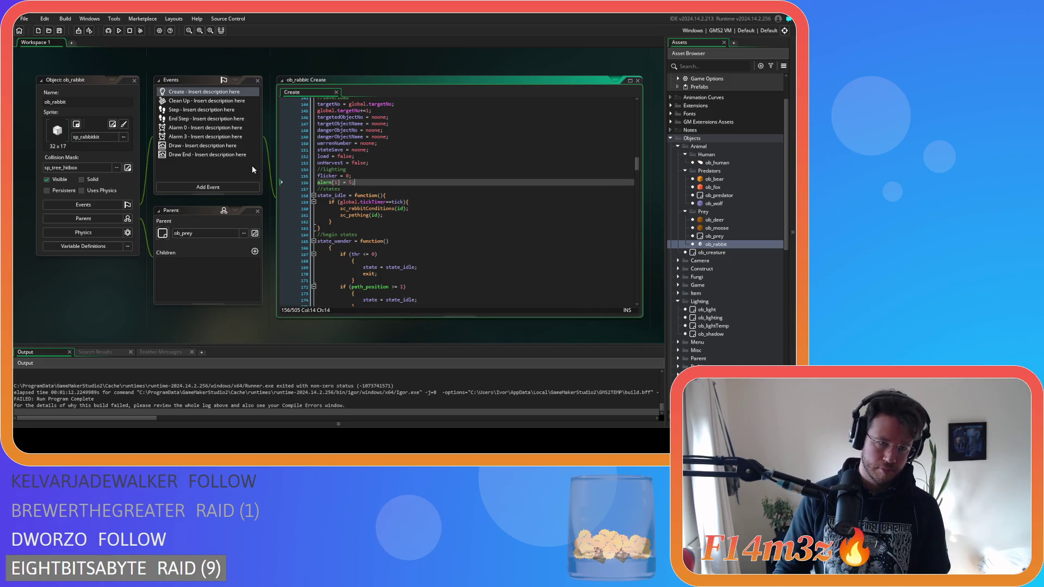
pyautogui.doubleClick(729, 181)
# Copy the flicker code lines from ob_human's Alarm 6 event.
pyautogui.click(730, 164)
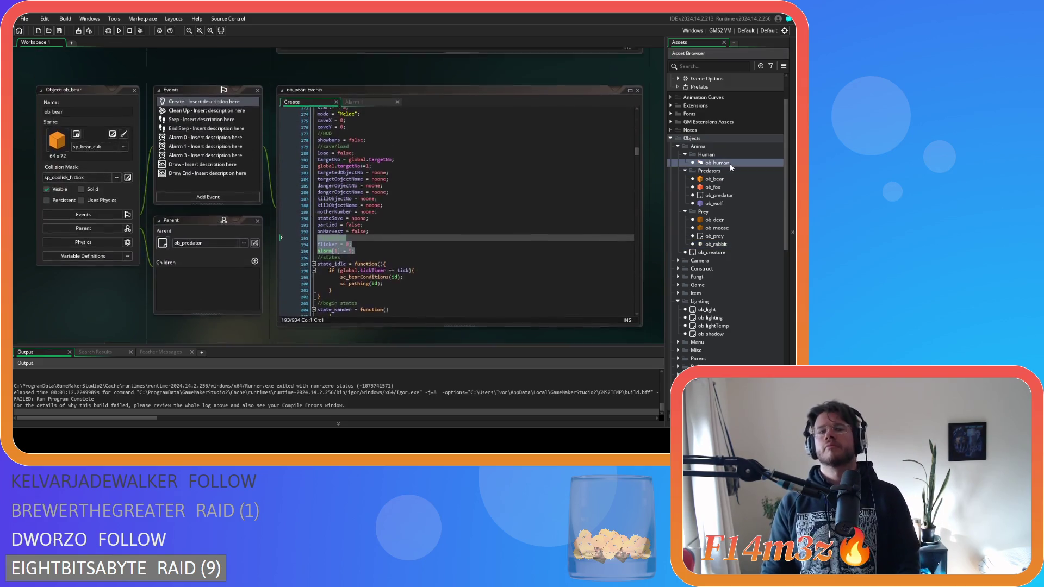
pyautogui.doubleClick(730, 163)
pyautogui.moveTo(308, 114); pyautogui.dragTo(306, 107)
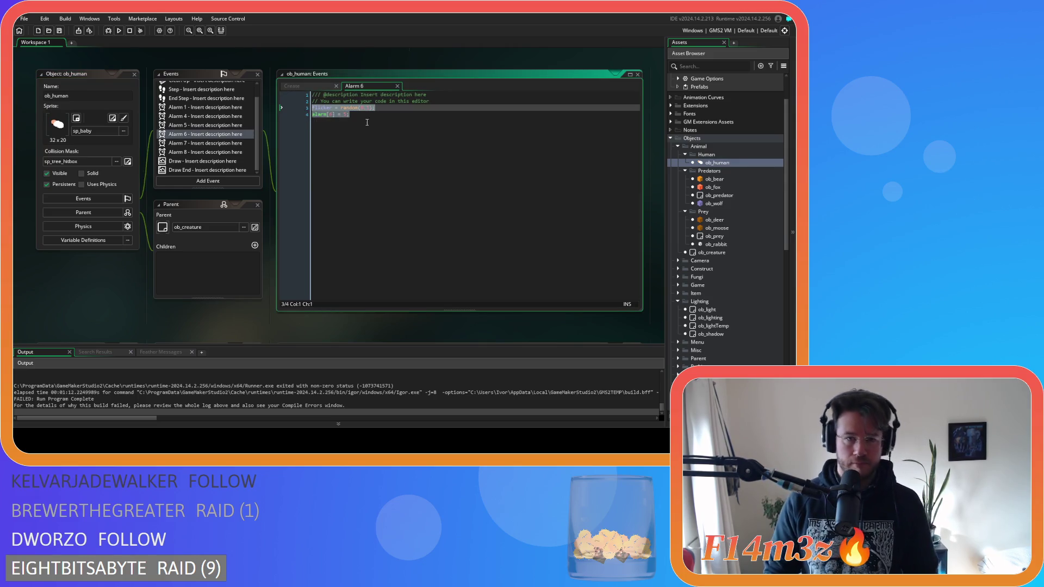
# Paste them into ob_bear's Alarm 1 event, changing alarm[0] to alarm[1], and copy the event.
pyautogui.doubleClick(714, 179)
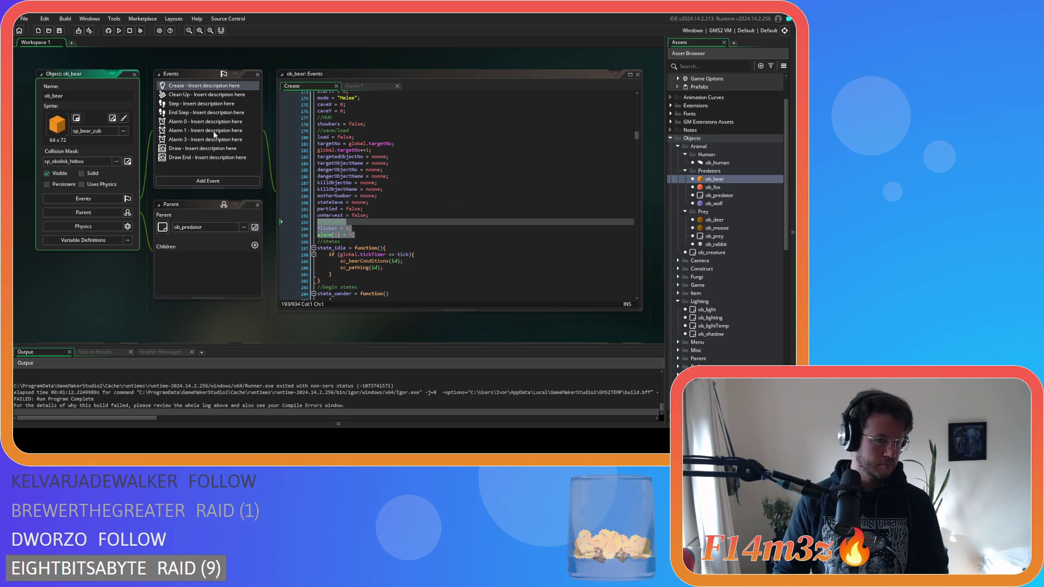
pyautogui.click(186, 131)
pyautogui.hotkey('ctrl', 'v')
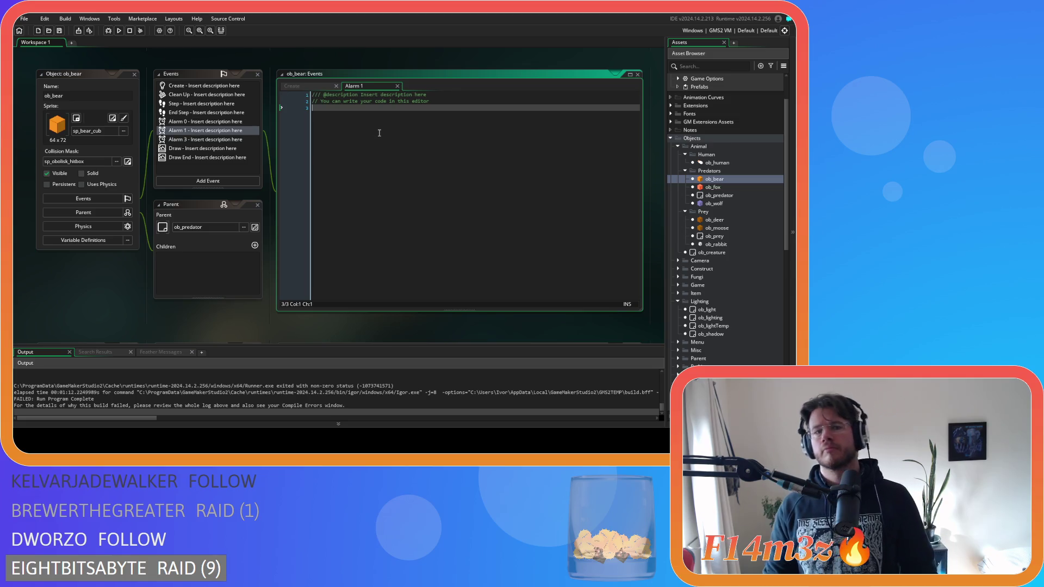
pyautogui.rightClick(189, 132)
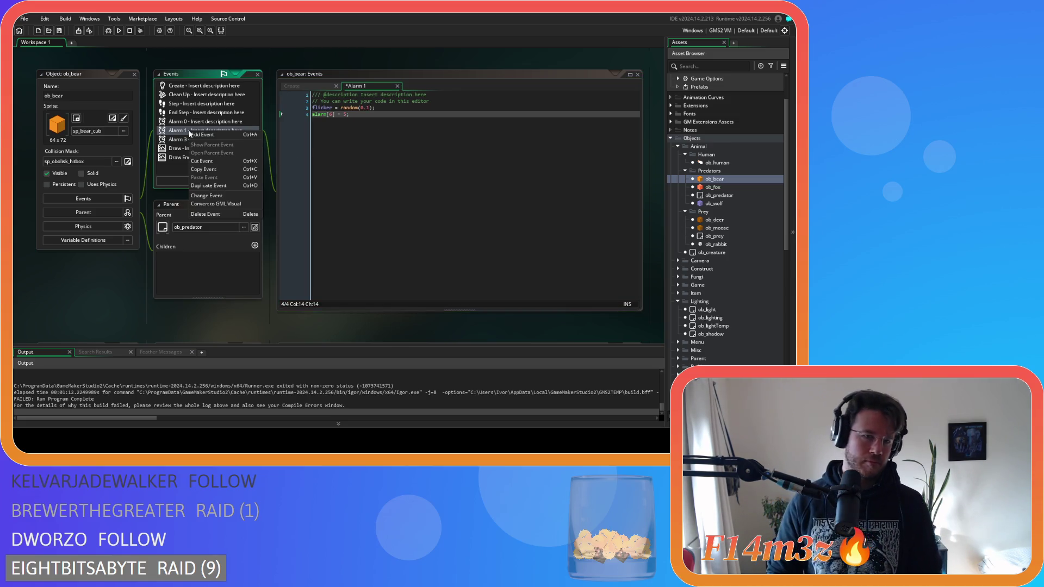
pyautogui.click(225, 169)
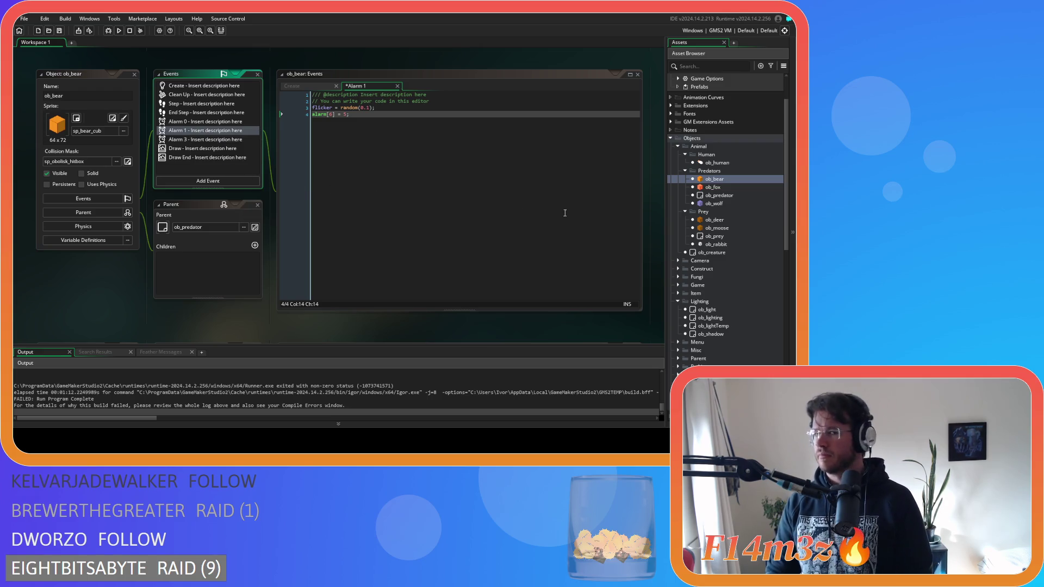
pyautogui.doubleClick(329, 114)
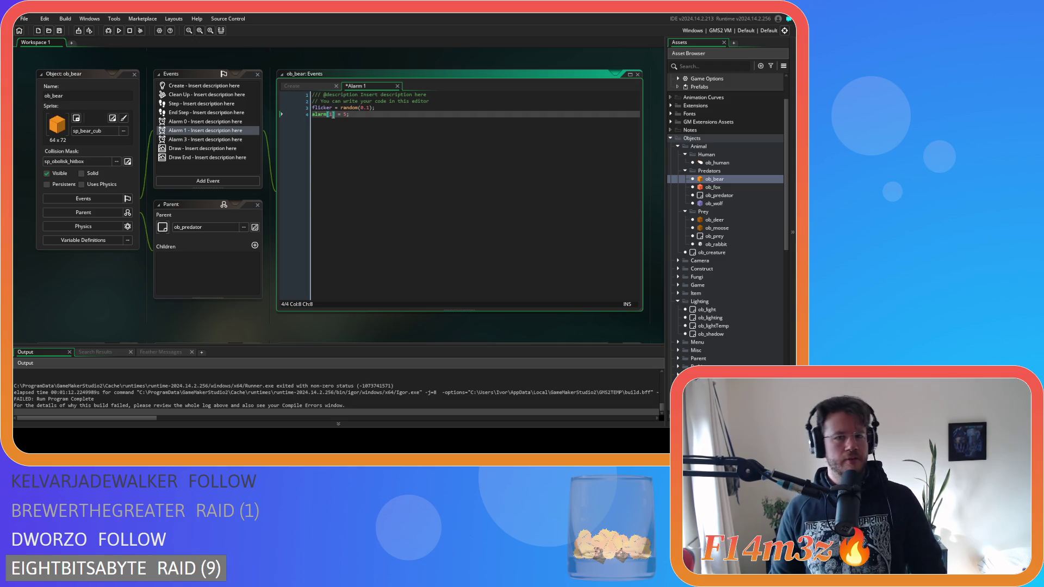
pyautogui.click(379, 127)
pyautogui.rightClick(205, 132)
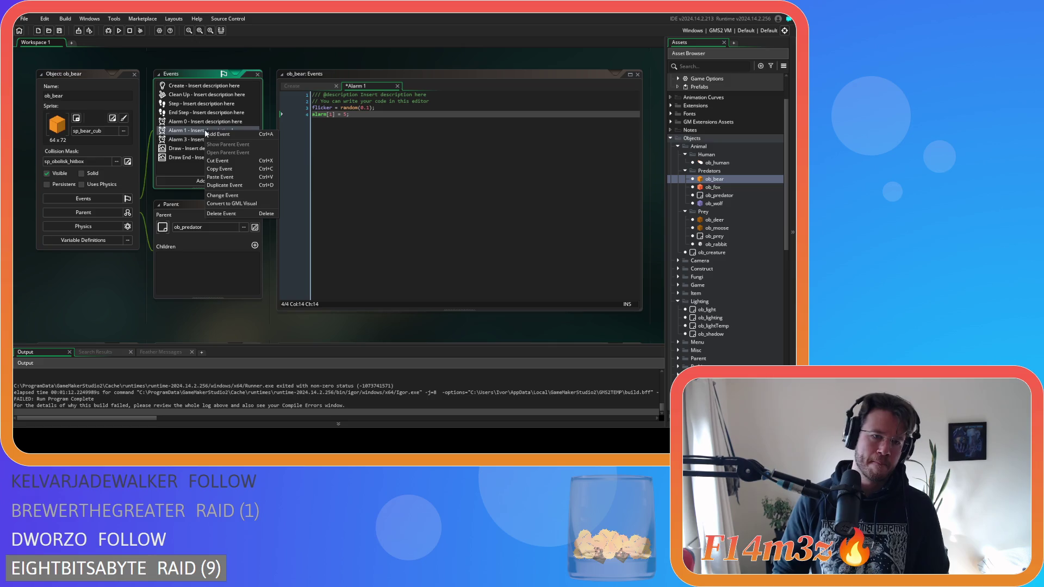
# Copy the corrected Alarm 1 event and paste it into ob_fox and ob_wolf.
pyautogui.click(216, 170)
pyautogui.doubleClick(707, 187)
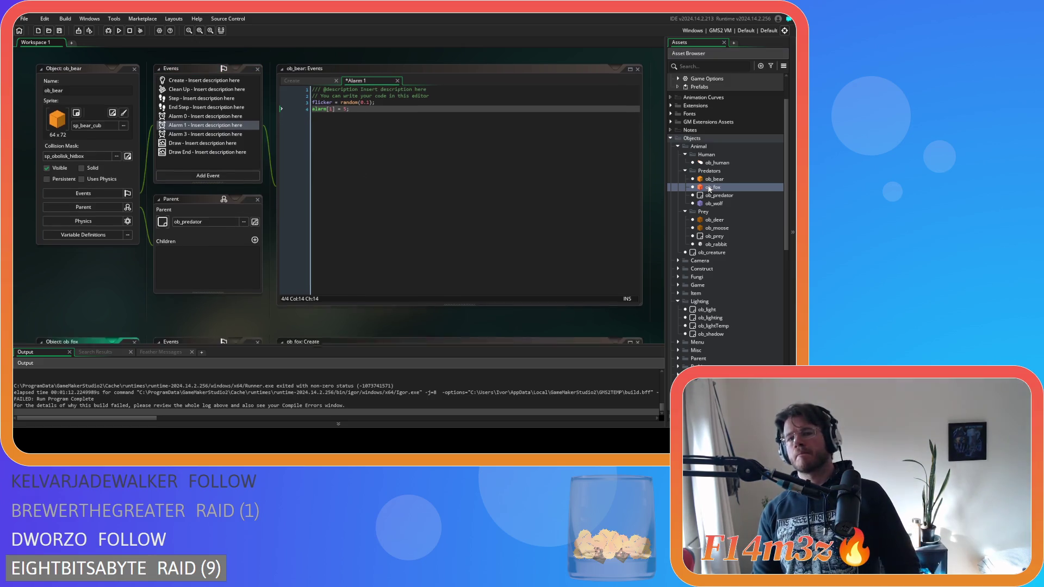
pyautogui.rightClick(178, 167)
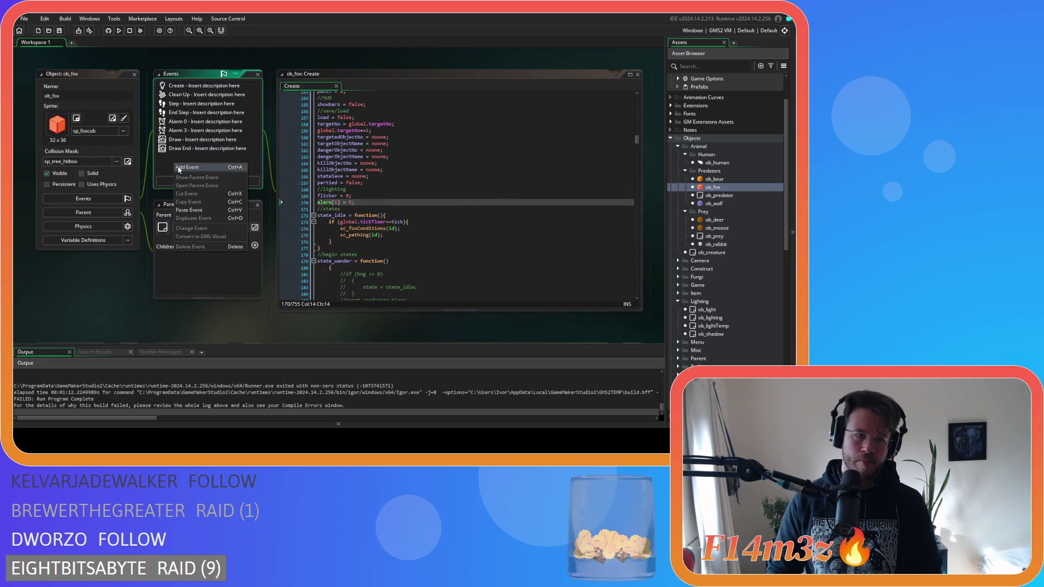
pyautogui.click(206, 210)
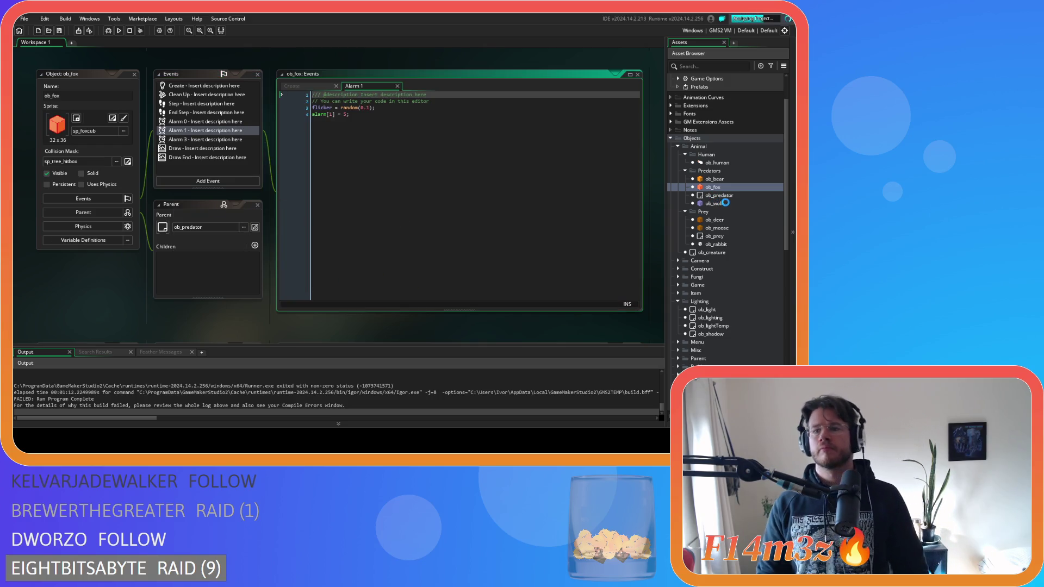
pyautogui.doubleClick(714, 202)
pyautogui.rightClick(211, 157)
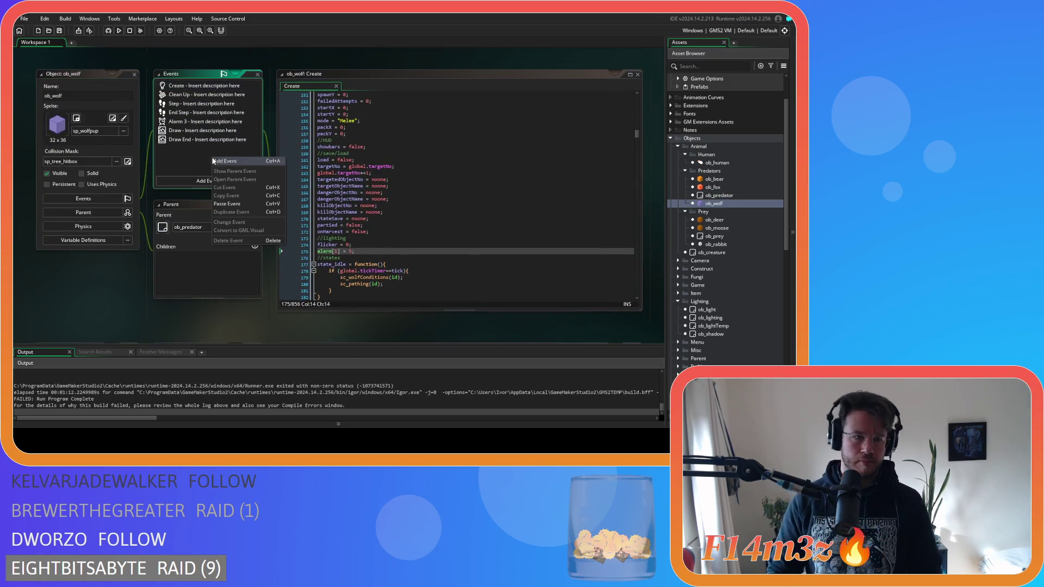
pyautogui.click(243, 205)
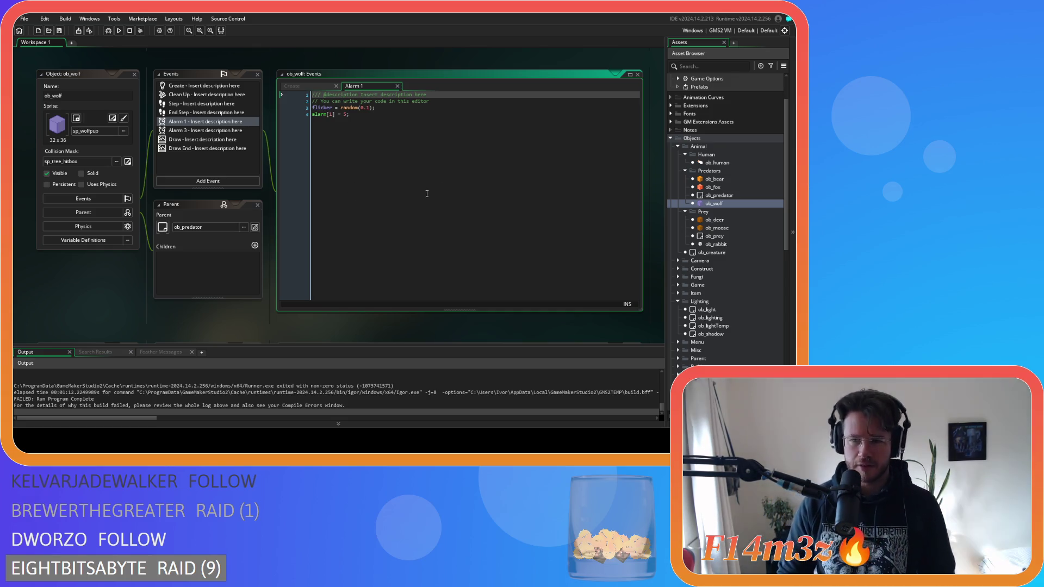
# Paste the Alarm 1 event into ob_deer, ob_moose and ob_rabbit, then build and run with F5.
pyautogui.doubleClick(715, 219)
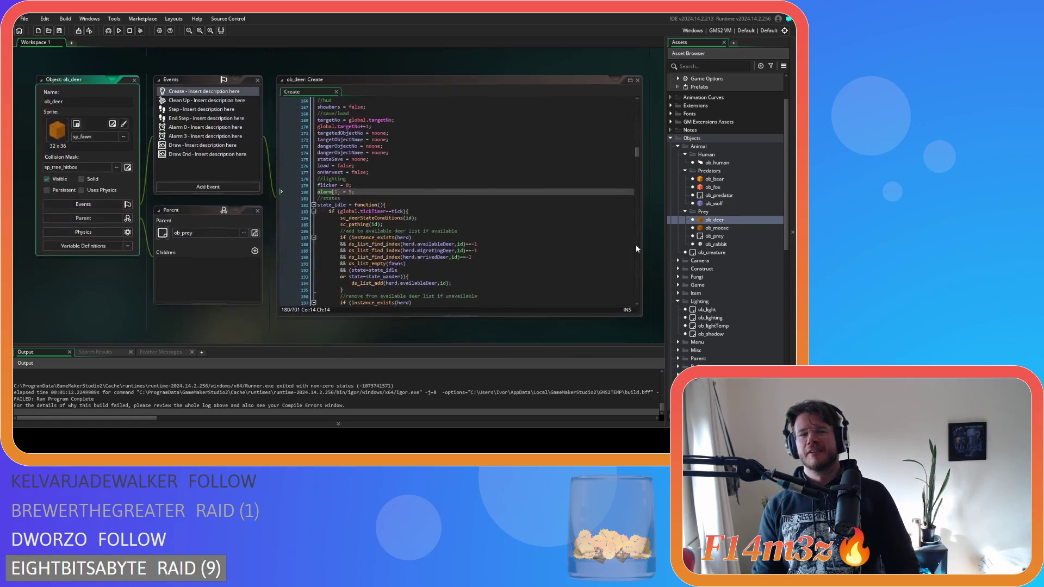
pyautogui.rightClick(180, 159)
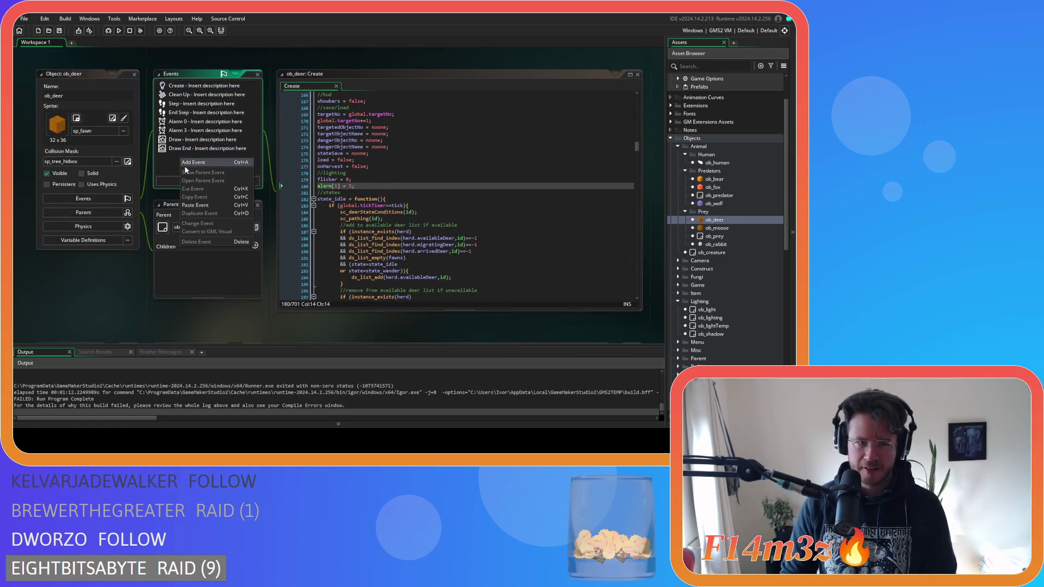
pyautogui.click(195, 205)
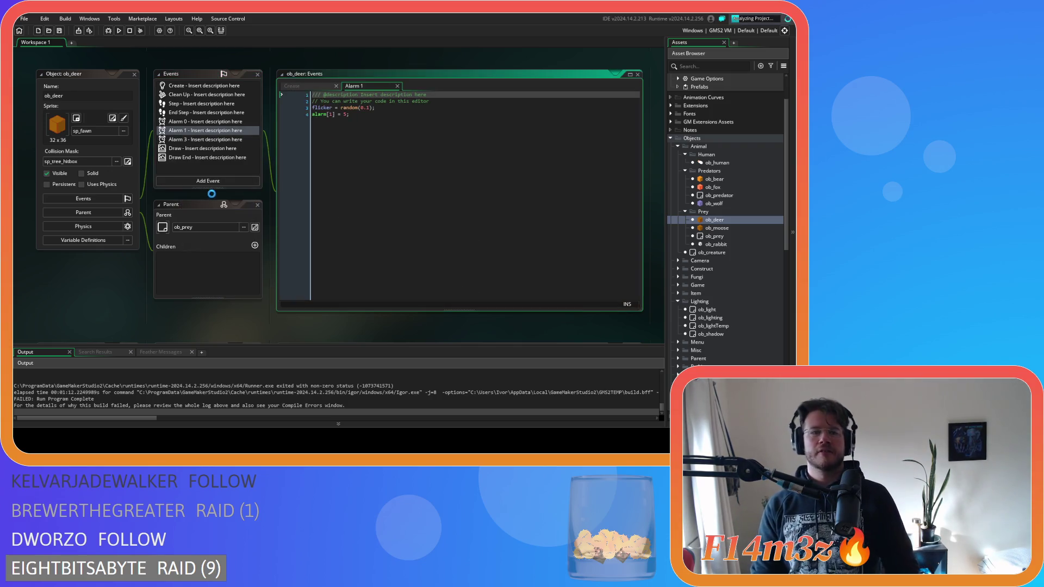
pyautogui.doubleClick(717, 227)
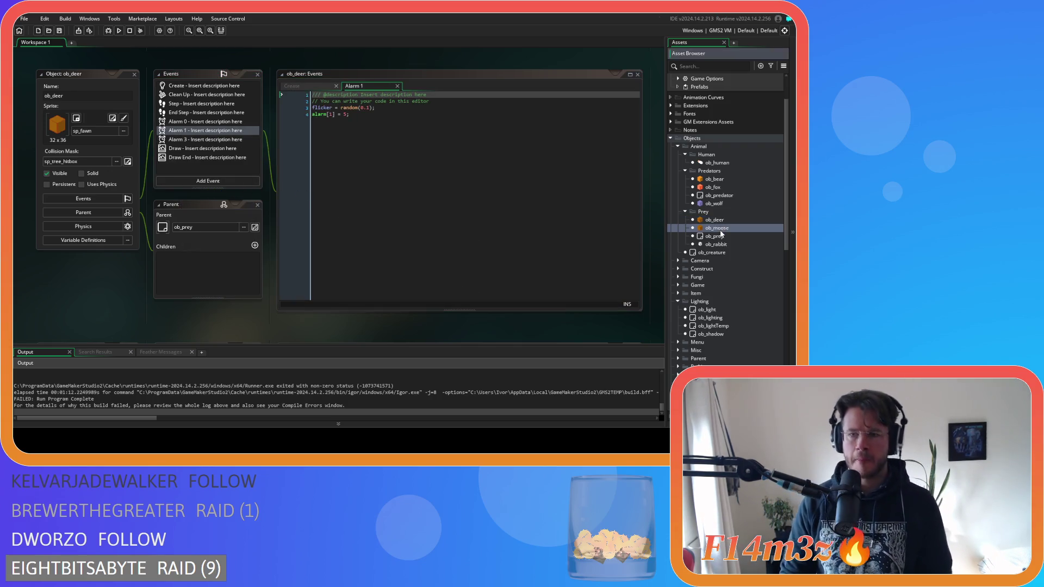
pyautogui.rightClick(213, 165)
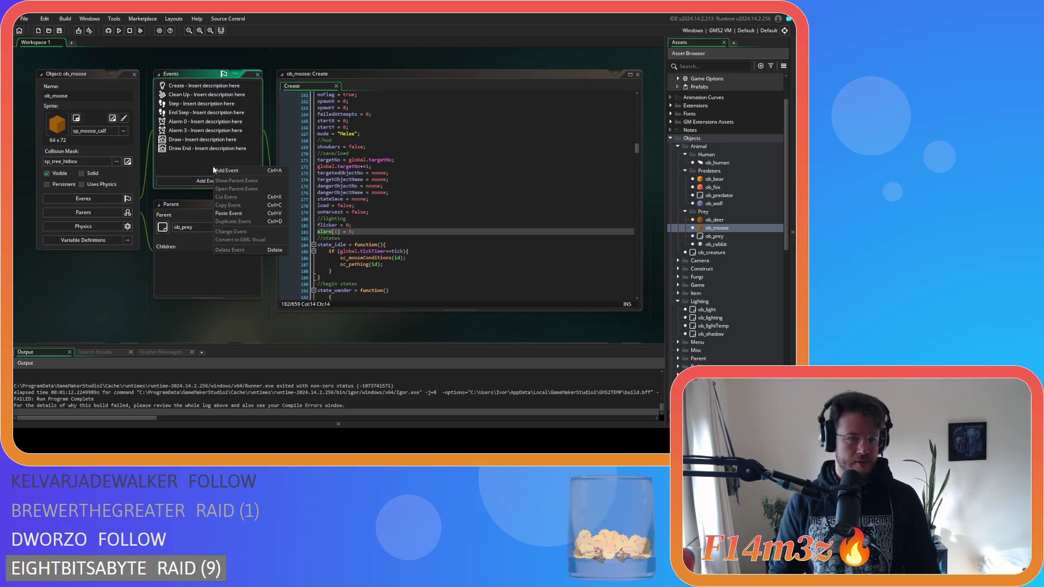
pyautogui.click(246, 214)
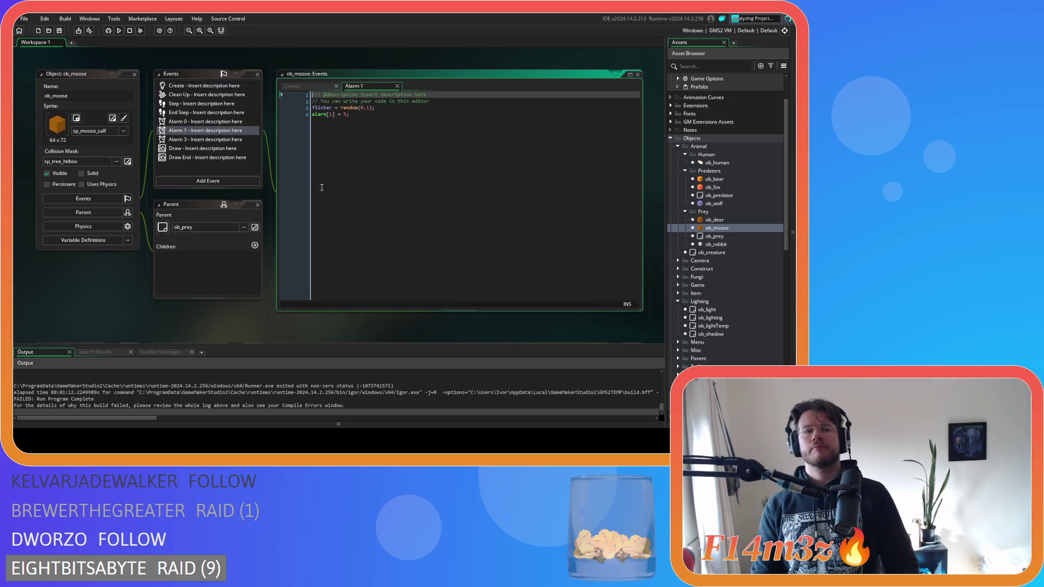
pyautogui.doubleClick(707, 245)
pyautogui.rightClick(192, 157)
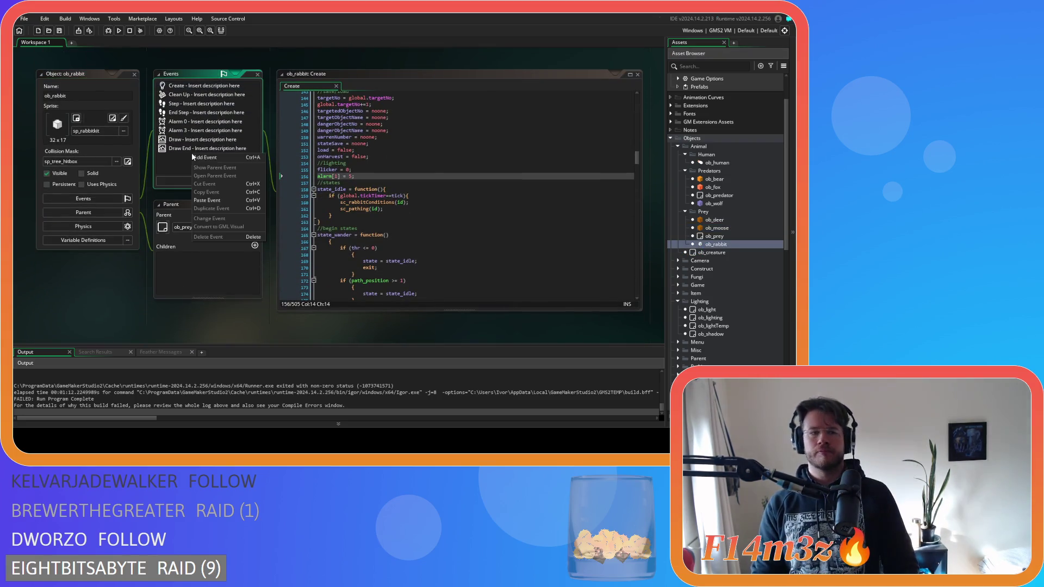
pyautogui.click(207, 199)
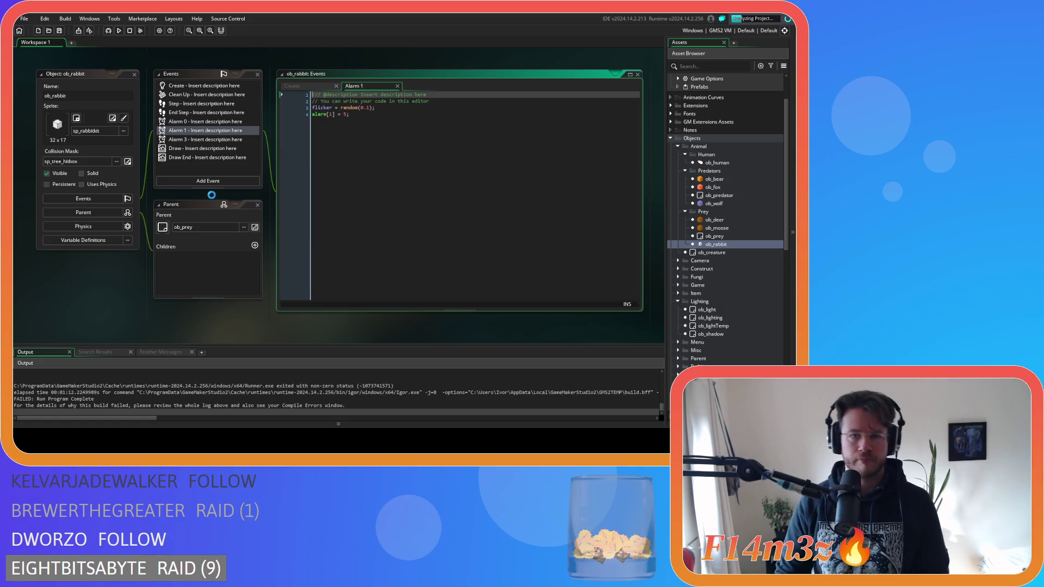
pyautogui.press('F5')
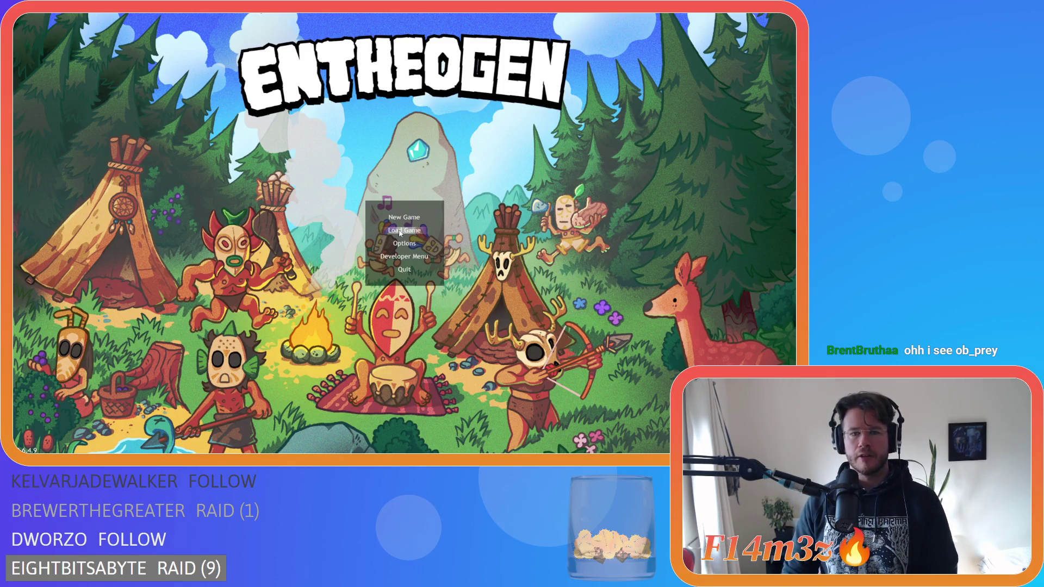
# Load the saved game, quit to the title menu with Escape and Y, then load again.
pyautogui.click(400, 232)
pyautogui.press('Escape')
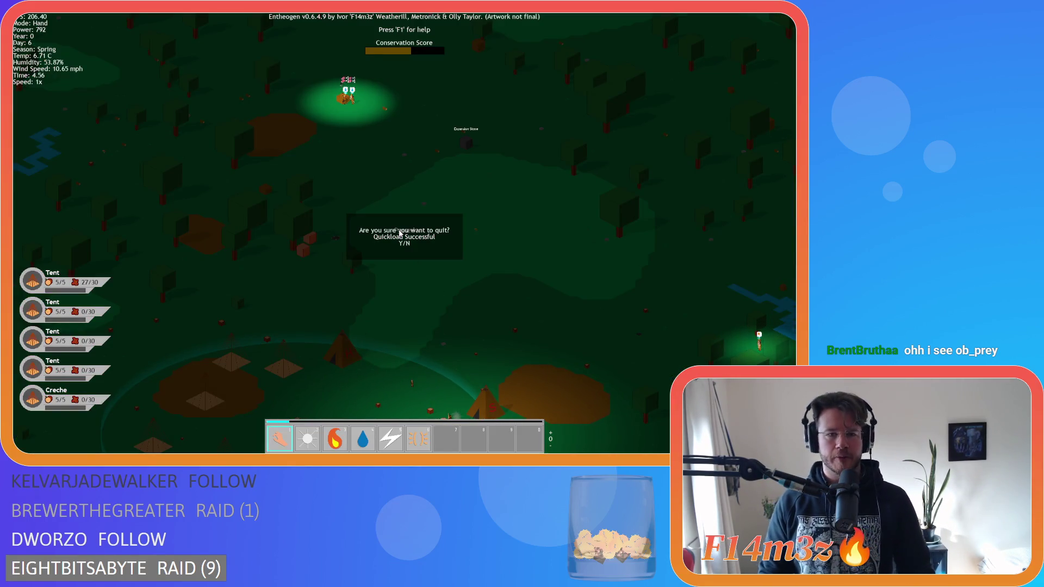
pyautogui.press('y')
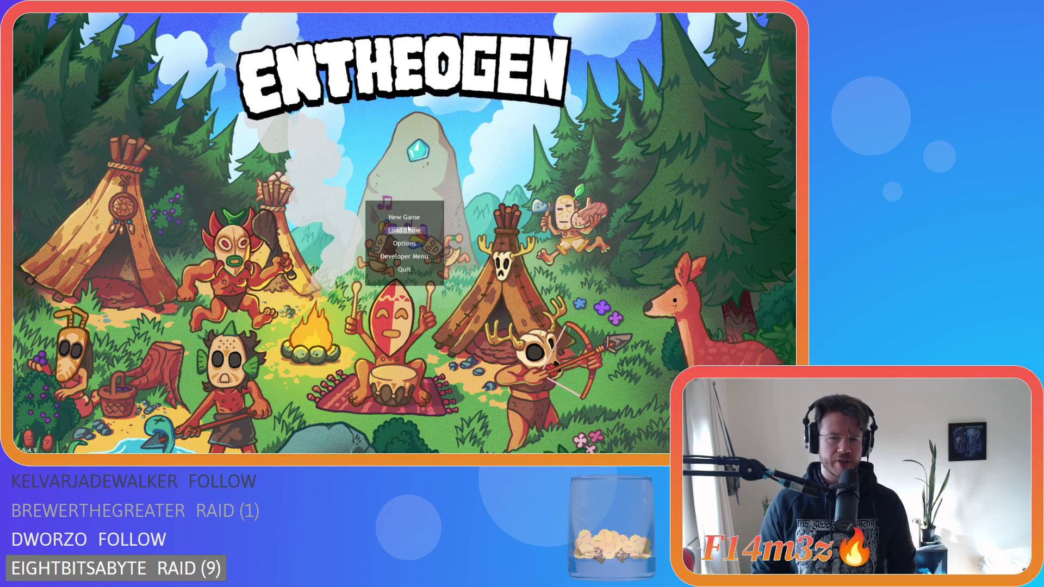
pyautogui.click(410, 237)
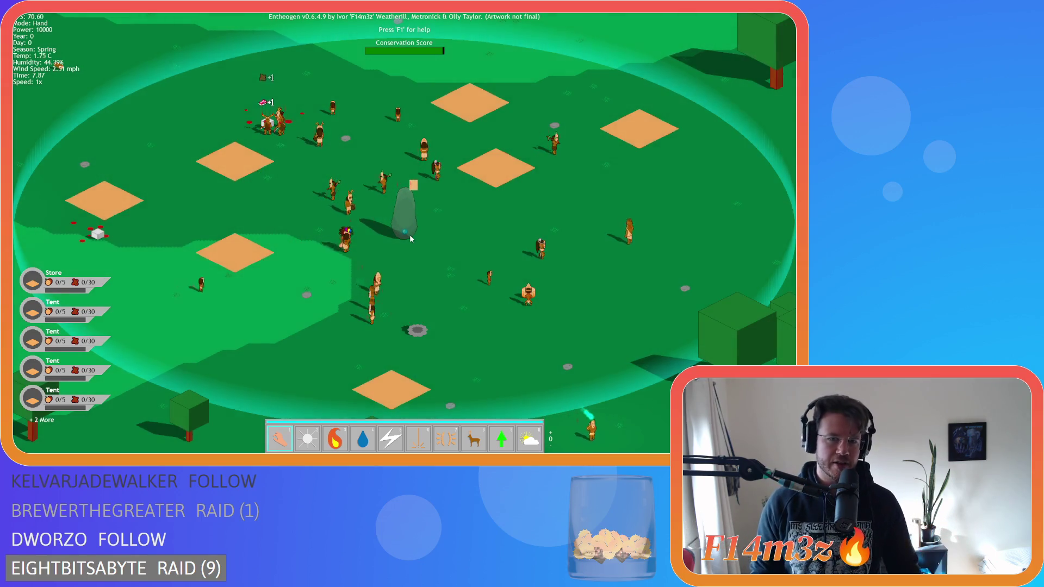
# Look around the village, then choose the Herd power (8) and summon a herd onto the map.
pyautogui.press('w')
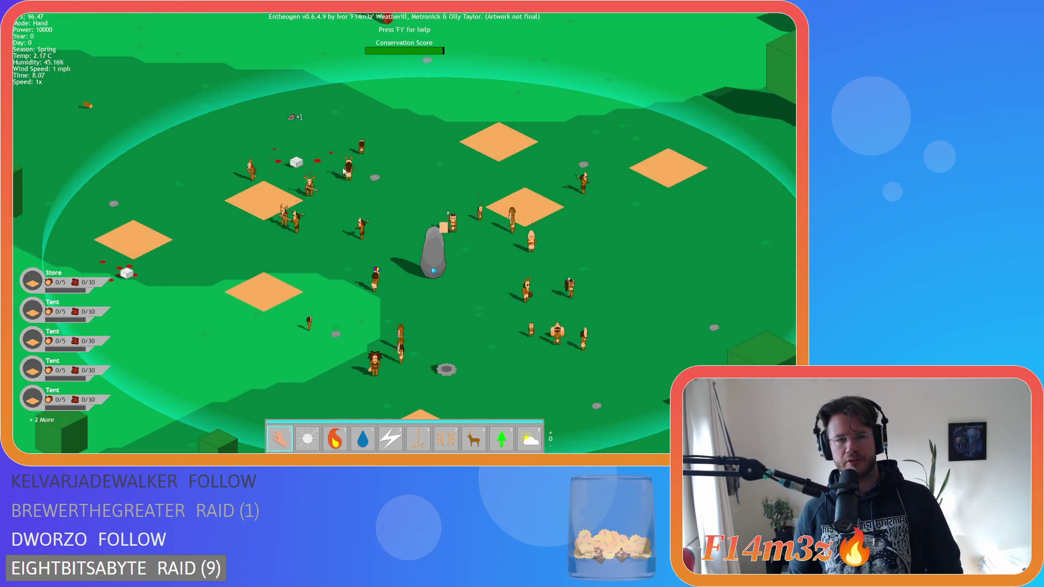
pyautogui.press('d')
pyautogui.press('a')
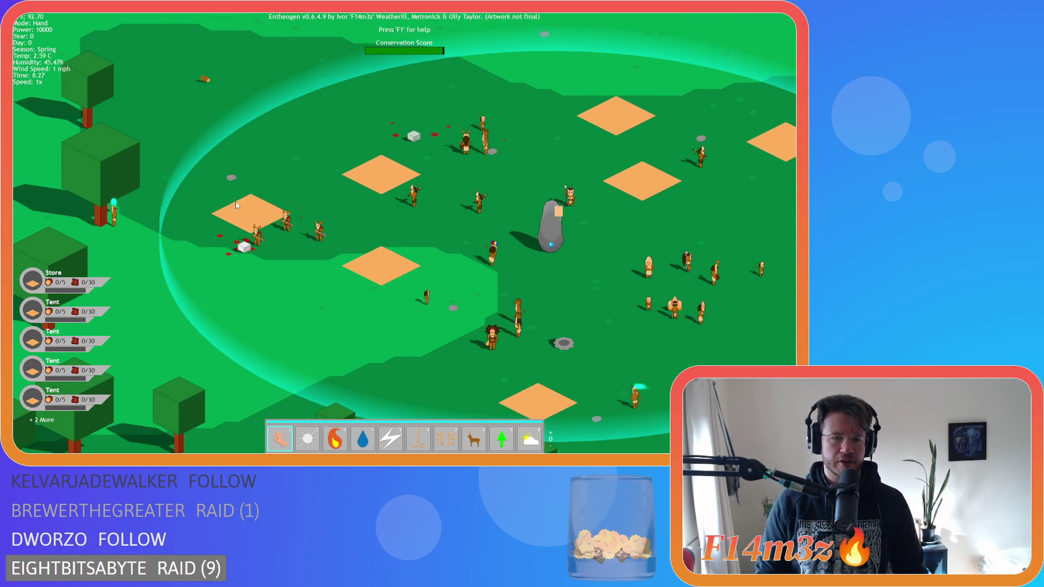
pyautogui.scroll(-5, 236, 205)
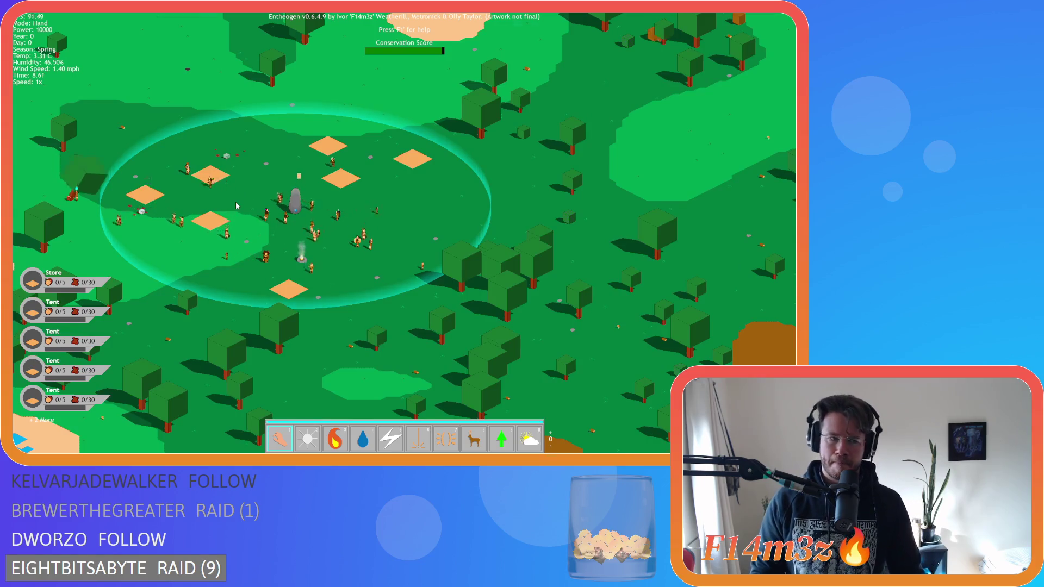
pyautogui.scroll(5, 235, 205)
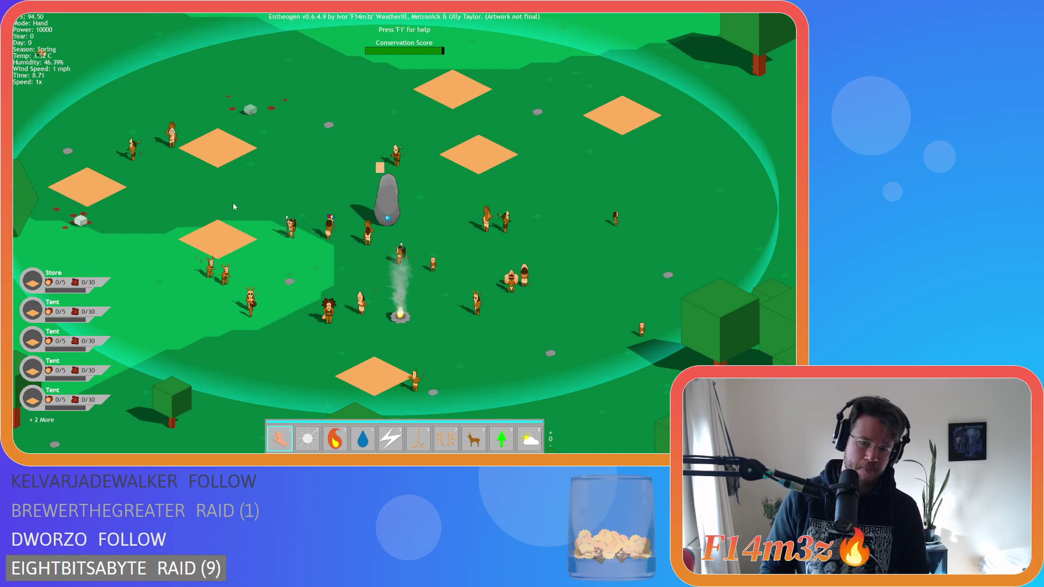
pyautogui.press('8')
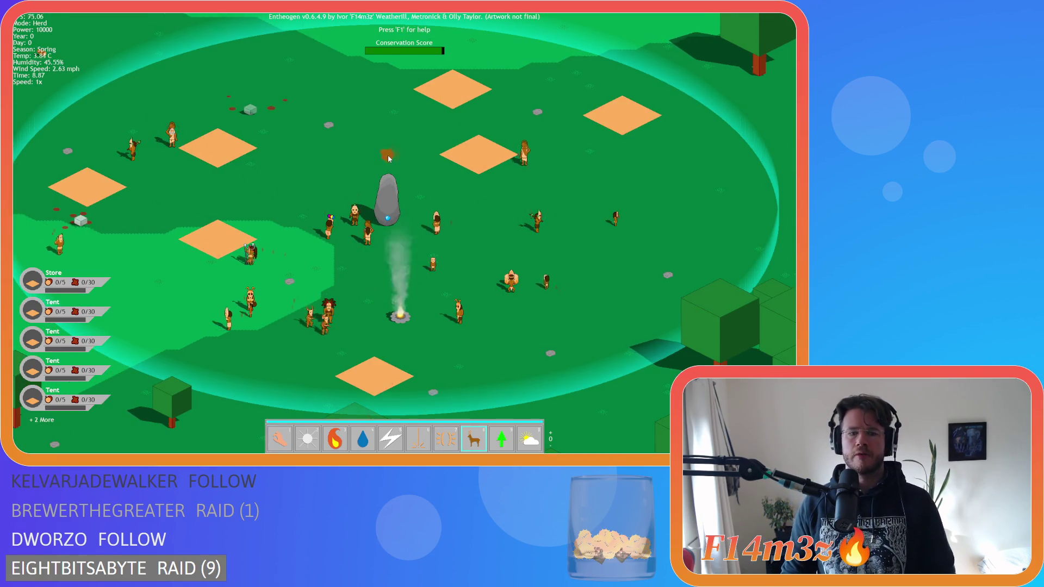
pyautogui.click(389, 157)
# Set a herd animal on fire and follow the flames north-east toward the sand and lake.
pyautogui.click(538, 106)
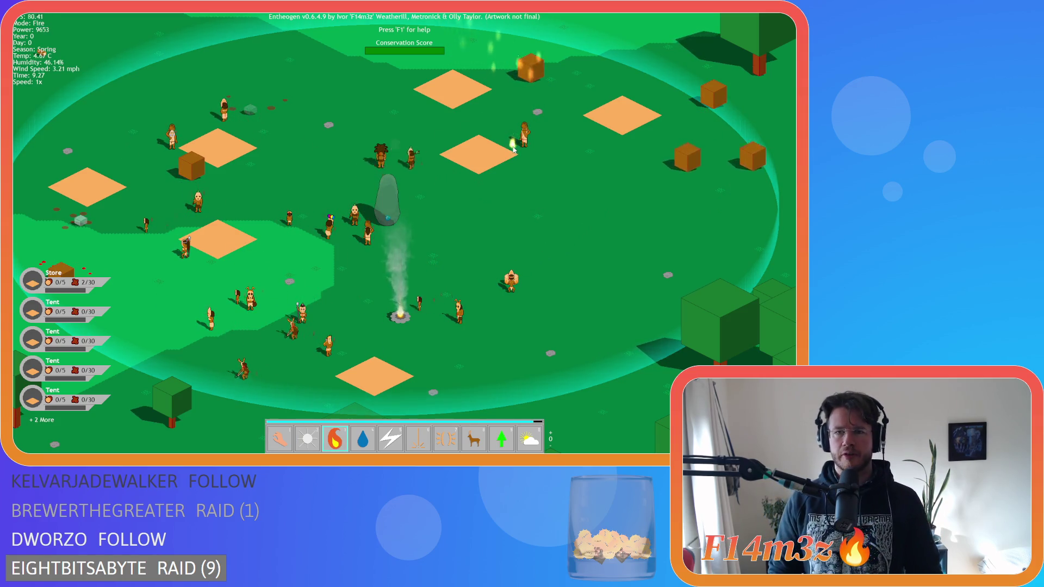
pyautogui.press('w')
pyautogui.press('d')
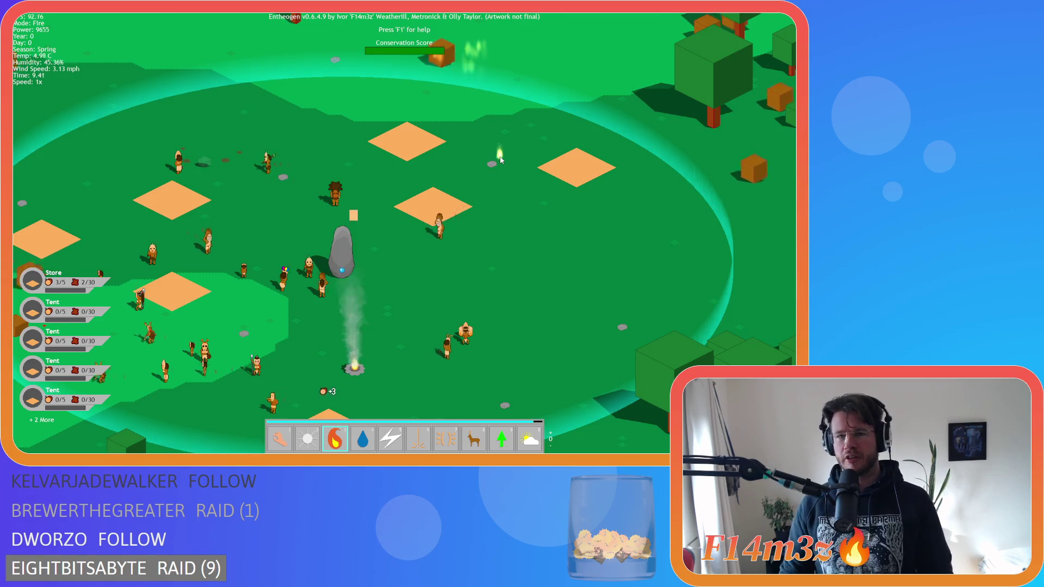
pyautogui.press('w')
pyautogui.press('d')
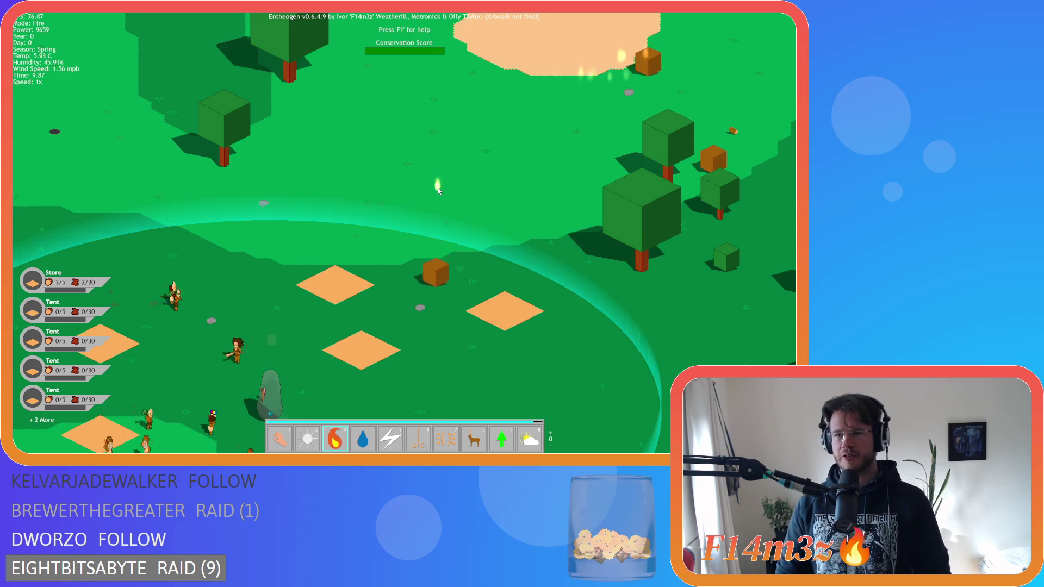
pyautogui.press('w')
pyautogui.press('d')
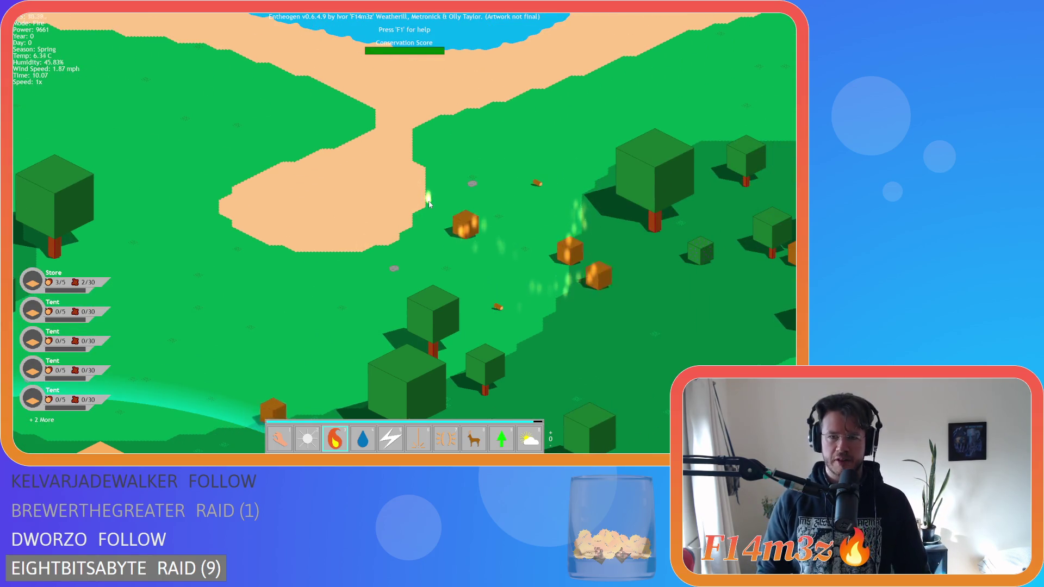
pyautogui.press('s')
pyautogui.press('d')
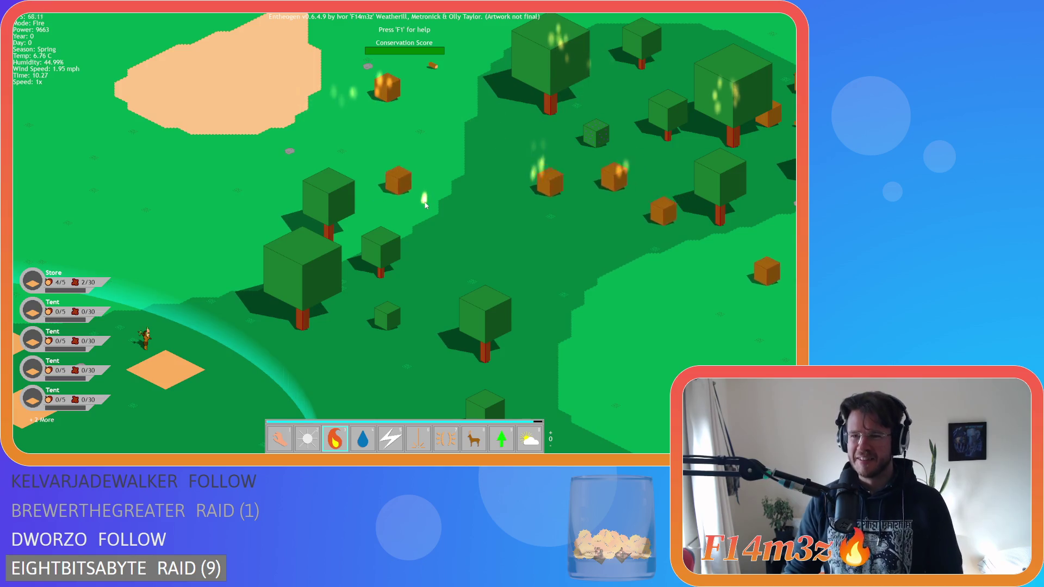
pyautogui.press('w')
pyautogui.press('d')
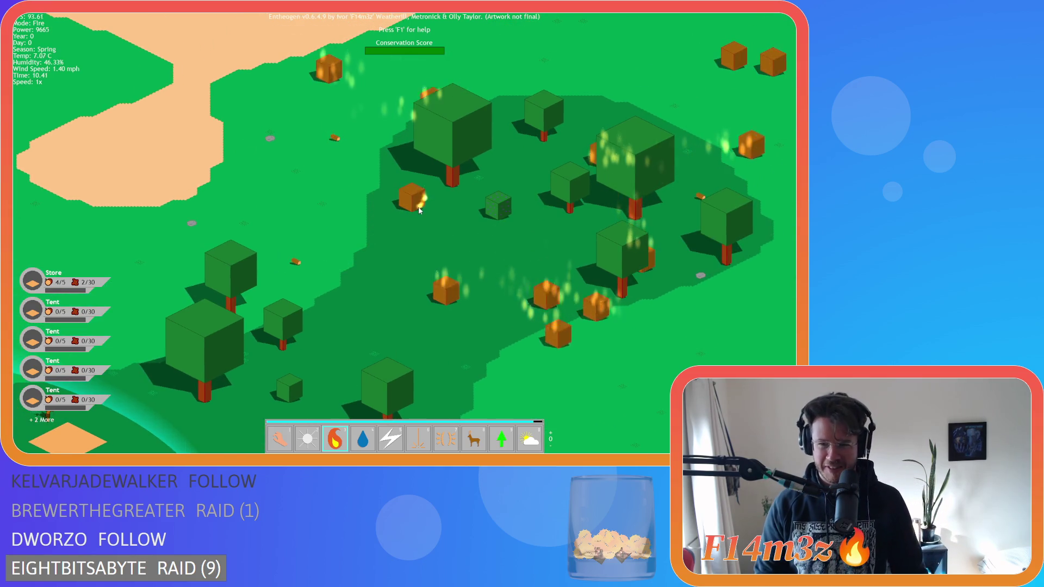
pyautogui.scroll(-5, 419, 210)
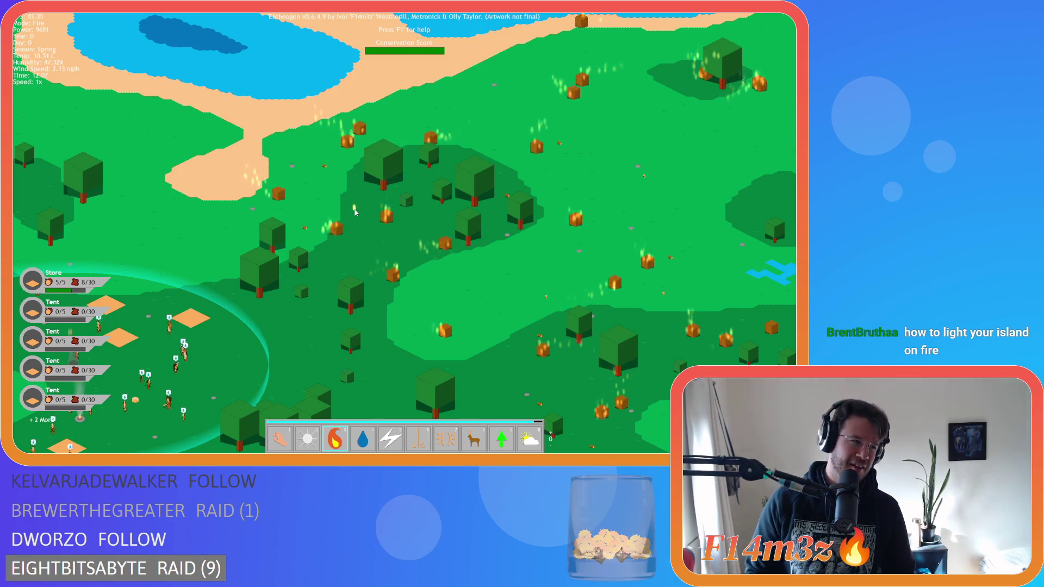
# Survey the spreading wildfire across the forest, north coast, river and brown clearings.
pyautogui.press('d')
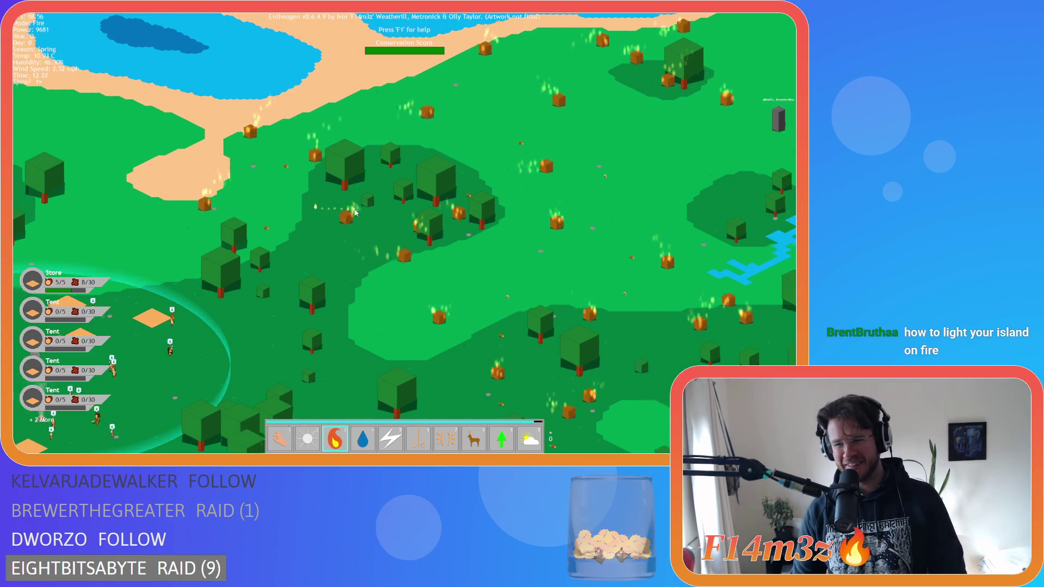
pyautogui.press('s')
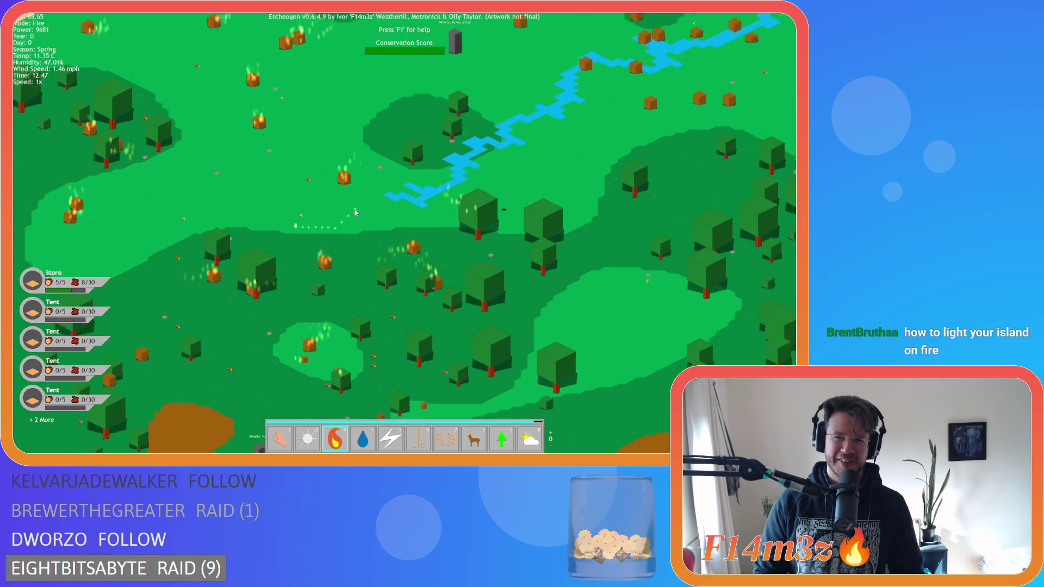
pyautogui.press('w')
pyautogui.press('w')
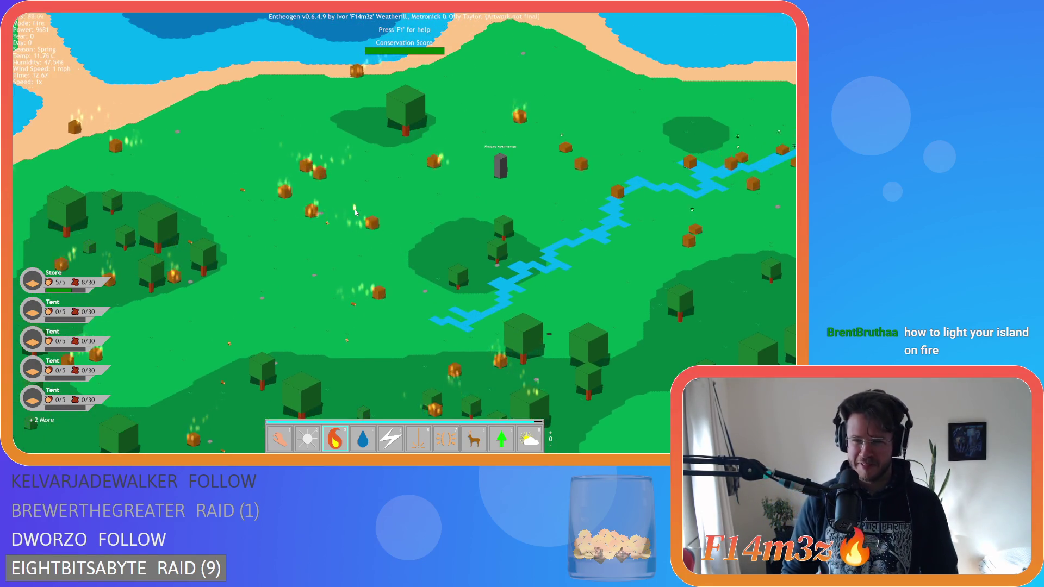
pyautogui.press('w')
pyautogui.press('d')
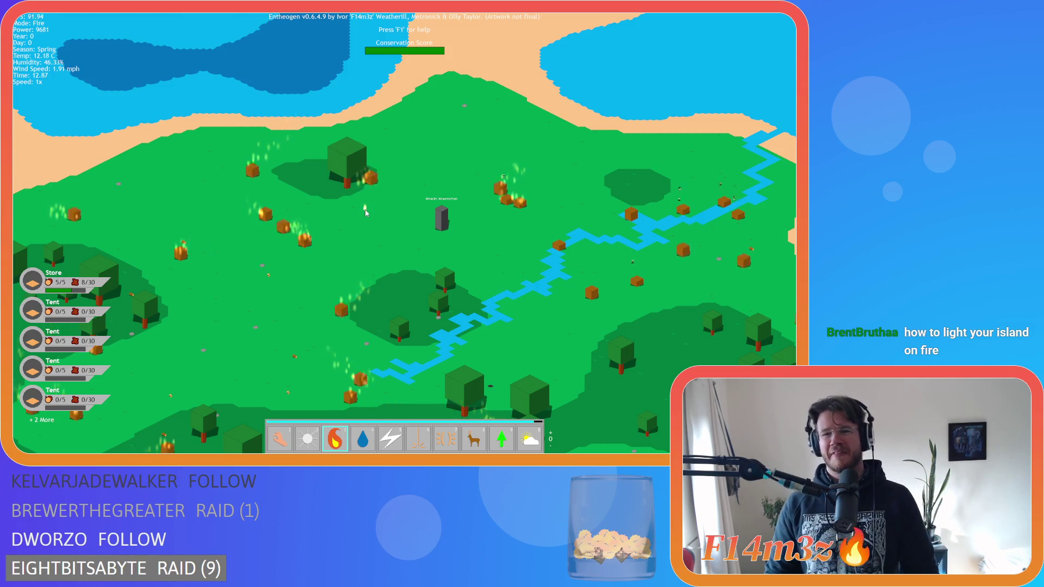
pyautogui.press('a')
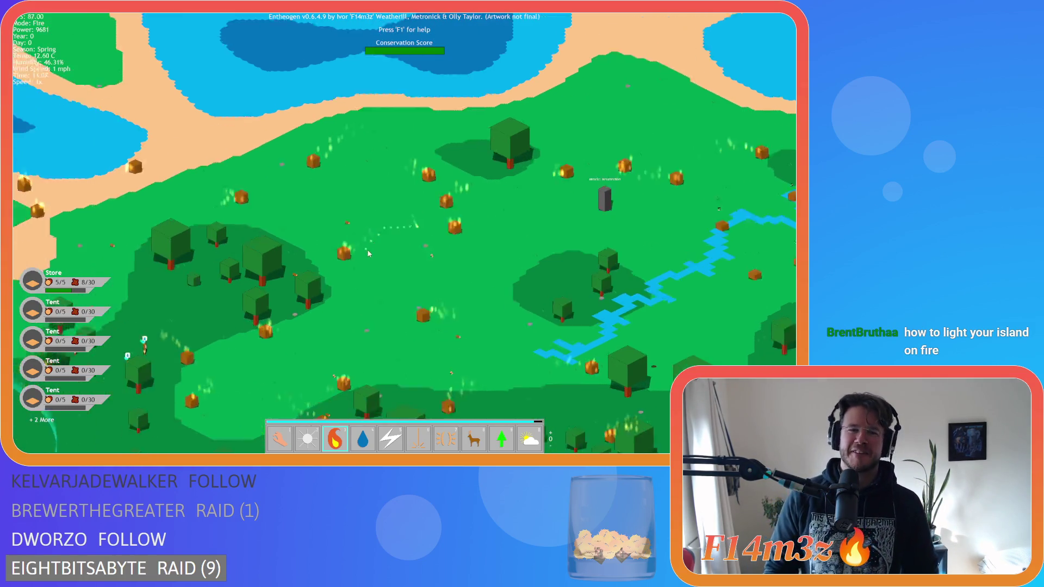
pyautogui.press('s')
pyautogui.press('a')
pyautogui.press('s')
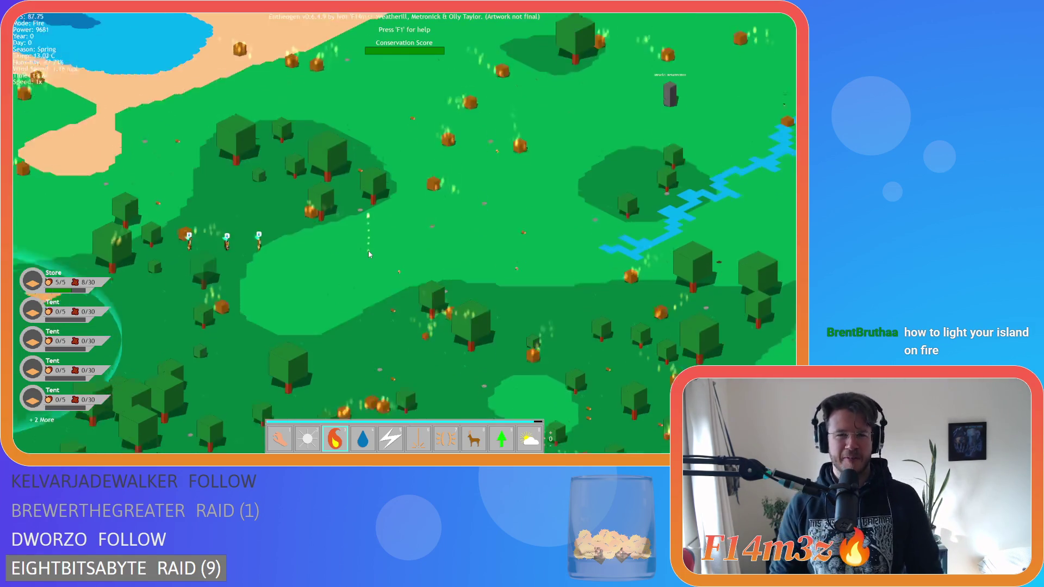
pyautogui.press('s')
pyautogui.press('a')
pyautogui.press('w')
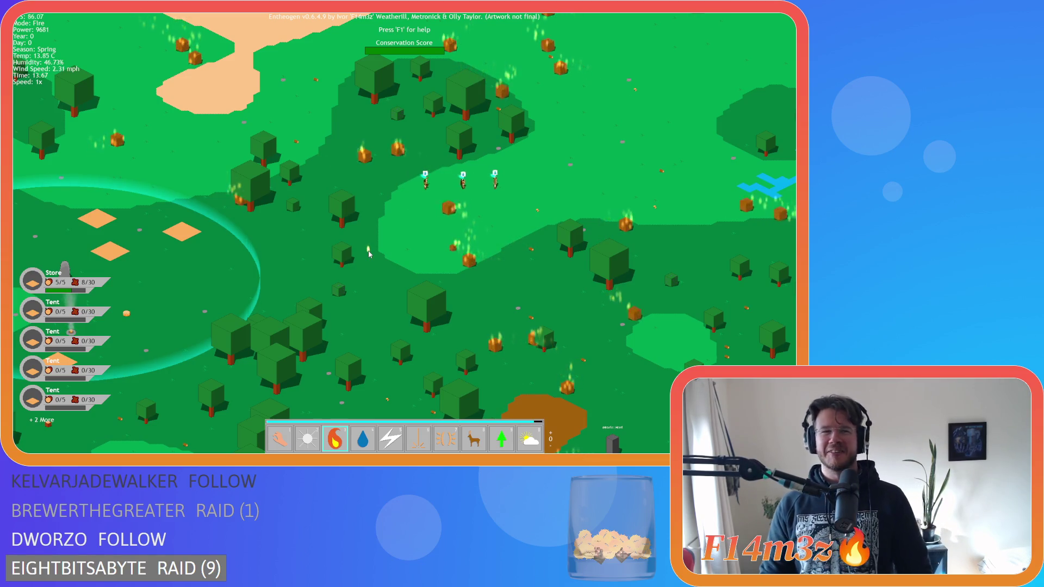
pyautogui.press('a')
pyautogui.press('d')
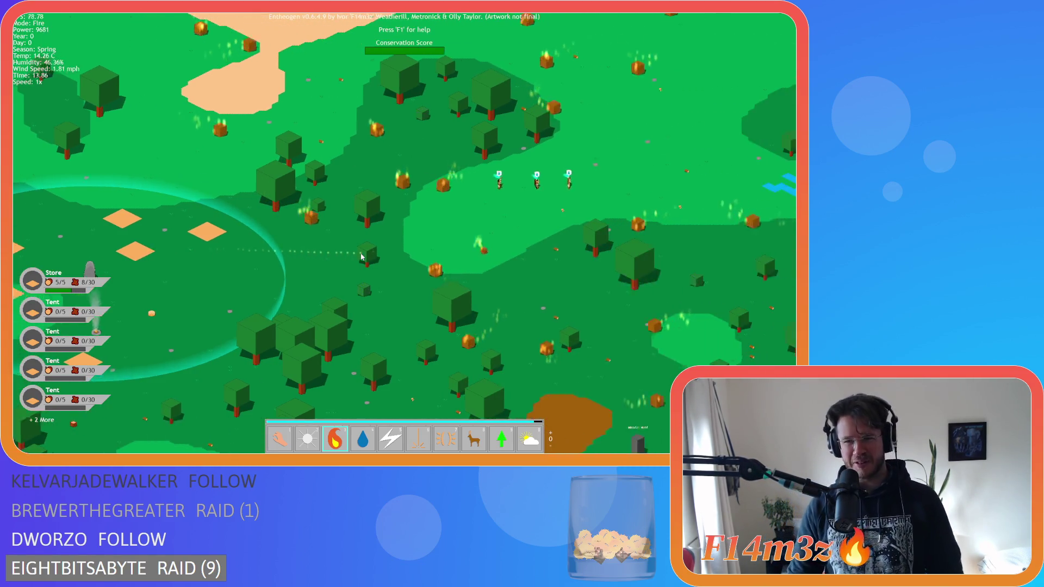
pyautogui.press('d')
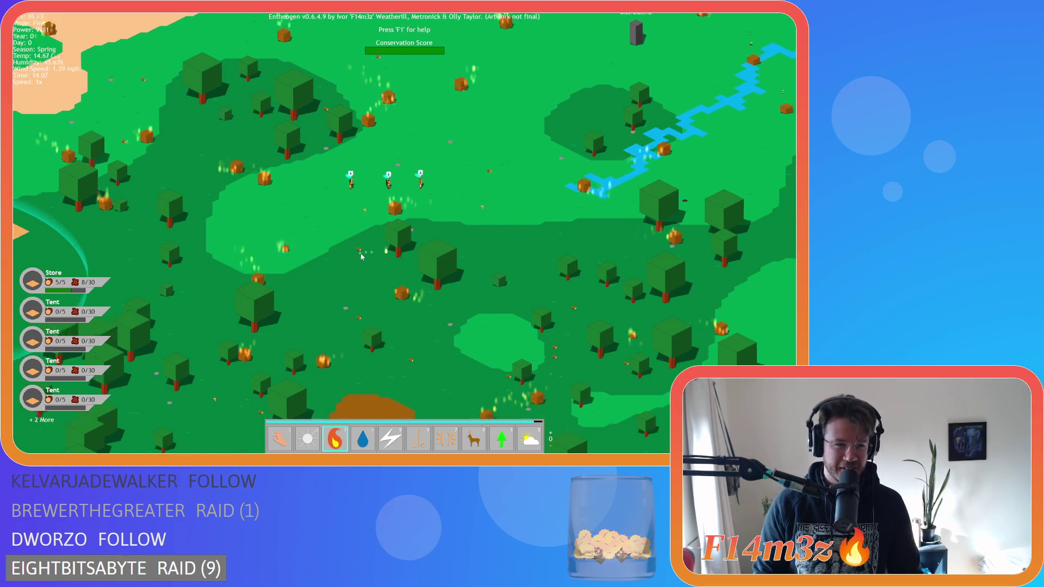
pyautogui.press('s')
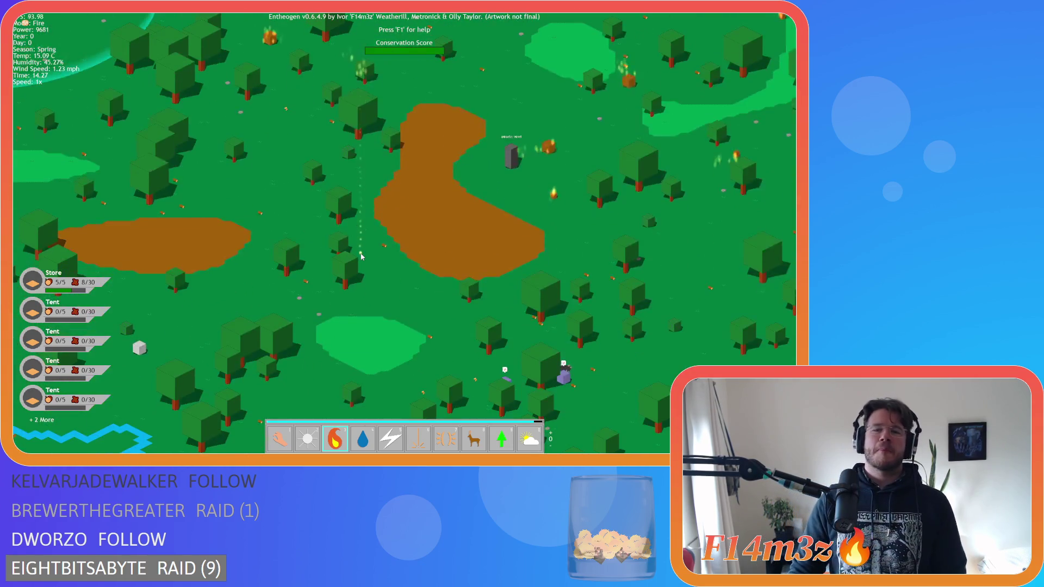
pyautogui.press('d')
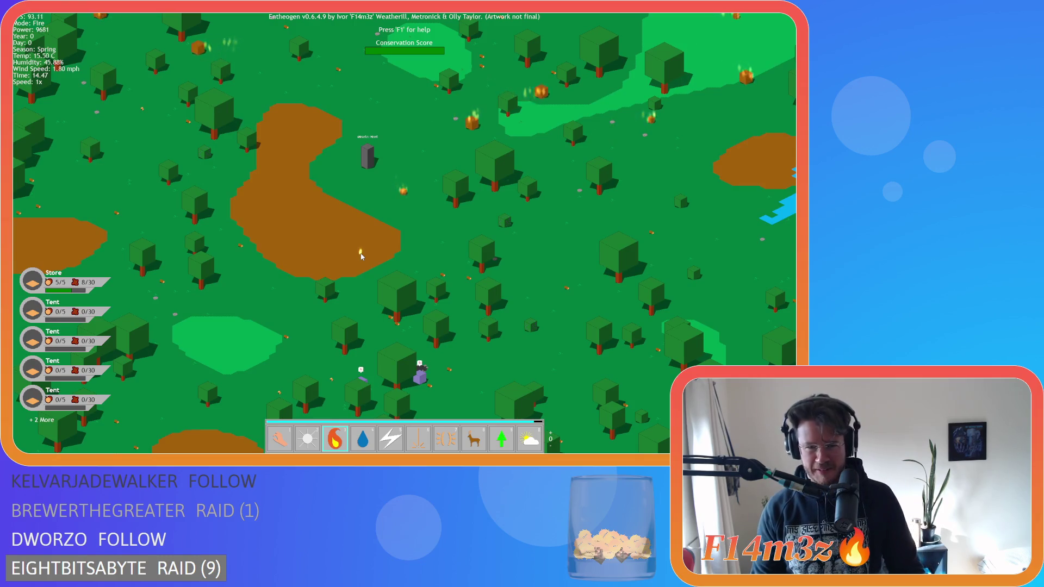
pyautogui.scroll(5, 388, 236)
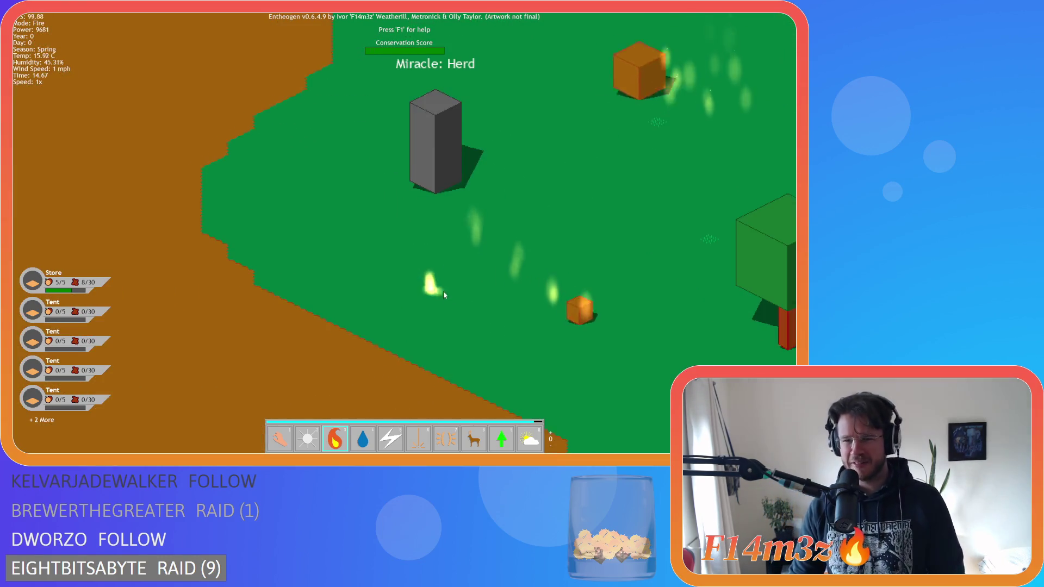
# Zoom far out and shift the view south to see the whole island with the village recentred.
pyautogui.scroll(-6, 484, 313)
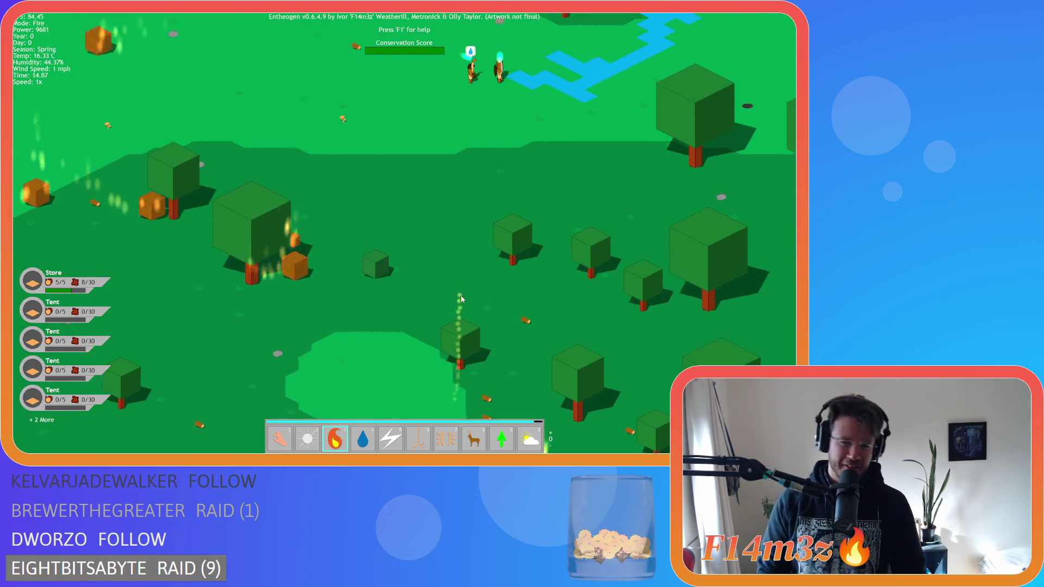
pyautogui.scroll(-5, 463, 298)
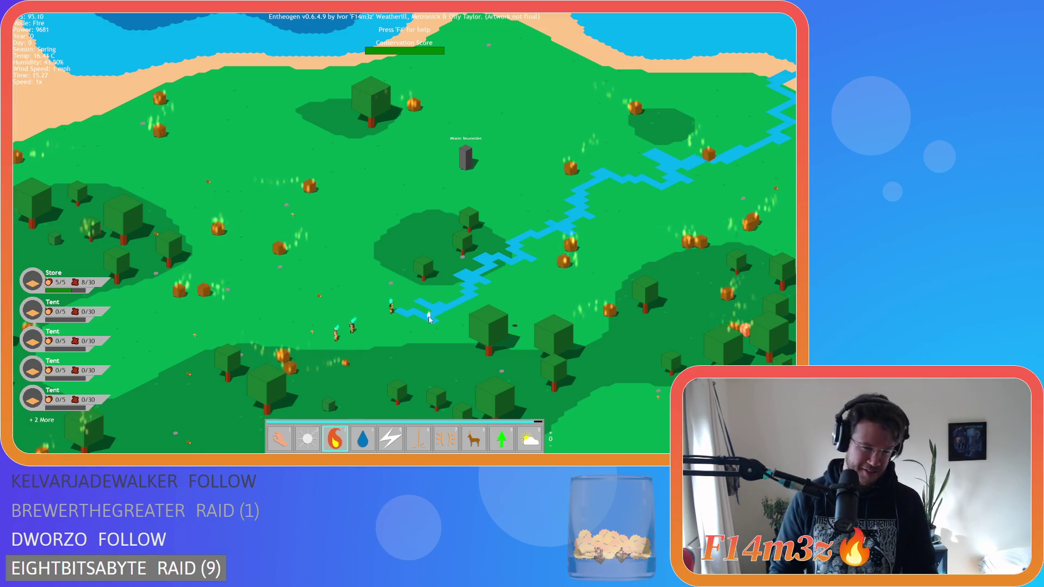
pyautogui.scroll(-4, 429, 319)
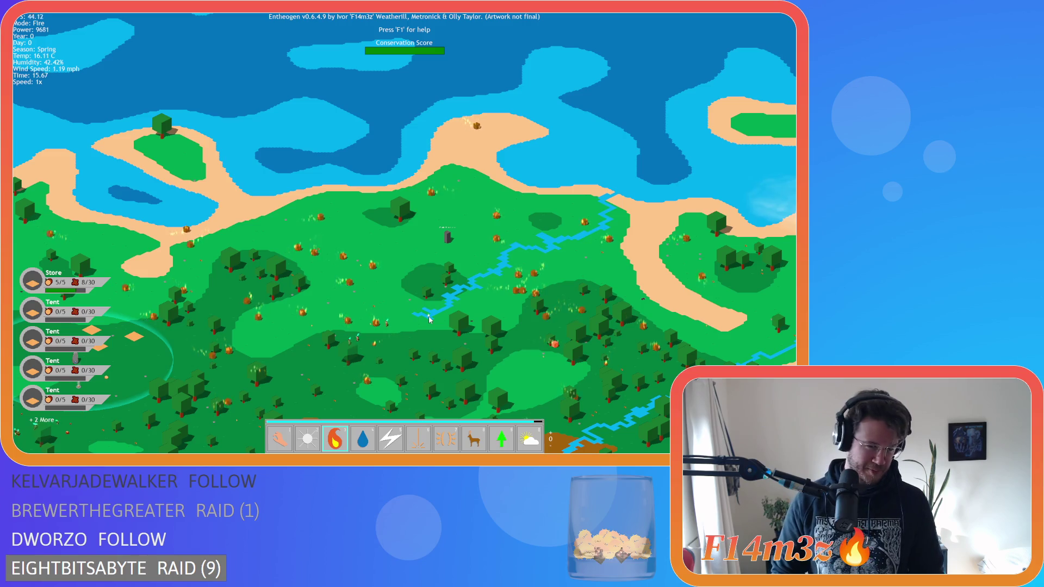
pyautogui.press('s')
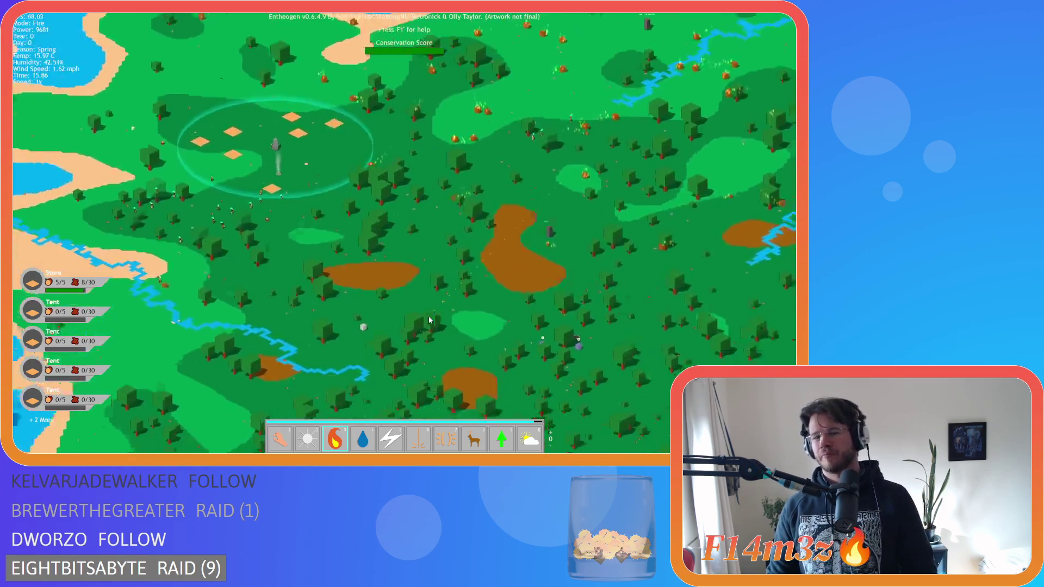
pyautogui.scroll(-5, 429, 319)
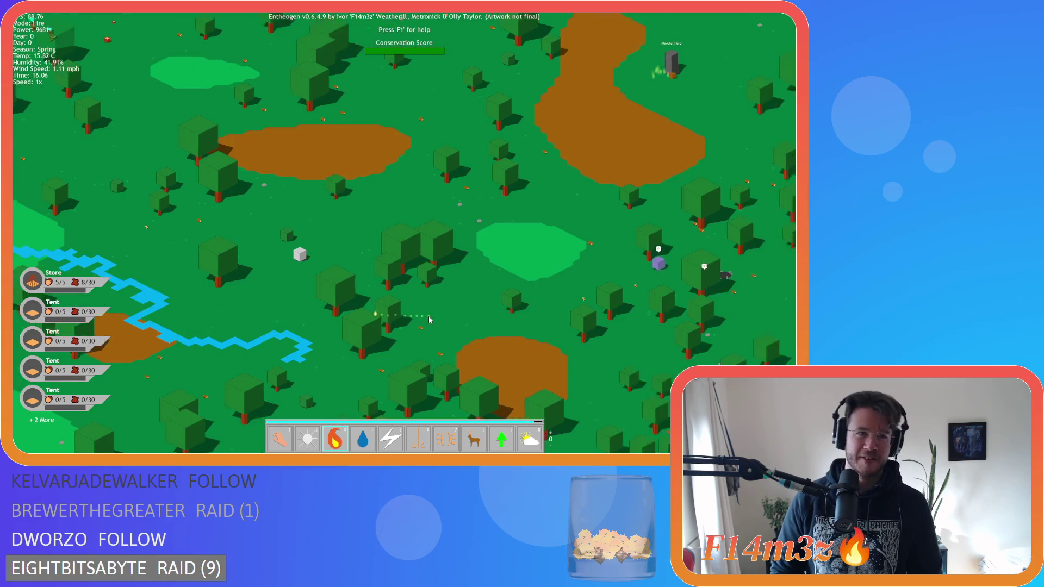
pyautogui.press('s')
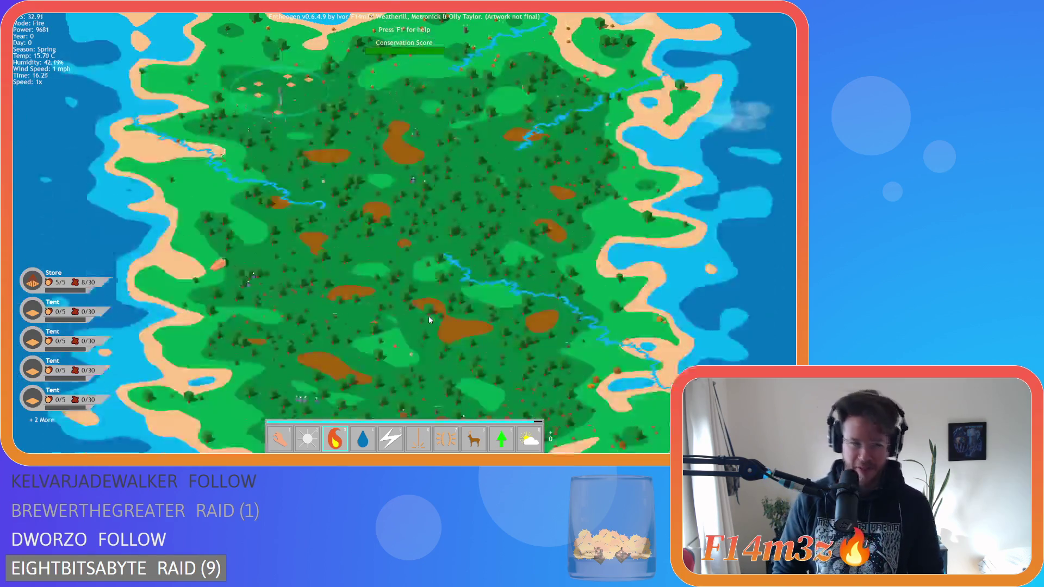
pyautogui.scroll(5, 437, 286)
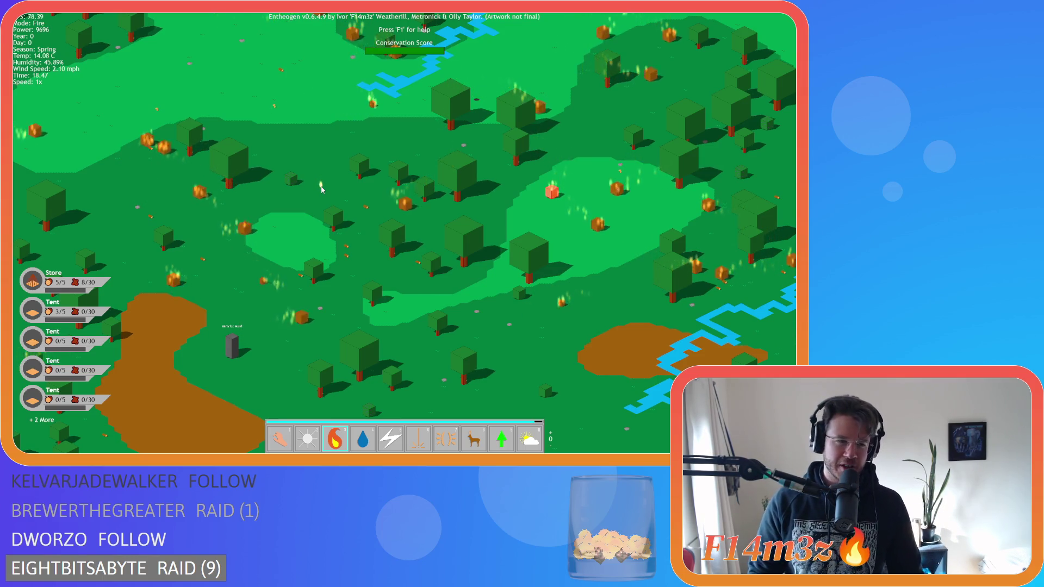
# Pan north-west, east and south across the burning forest toward the coastline beach.
pyautogui.press('w')
pyautogui.press('a')
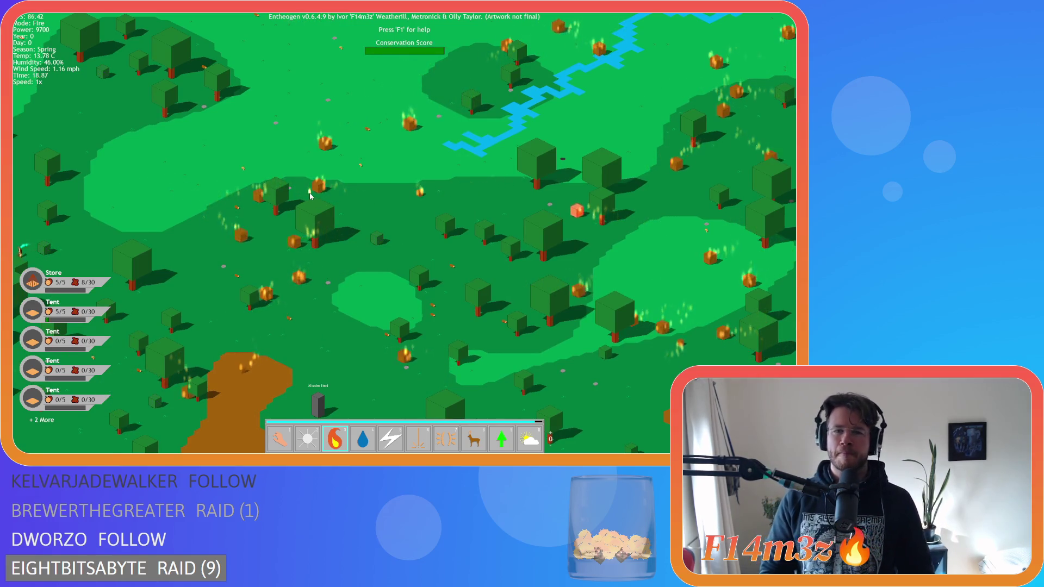
pyautogui.press('d')
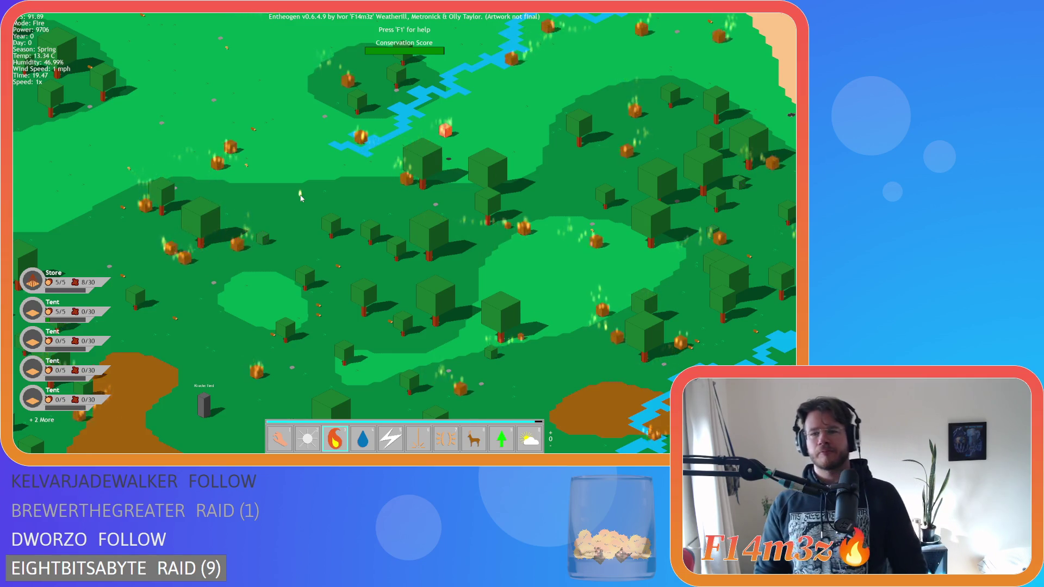
pyautogui.press('s')
pyautogui.press('d')
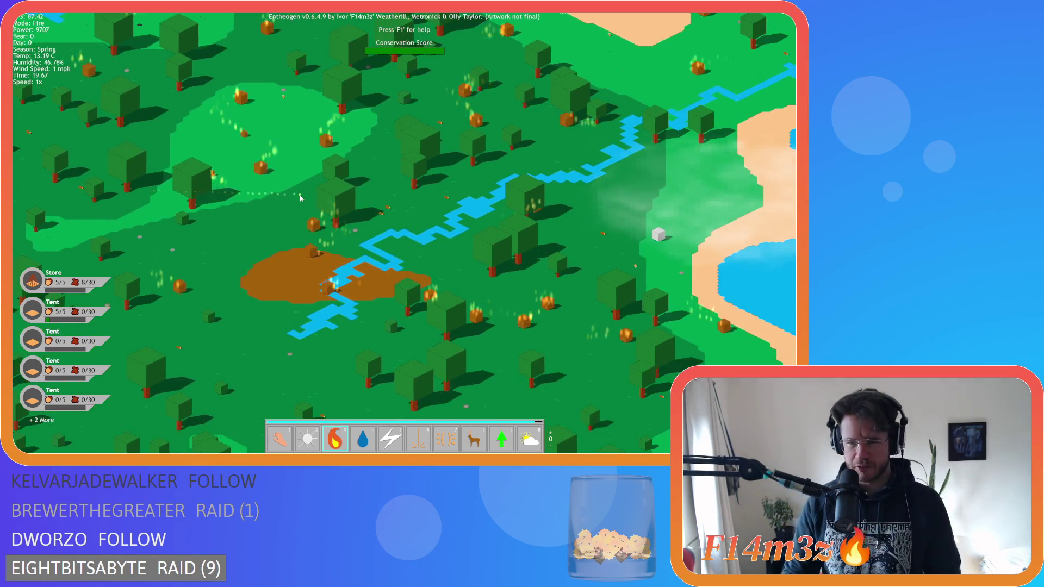
pyautogui.press('a')
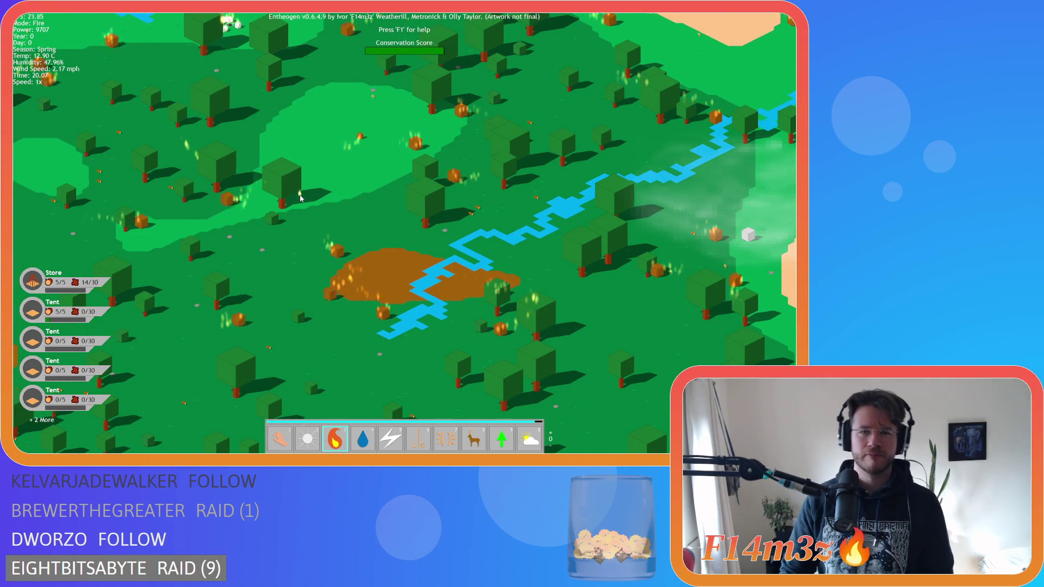
pyautogui.press('w')
# Zoom around the village and lake, ending on a burning patch south-east by the river.
pyautogui.scroll(-8, 299, 196)
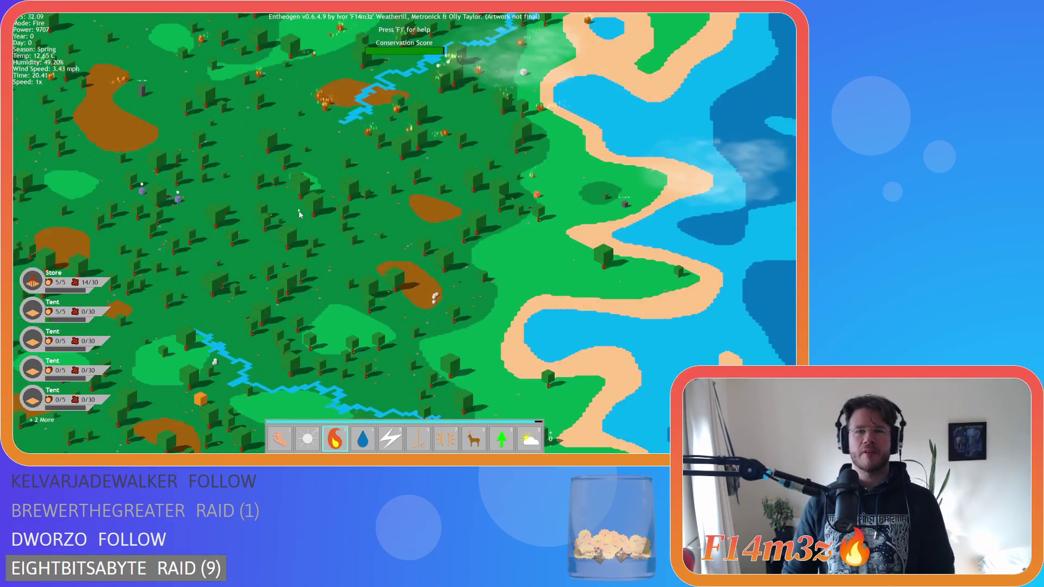
pyautogui.press('w')
pyautogui.press('a')
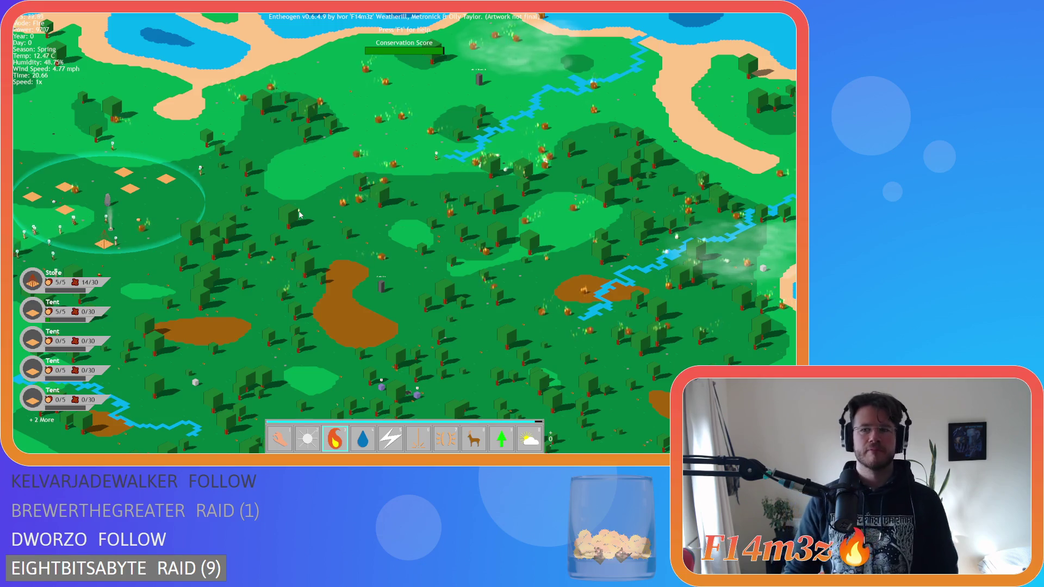
pyautogui.press('d')
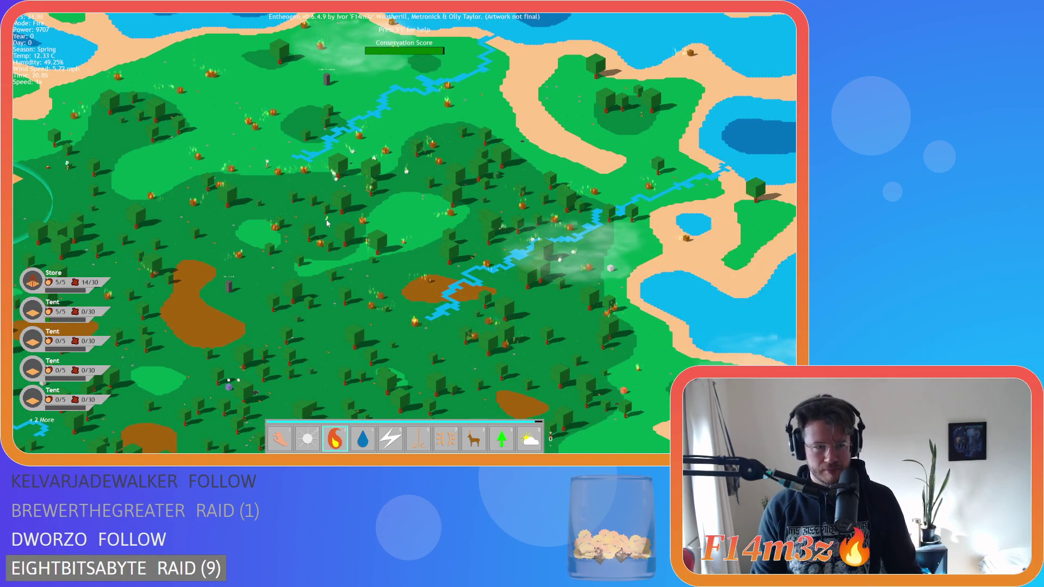
pyautogui.scroll(5, 327, 223)
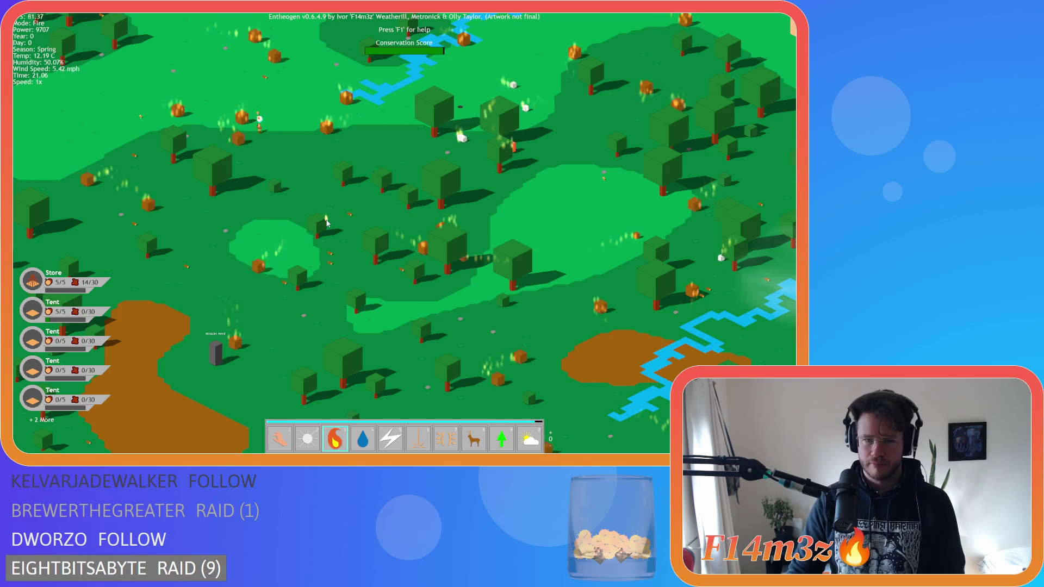
pyautogui.scroll(-5, 327, 223)
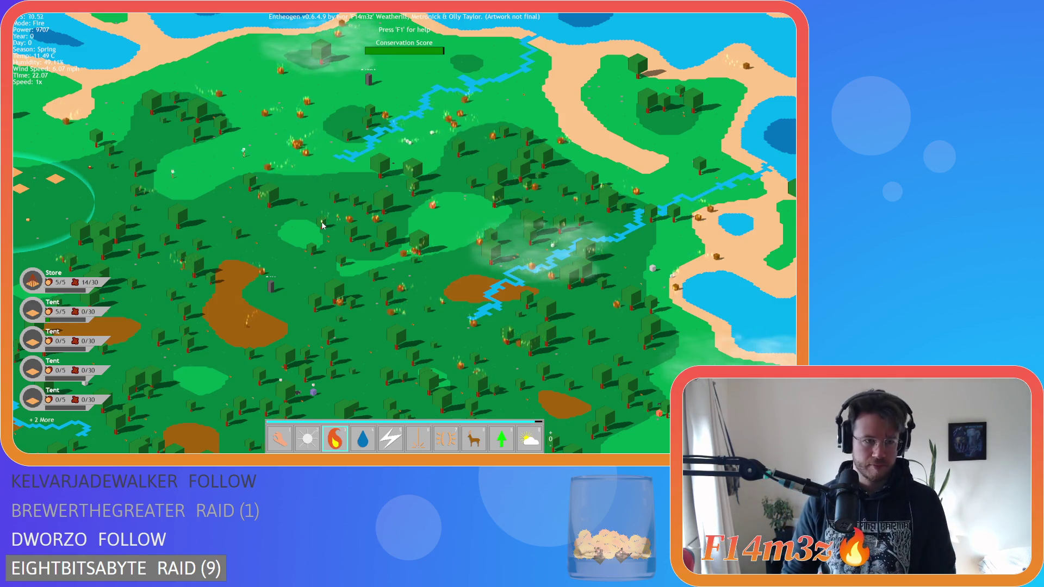
pyautogui.scroll(5, 322, 225)
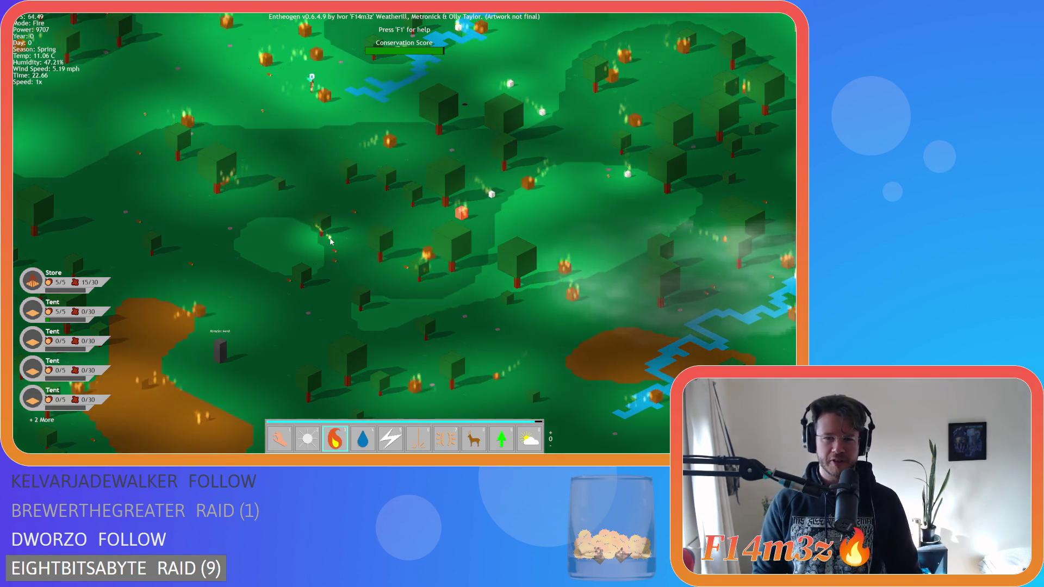
pyautogui.press('d')
pyautogui.press('s')
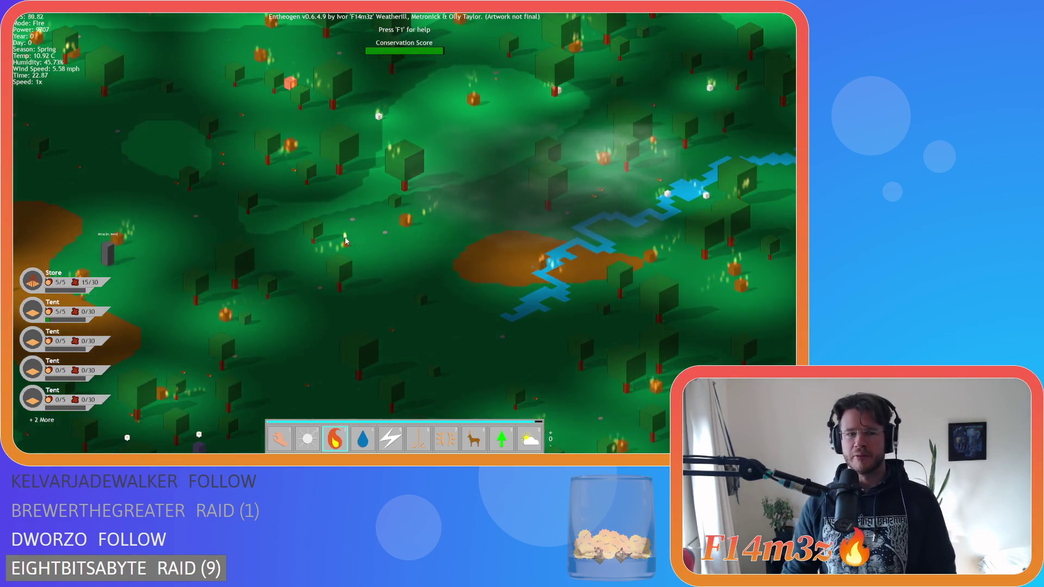
pyautogui.scroll(-3, 345, 240)
# Pan past the villagers and tent village, zooming in and out over the darkened forest.
pyautogui.press('d')
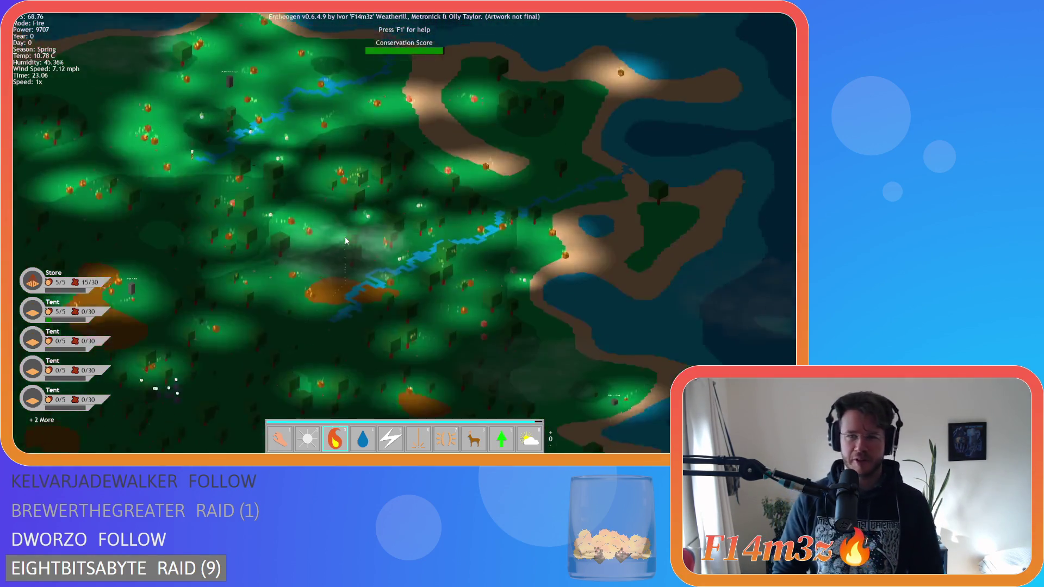
pyautogui.press('s')
pyautogui.press('a')
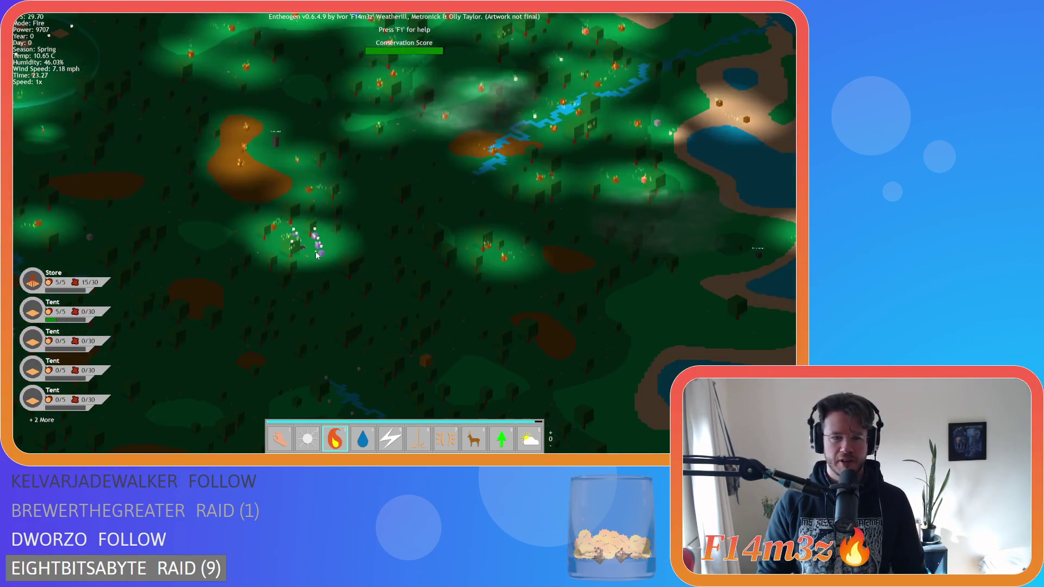
pyautogui.scroll(3, 326, 274)
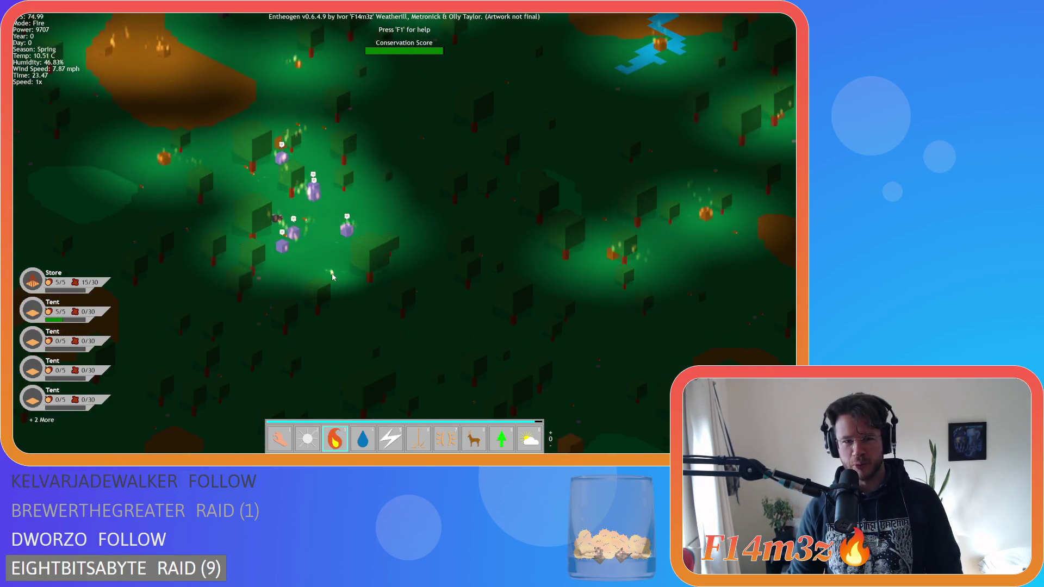
pyautogui.press('d')
pyautogui.press('s')
pyautogui.press('s')
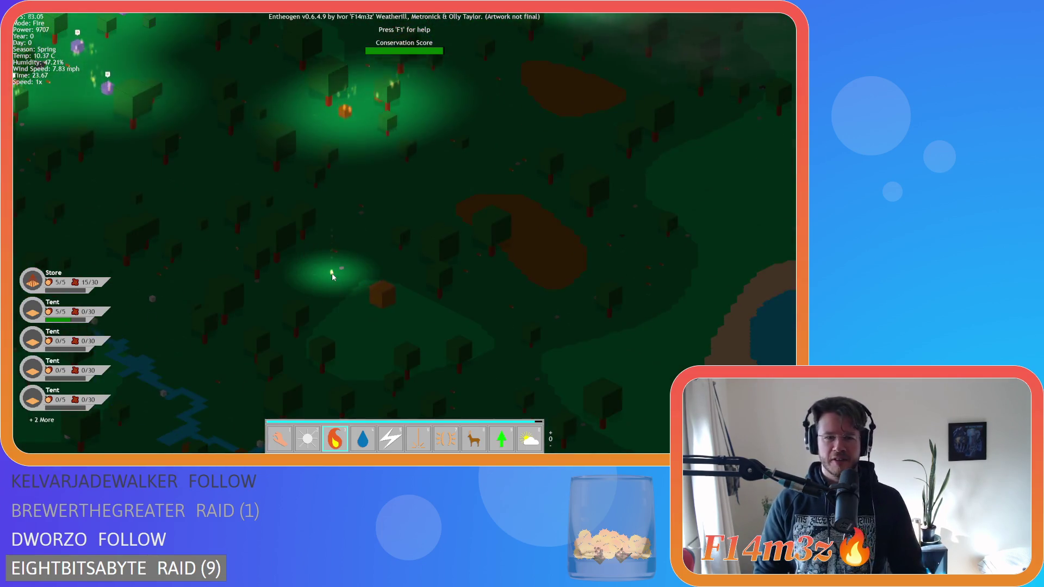
pyautogui.scroll(-5, 363, 287)
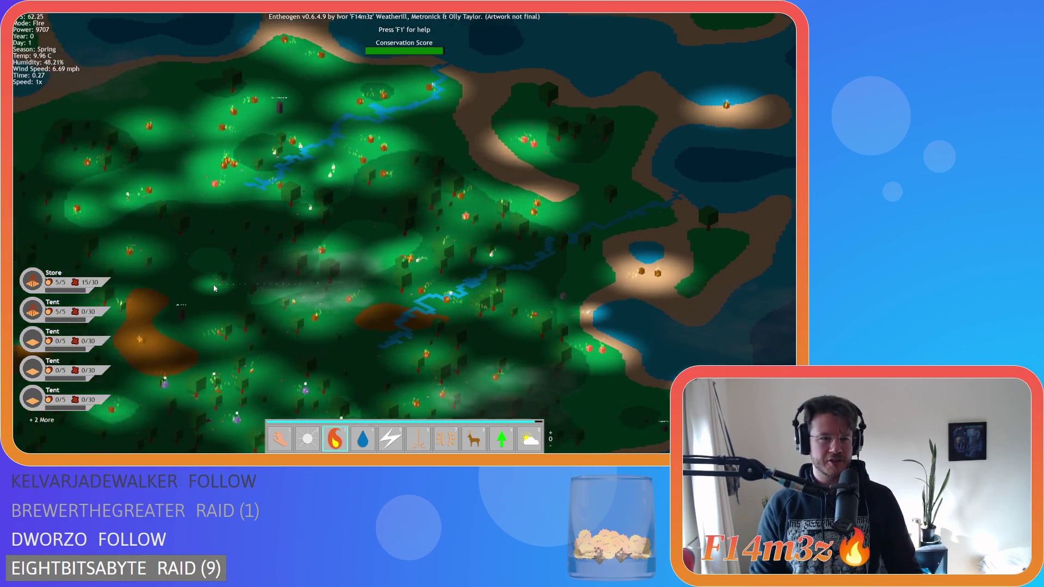
pyautogui.press('a')
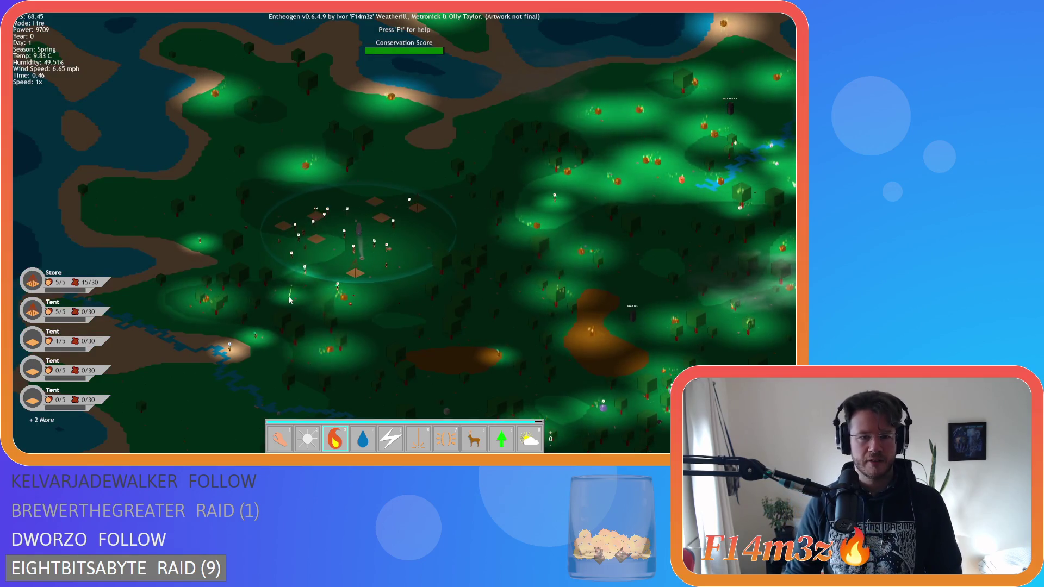
pyautogui.press('d')
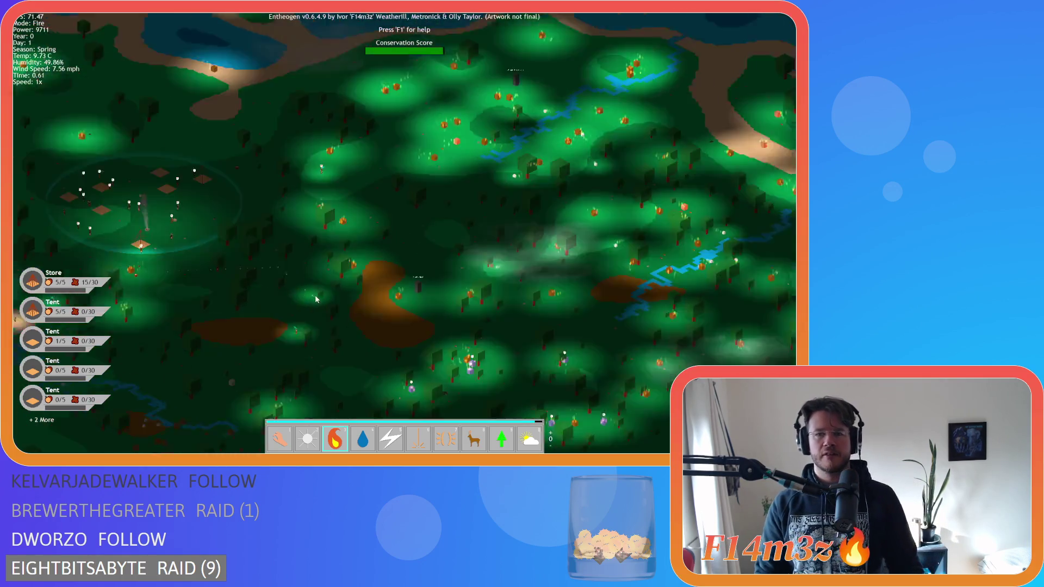
pyautogui.press('d')
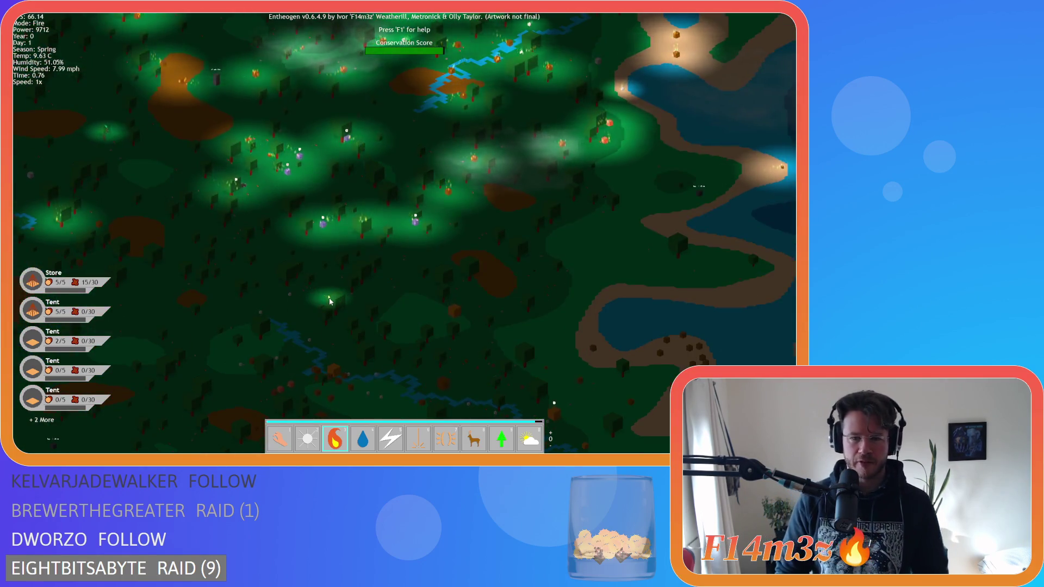
pyautogui.press('s')
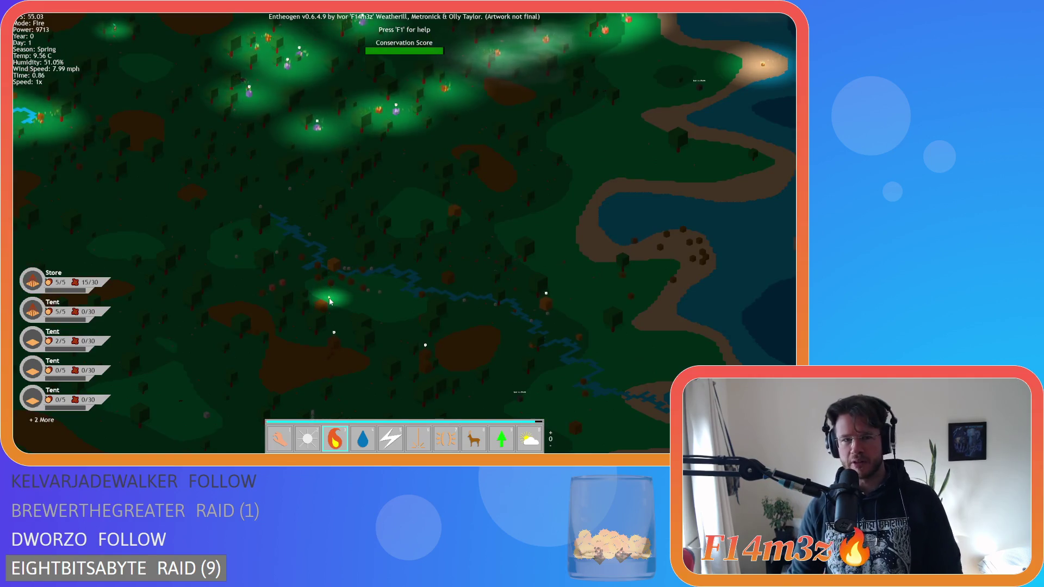
# Pan toward the river clearing and lake, then zoom in on the fires beside the river.
pyautogui.press('a')
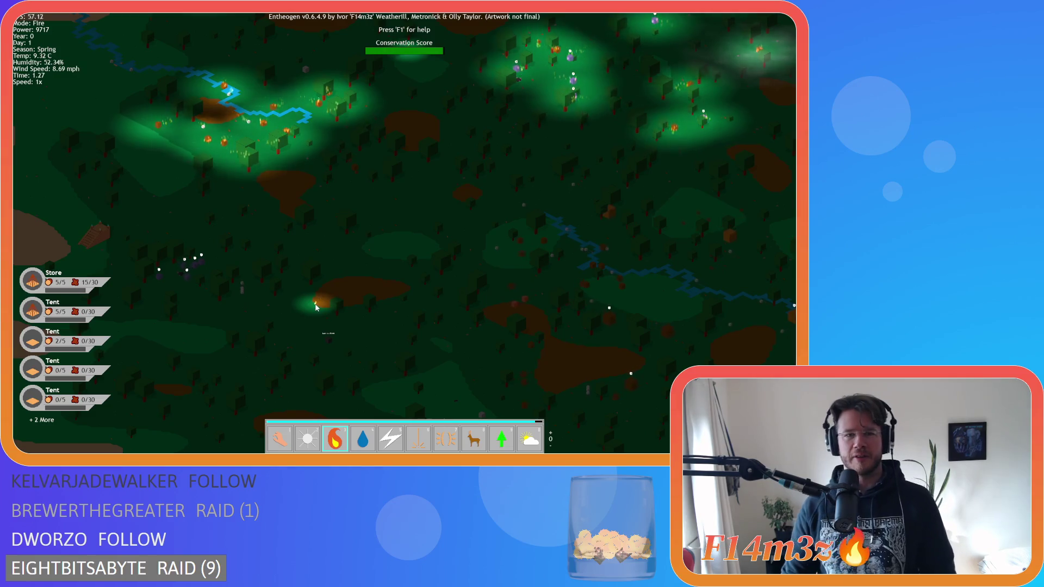
pyautogui.press('w')
pyautogui.press('a')
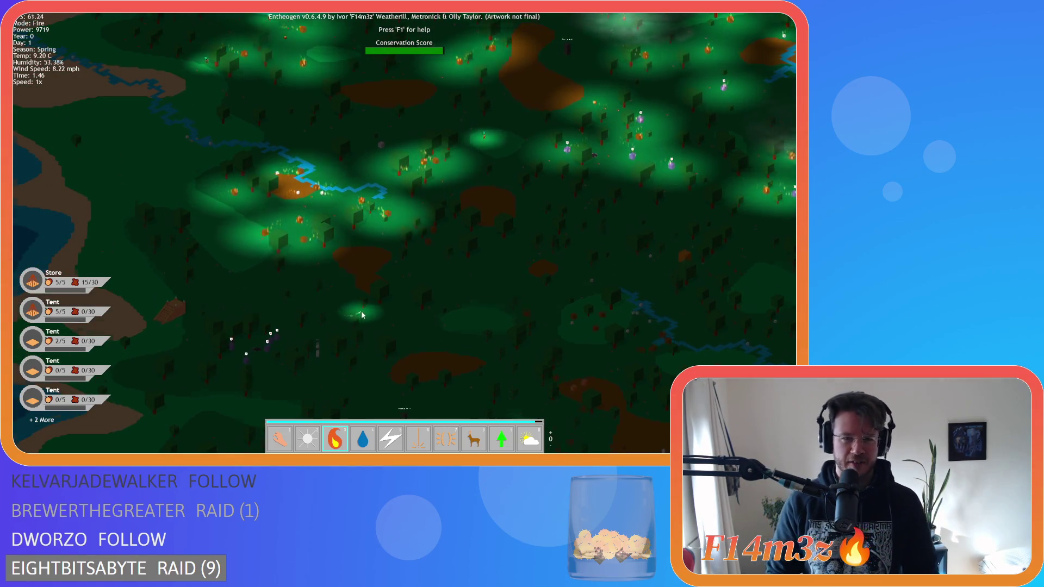
pyautogui.press('s')
pyautogui.press('d')
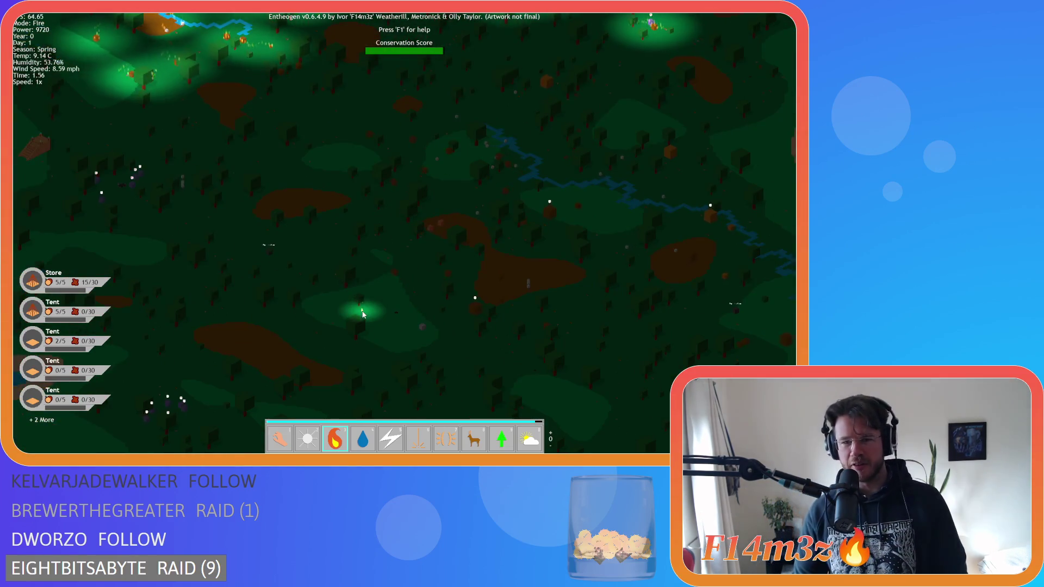
pyautogui.press('d')
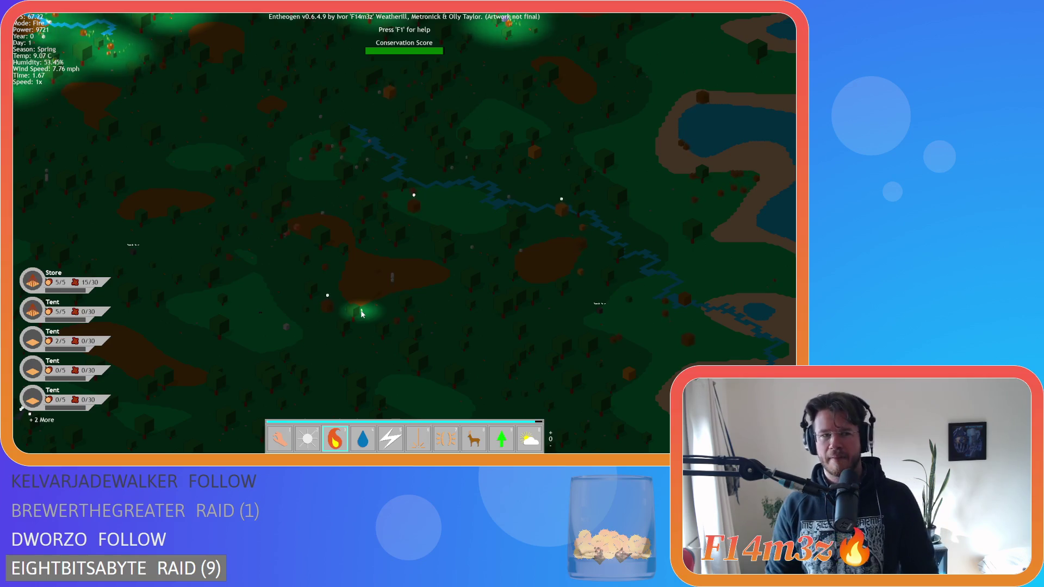
pyautogui.press('a')
pyautogui.press('w')
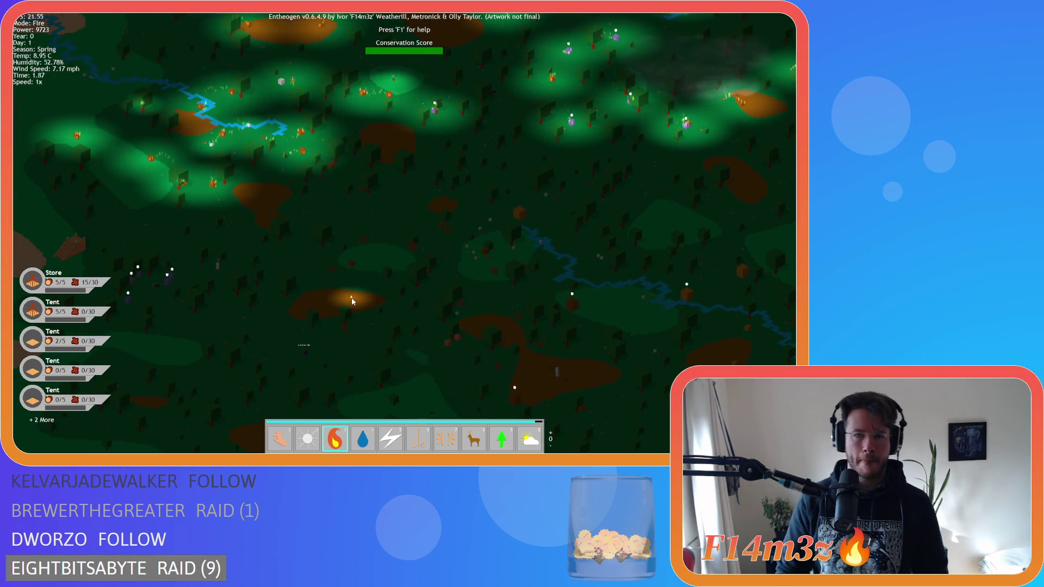
pyautogui.press('d')
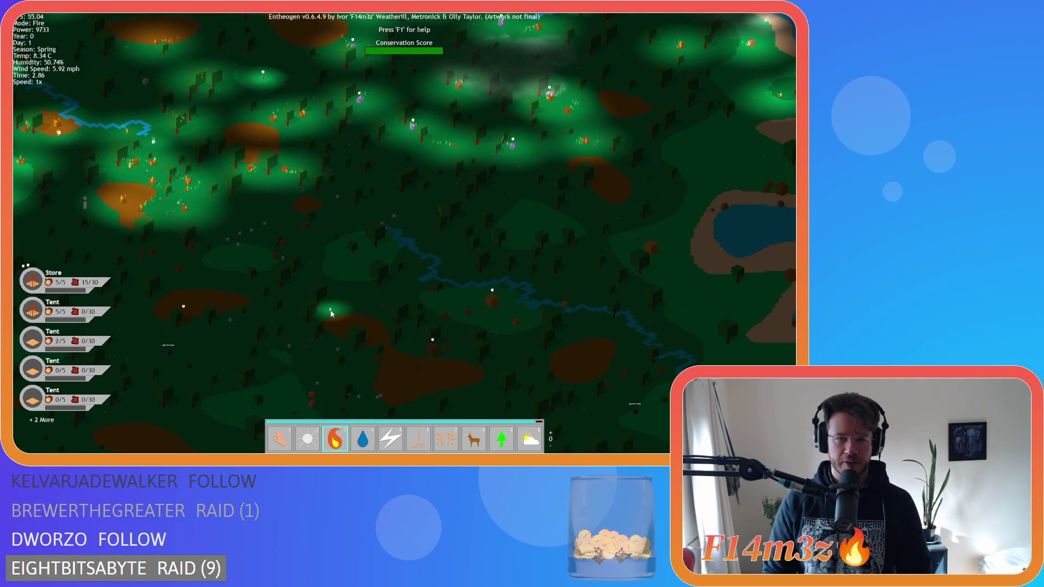
pyautogui.press('a')
pyautogui.press('s')
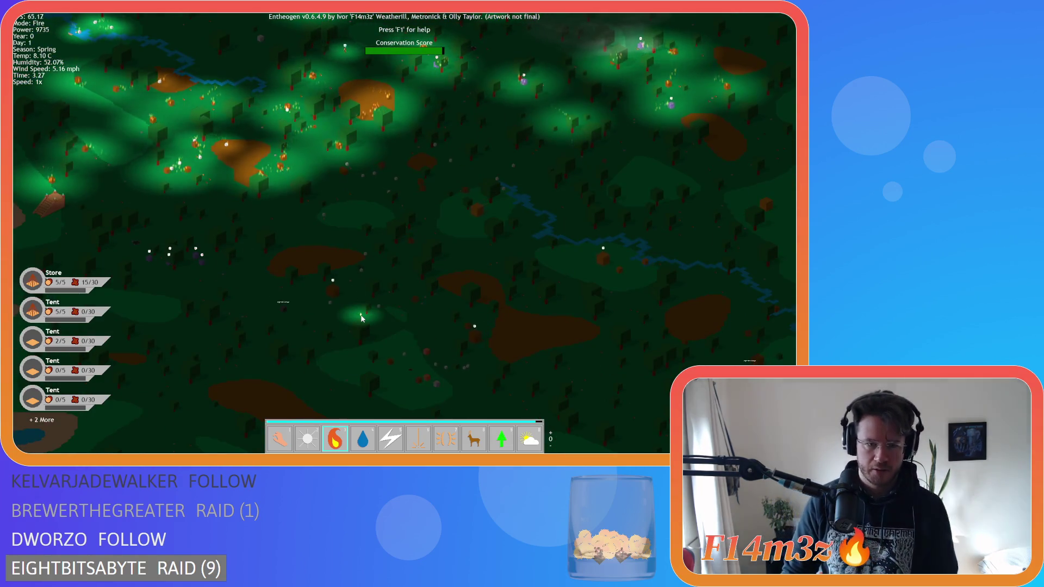
pyautogui.press('d')
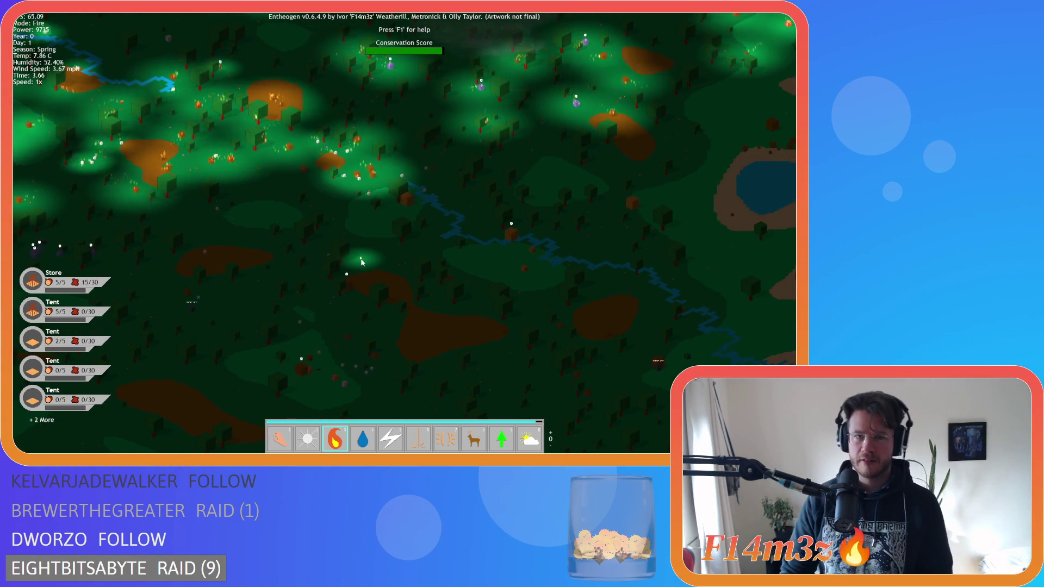
pyautogui.scroll(3, 361, 261)
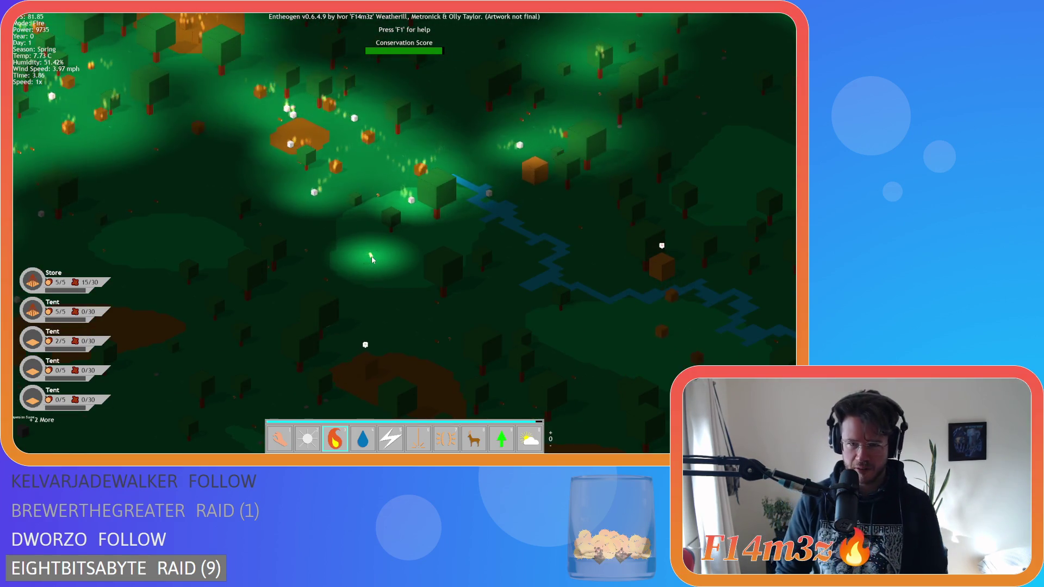
# Pan east along the river and forest, then zoom far out over the island and sea.
pyautogui.press('d')
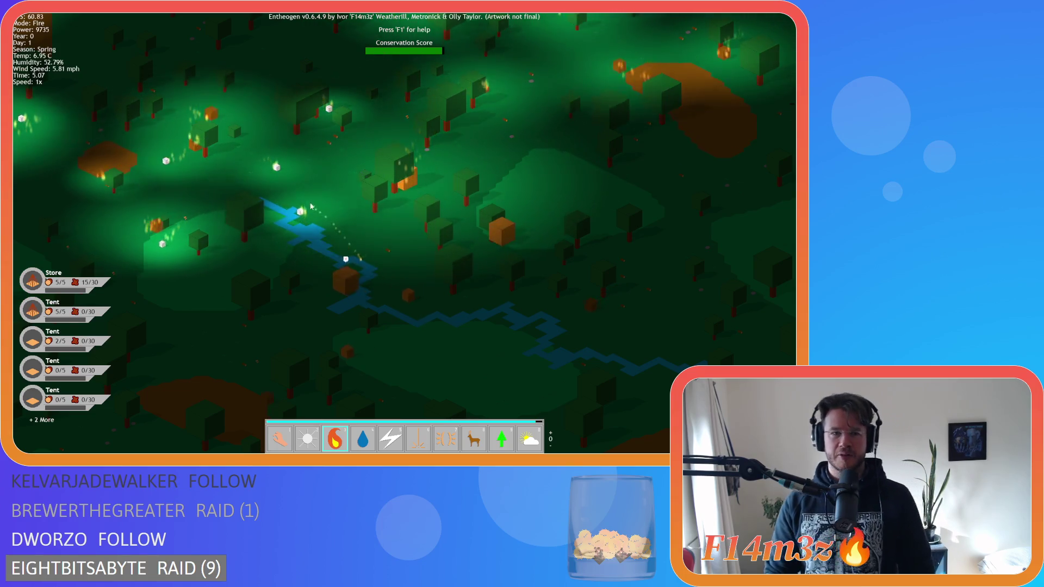
pyautogui.scroll(3, 375, 259)
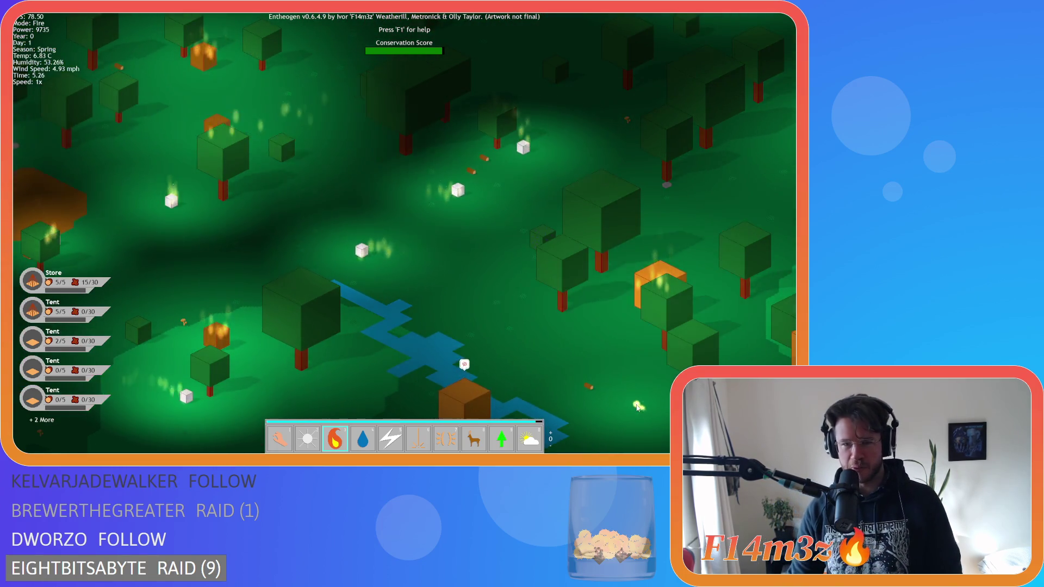
pyautogui.scroll(-5, 549, 372)
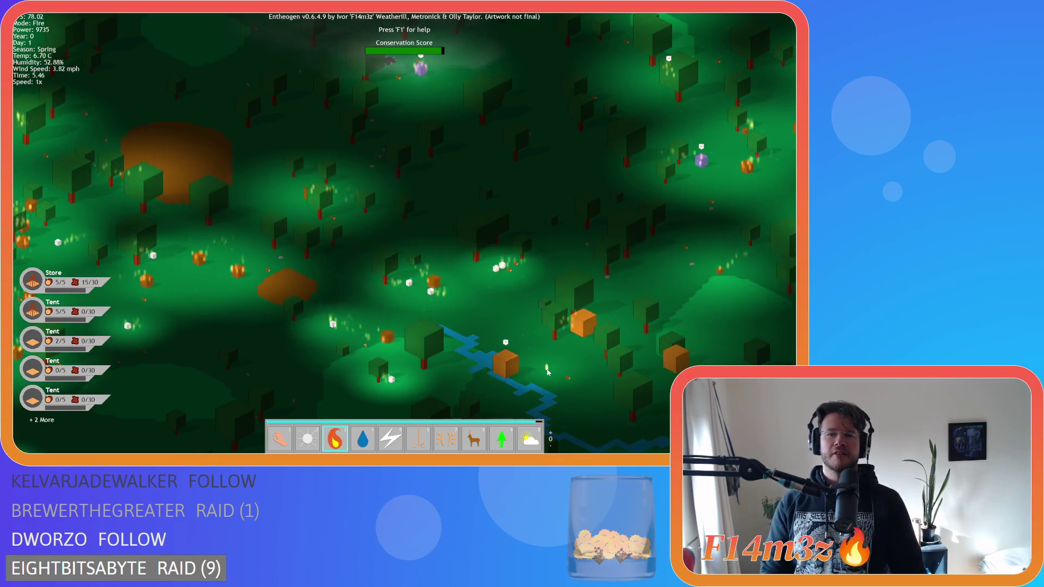
pyautogui.press('d')
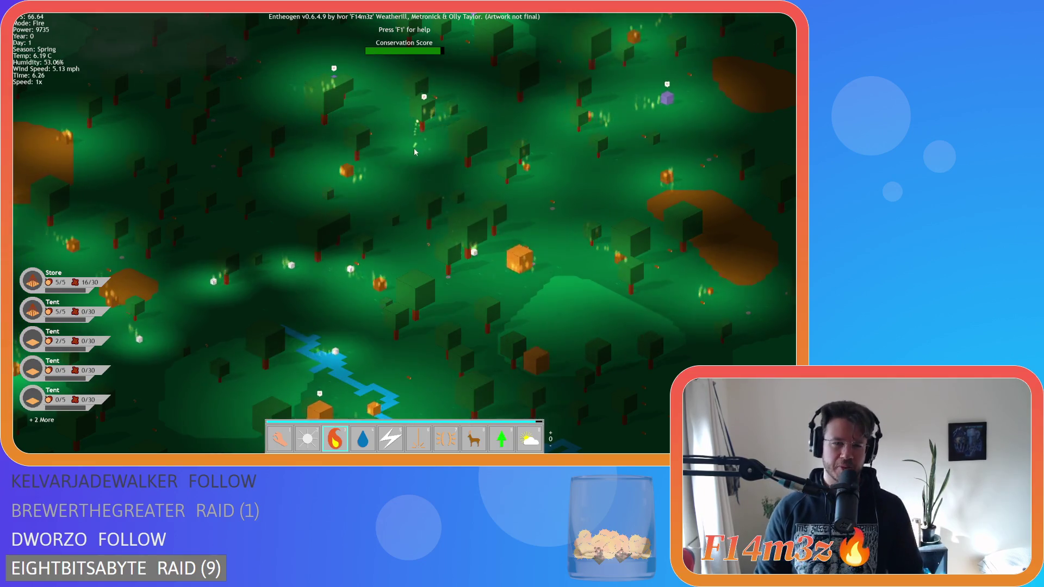
pyautogui.press('a')
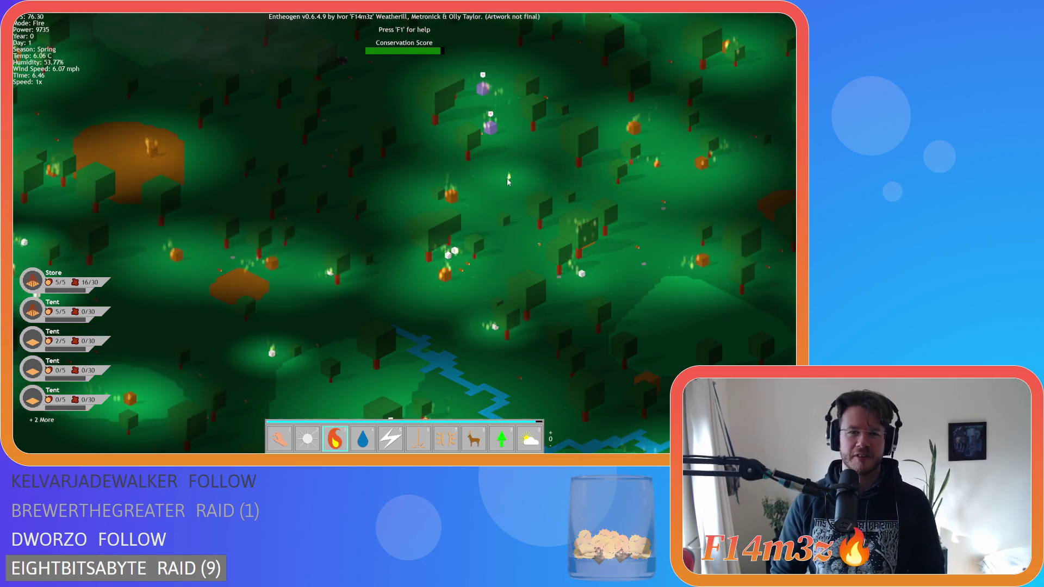
pyautogui.scroll(-3, 395, 238)
pyautogui.scroll(-2, 395, 238)
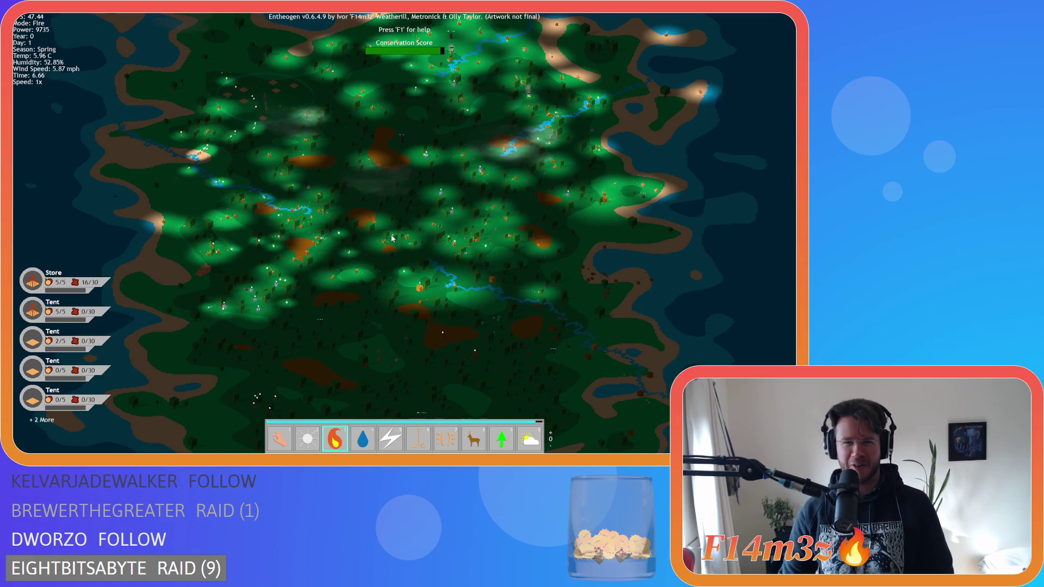
# Zoom around the island, pan toward the village, and close in on its two smoking trees.
pyautogui.press('w')
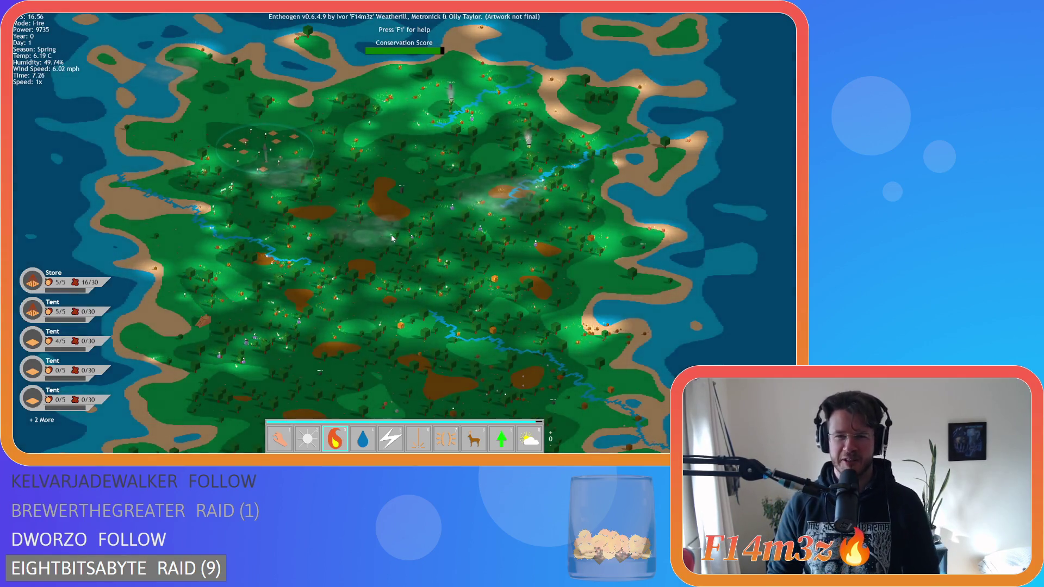
pyautogui.scroll(5, 391, 238)
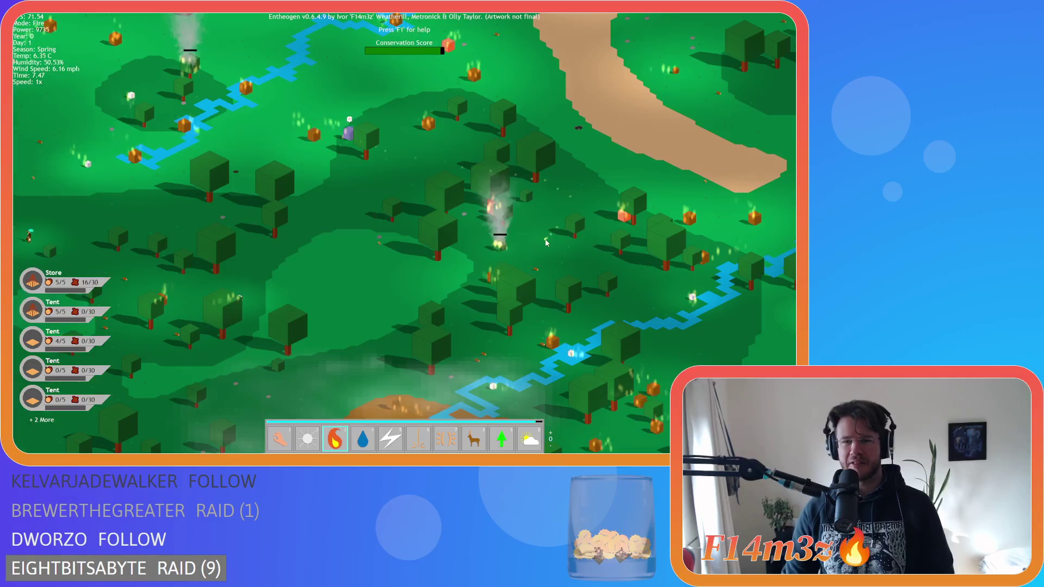
pyautogui.scroll(-5, 524, 250)
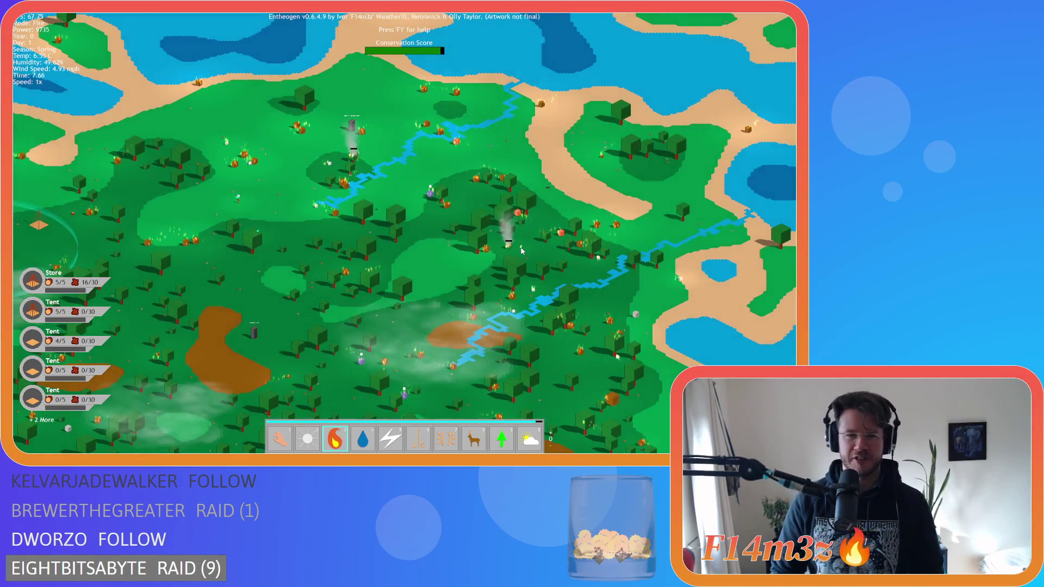
pyautogui.scroll(3, 371, 203)
pyautogui.scroll(-5, 366, 209)
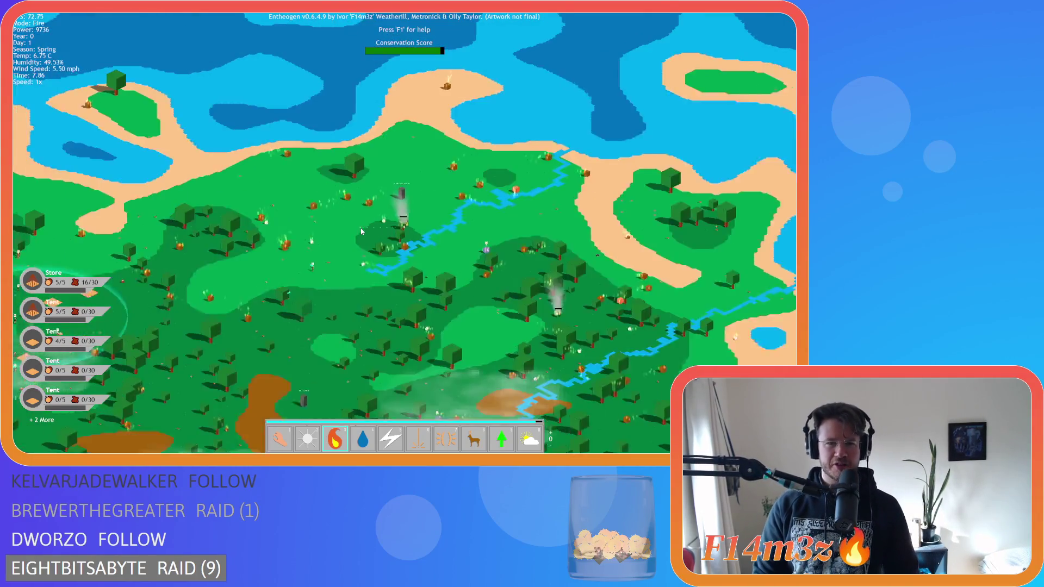
pyautogui.scroll(3, 357, 235)
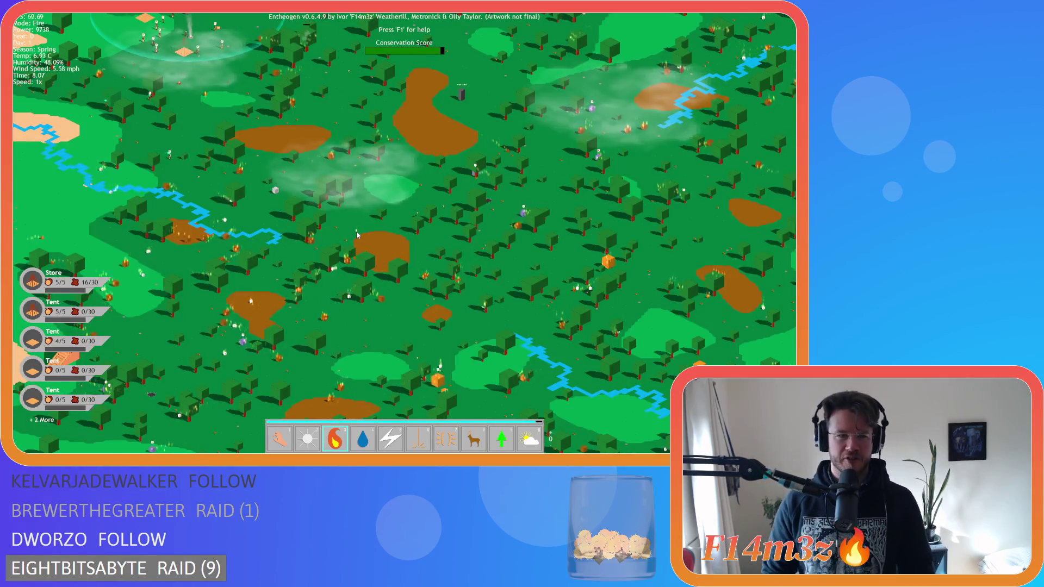
pyautogui.scroll(-3, 350, 245)
pyautogui.scroll(4, 350, 246)
pyautogui.scroll(-2, 350, 249)
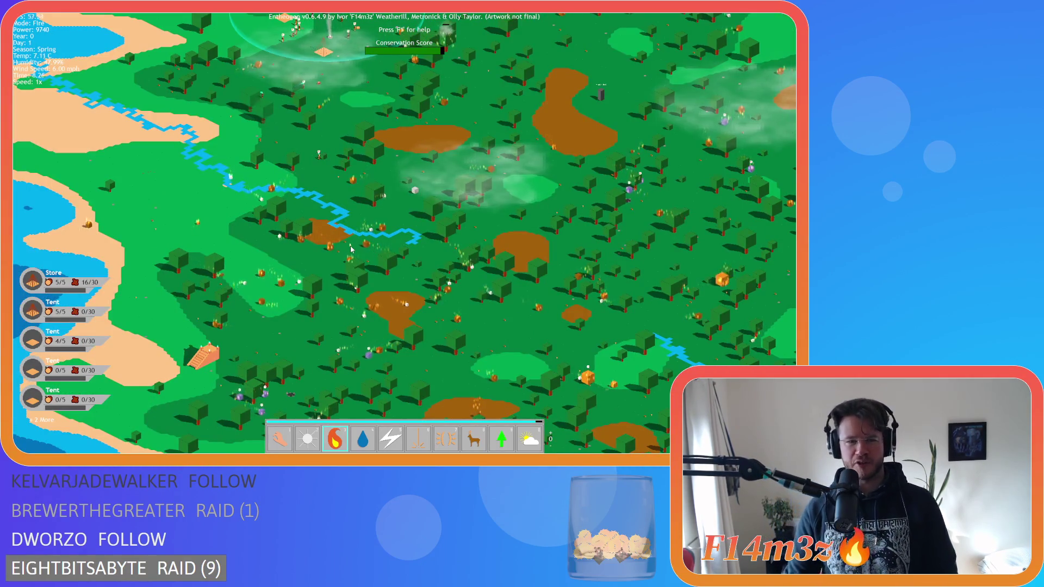
pyautogui.press('d')
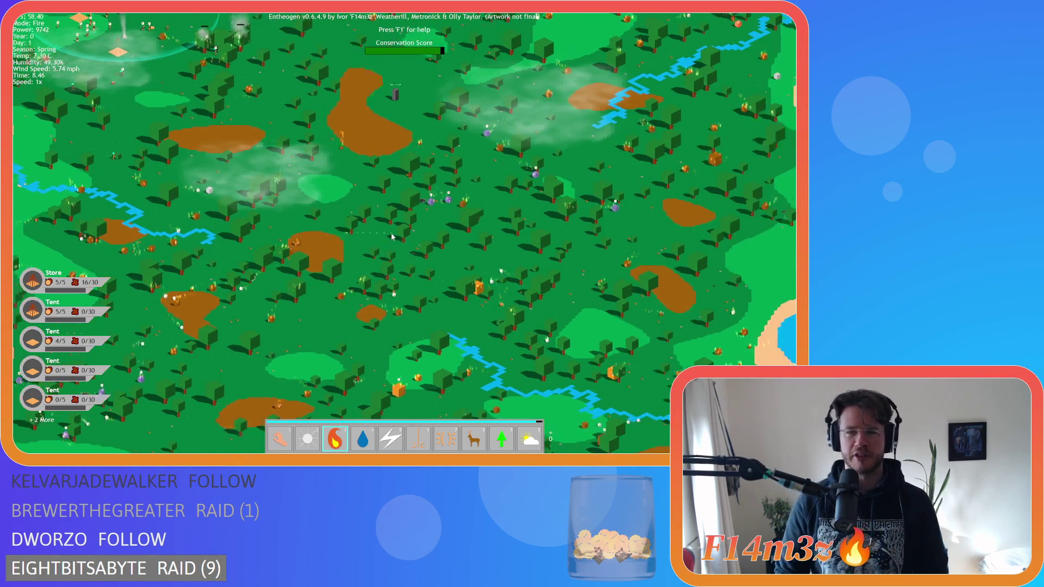
pyautogui.press('w')
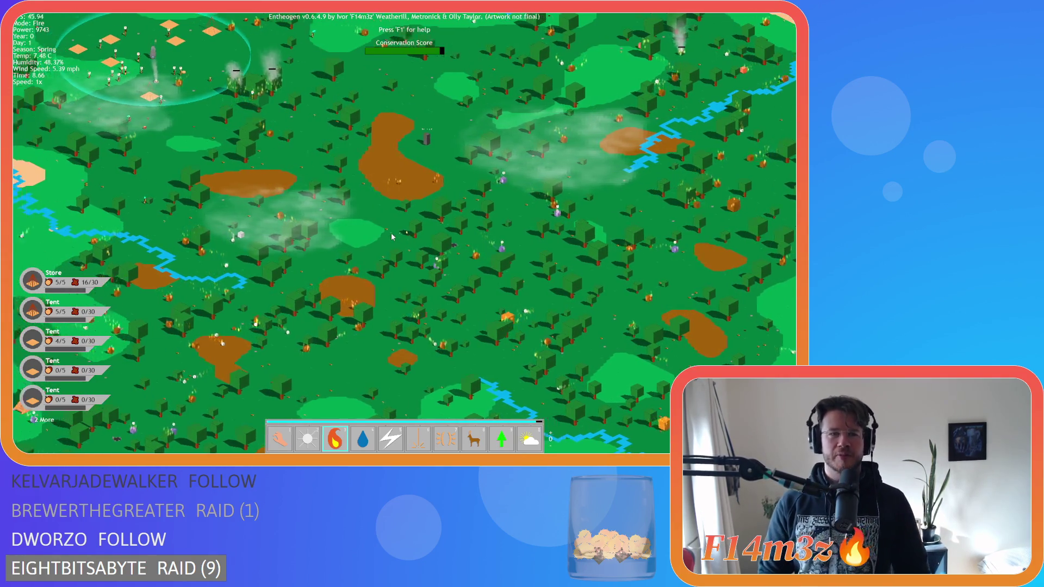
pyautogui.scroll(5, 375, 223)
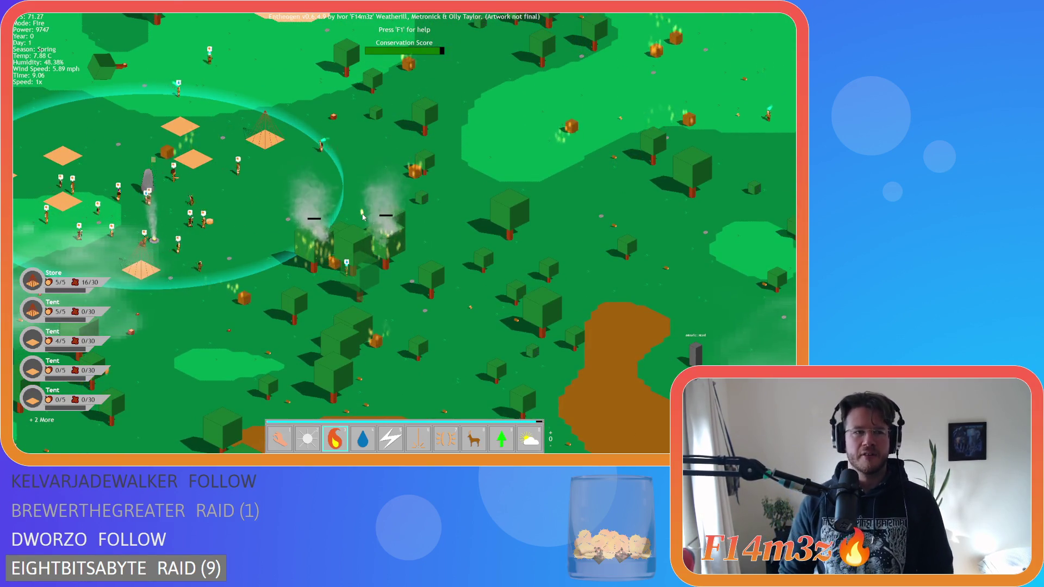
pyautogui.scroll(3, 366, 222)
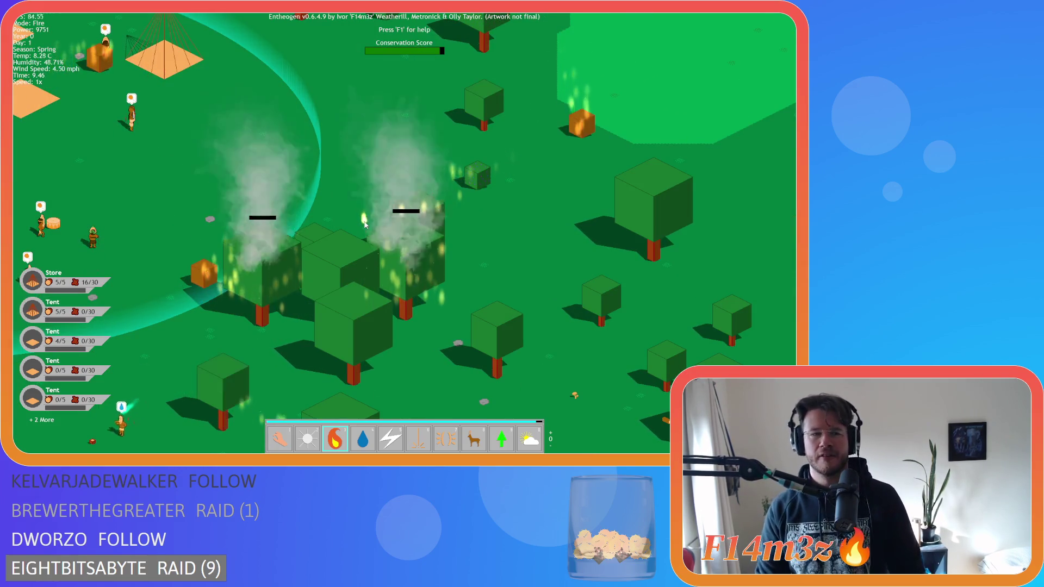
pyautogui.scroll(-6, 364, 224)
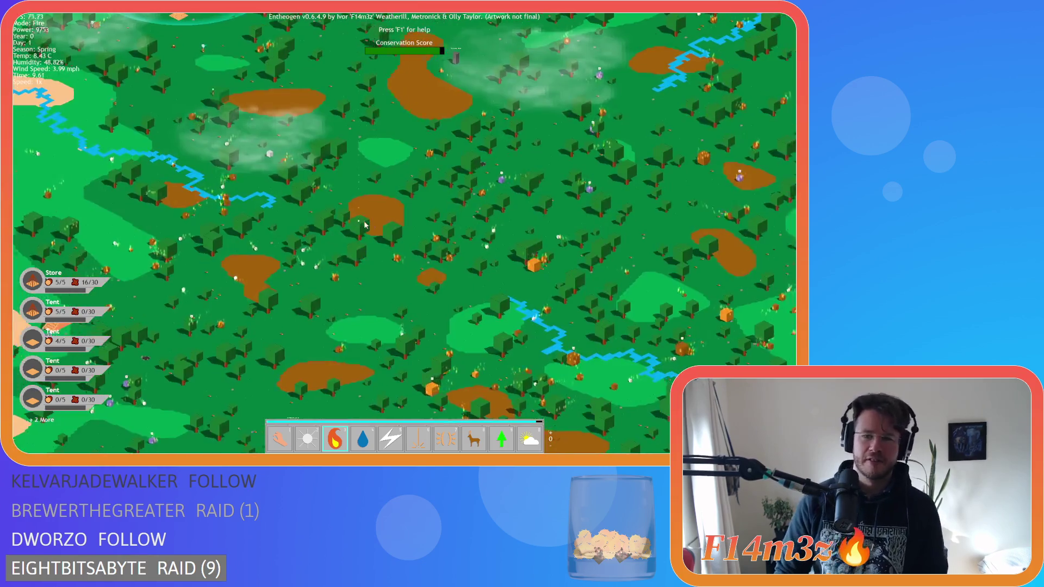
pyautogui.press('d')
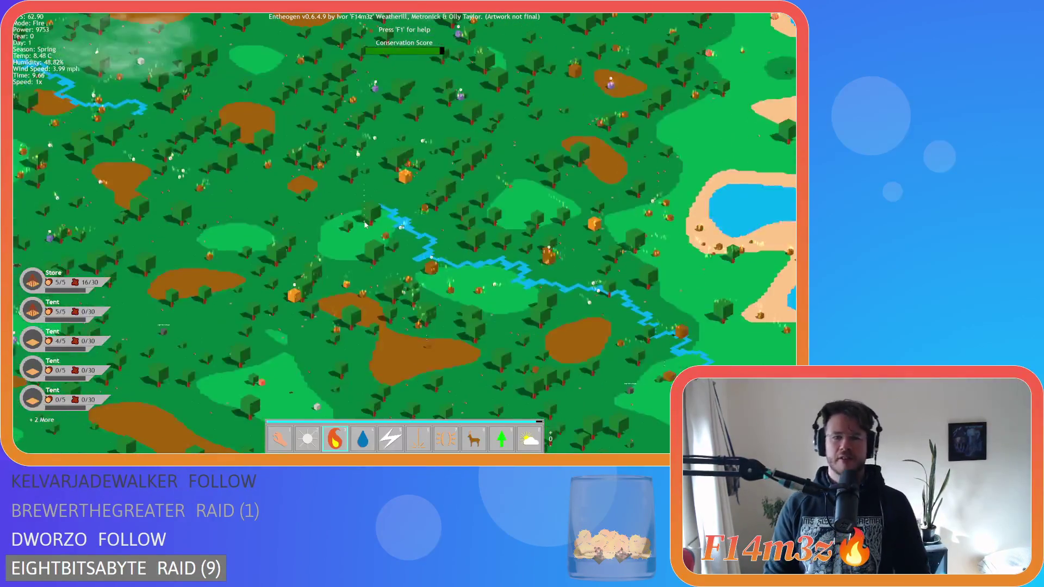
pyautogui.scroll(3, 364, 224)
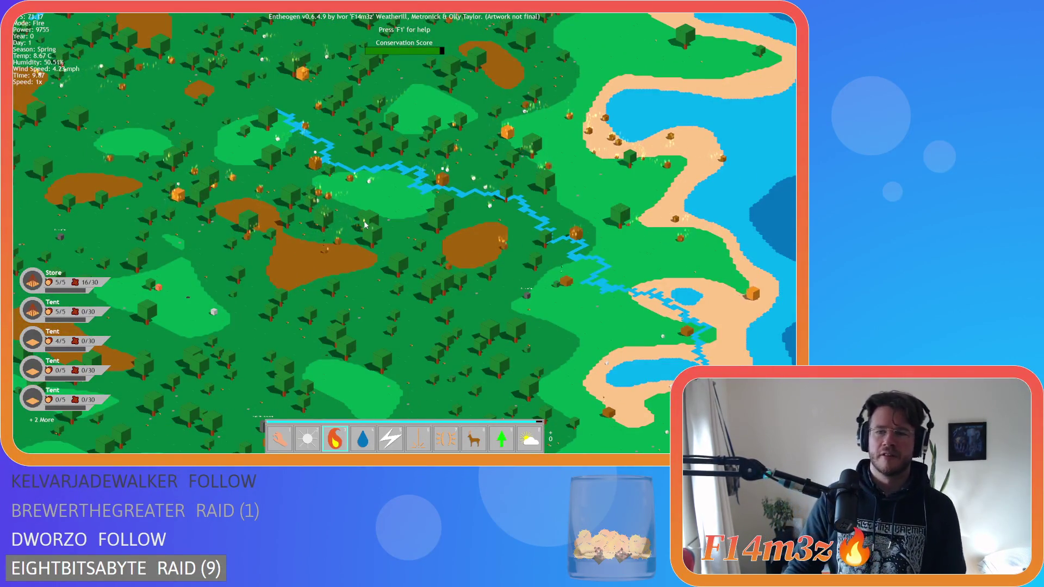
pyautogui.press('a')
pyautogui.scroll(-4, 365, 225)
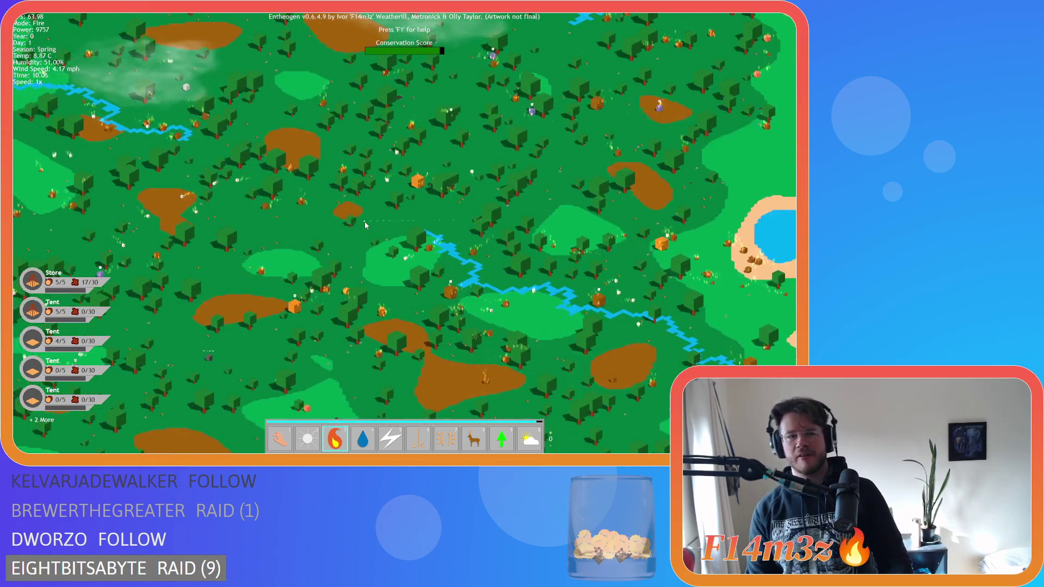
pyautogui.scroll(4, 367, 229)
pyautogui.press('w')
pyautogui.scroll(-2, 375, 227)
pyautogui.scroll(2, 389, 225)
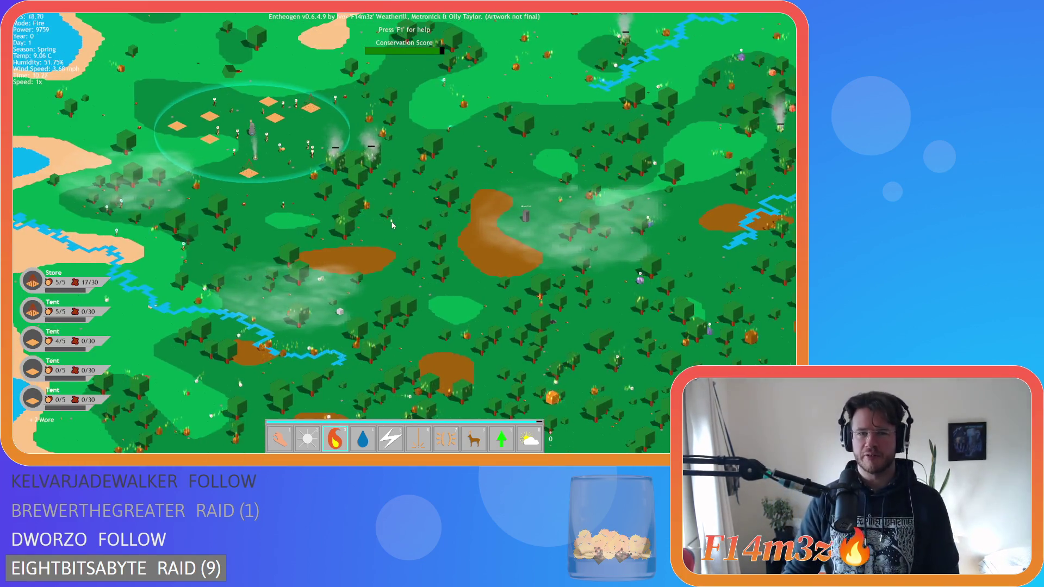
pyautogui.press('s')
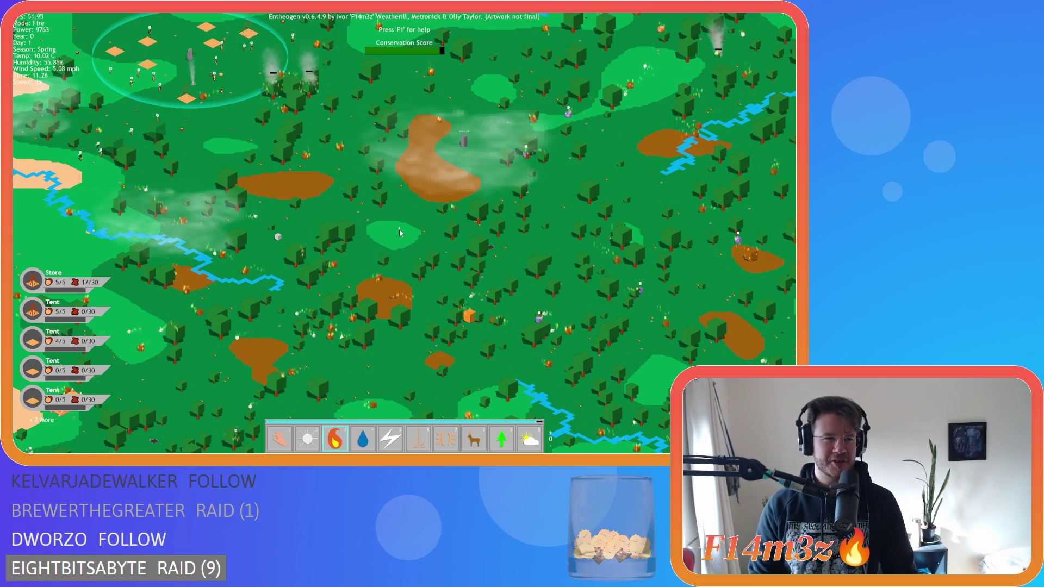
pyautogui.scroll(3, 400, 232)
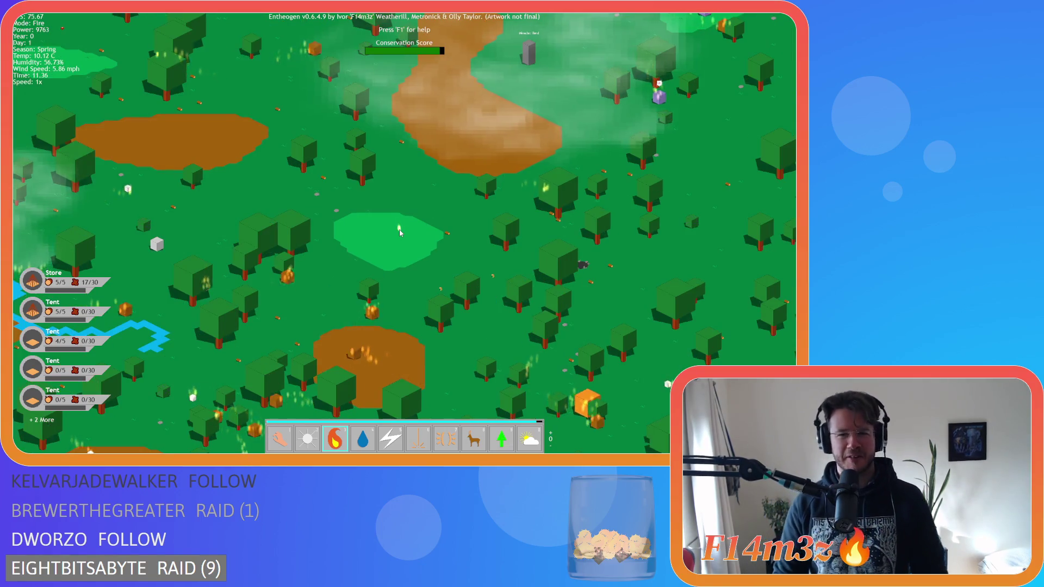
pyautogui.scroll(-3, 399, 233)
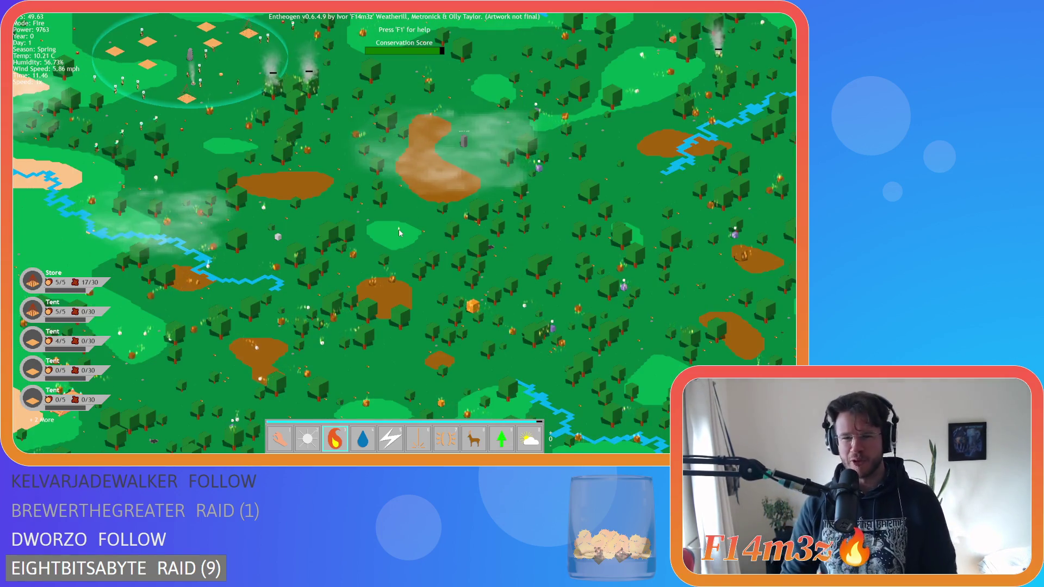
pyautogui.scroll(3, 399, 233)
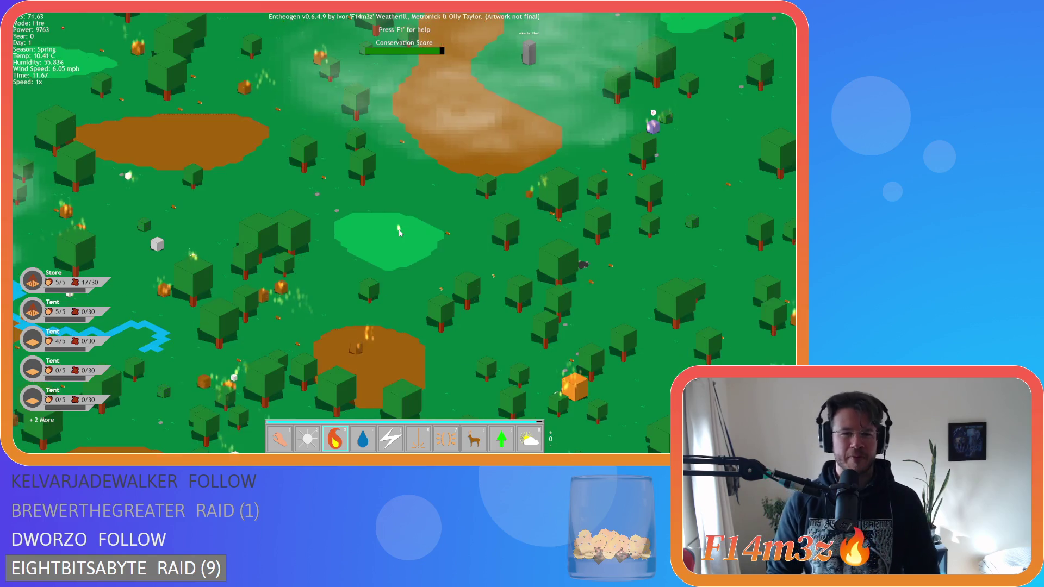
pyautogui.scroll(3, 399, 233)
pyautogui.scroll(-5, 399, 233)
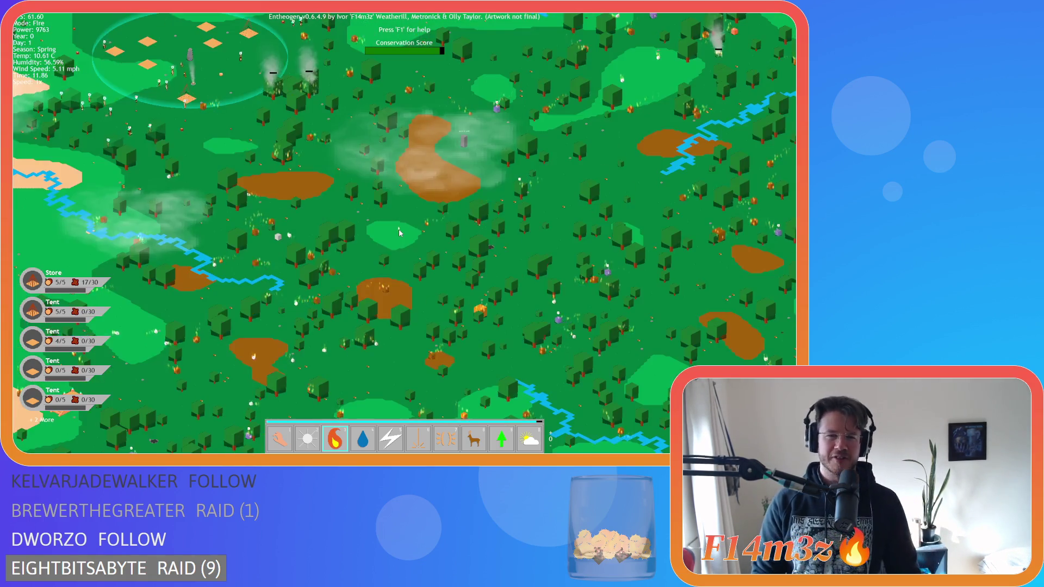
pyautogui.scroll(3, 398, 229)
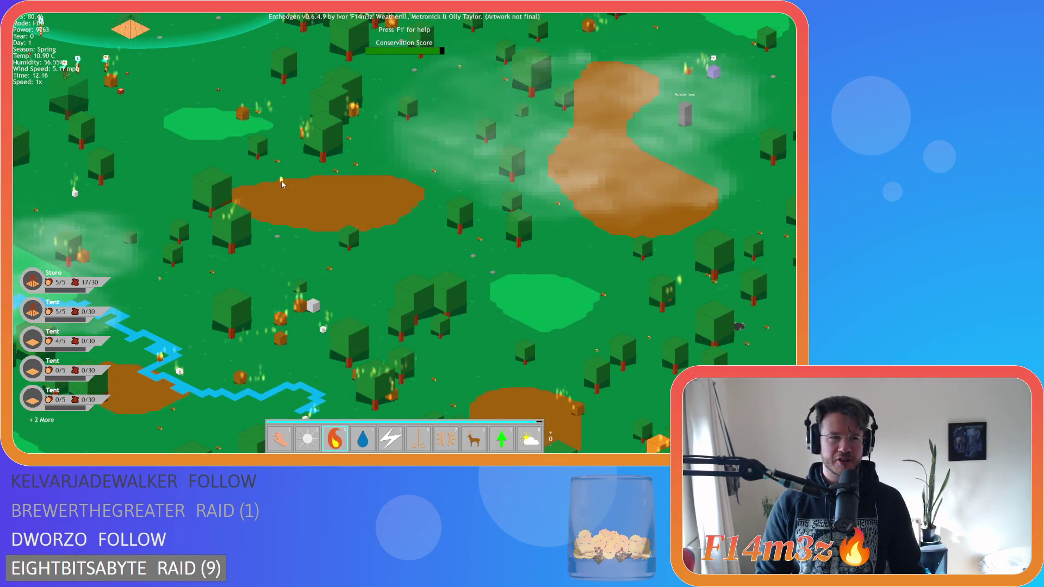
pyautogui.press('w')
pyautogui.press('a')
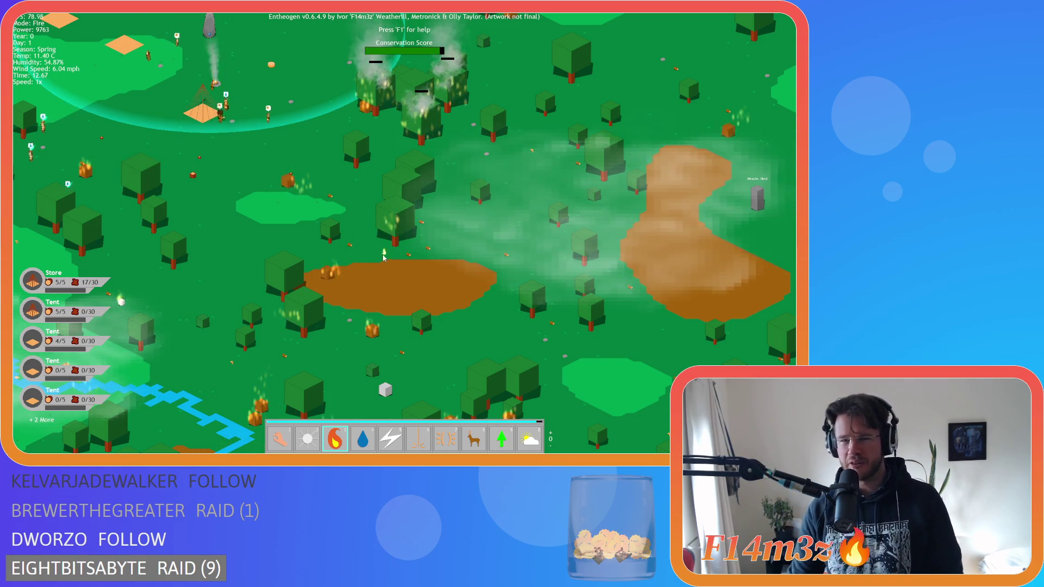
pyautogui.scroll(-5, 378, 260)
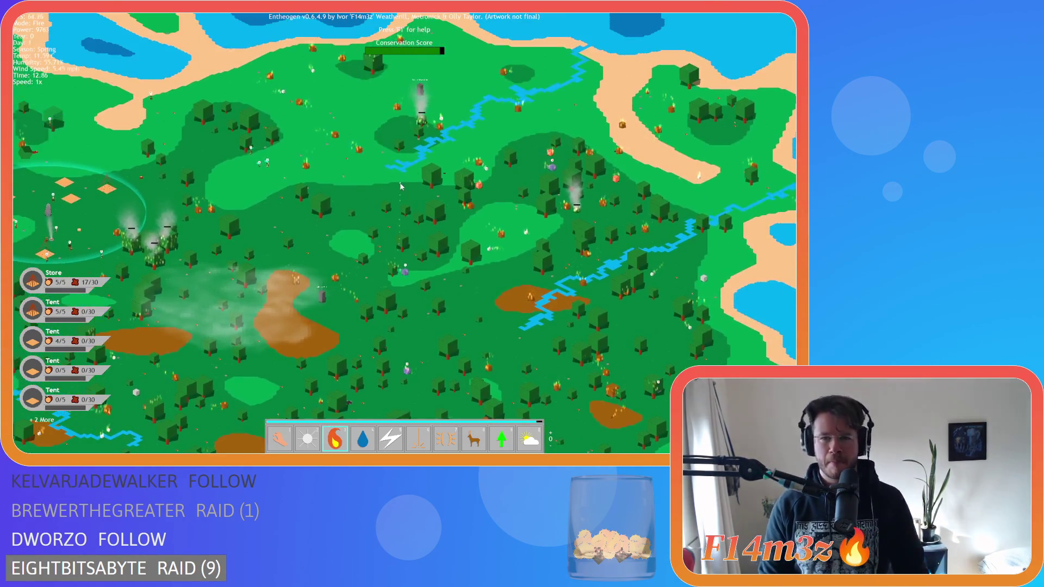
pyautogui.scroll(5, 411, 186)
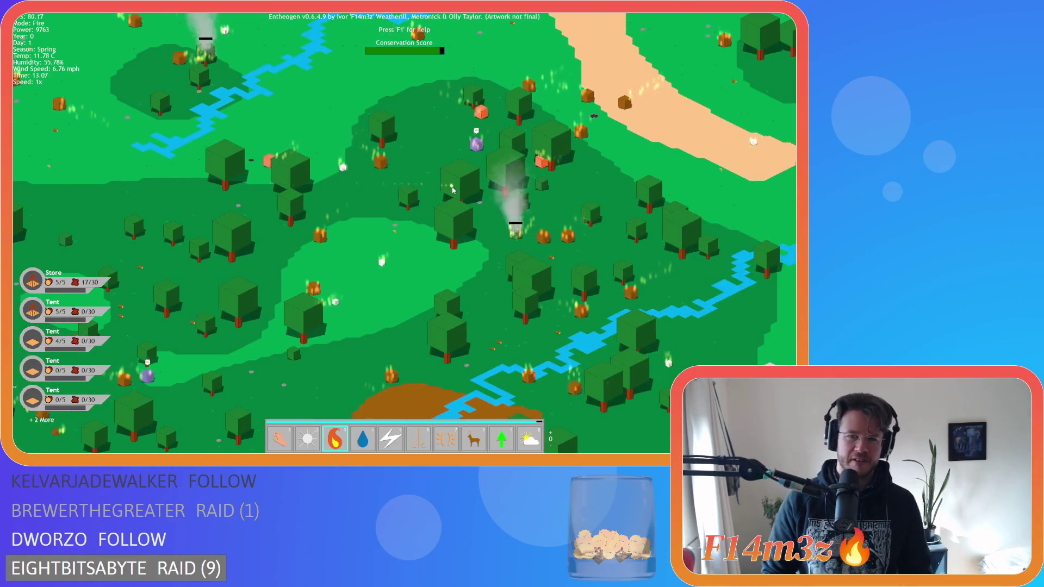
pyautogui.press('w')
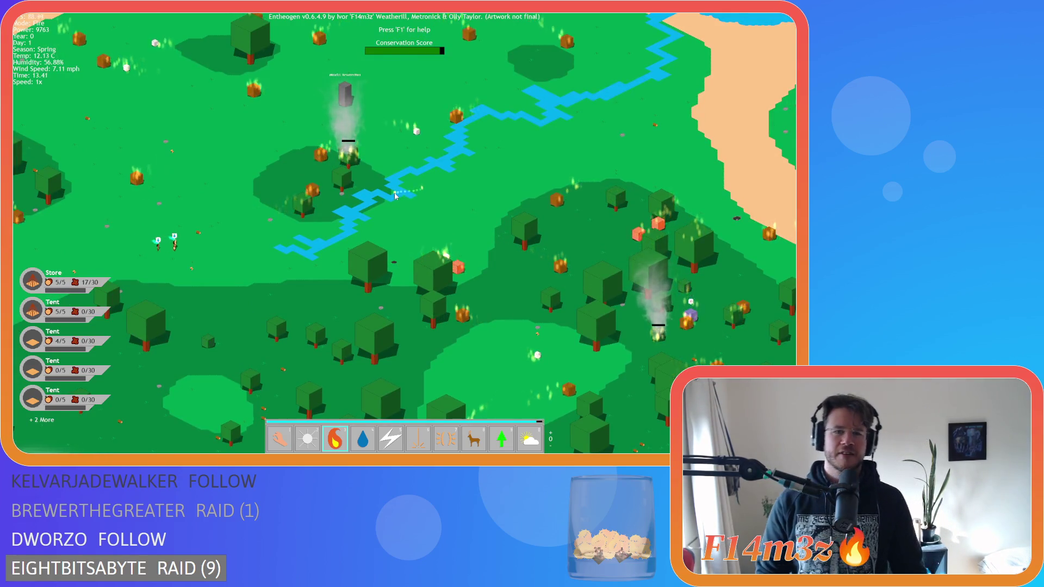
pyautogui.scroll(3, 413, 195)
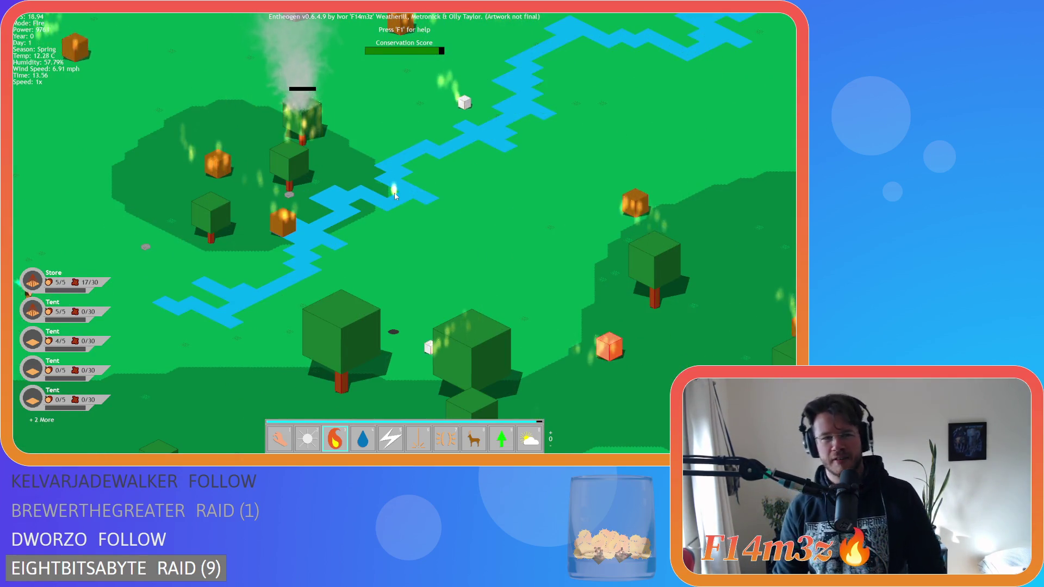
pyautogui.scroll(-4, 395, 196)
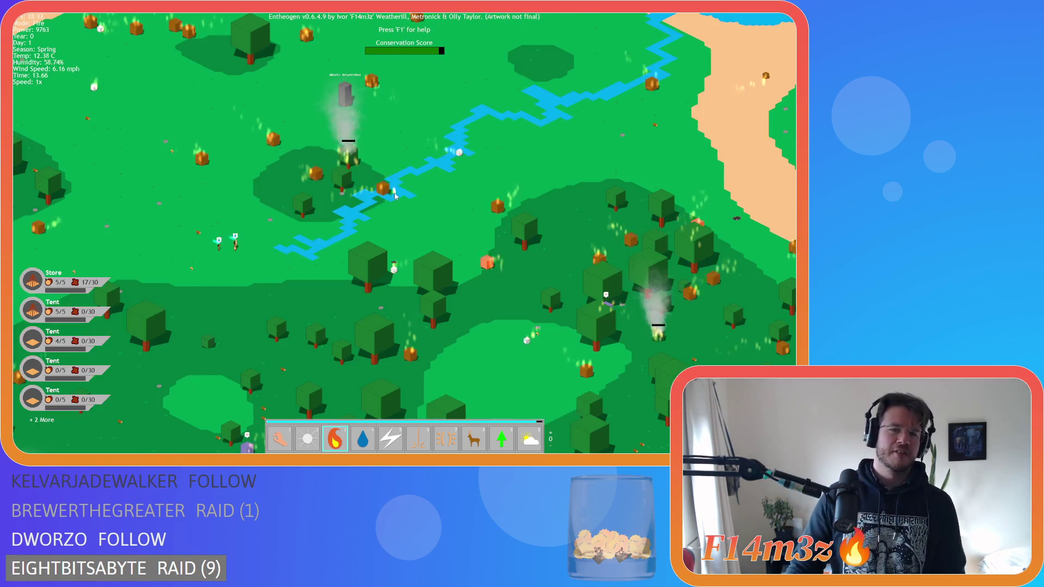
pyautogui.scroll(3, 392, 196)
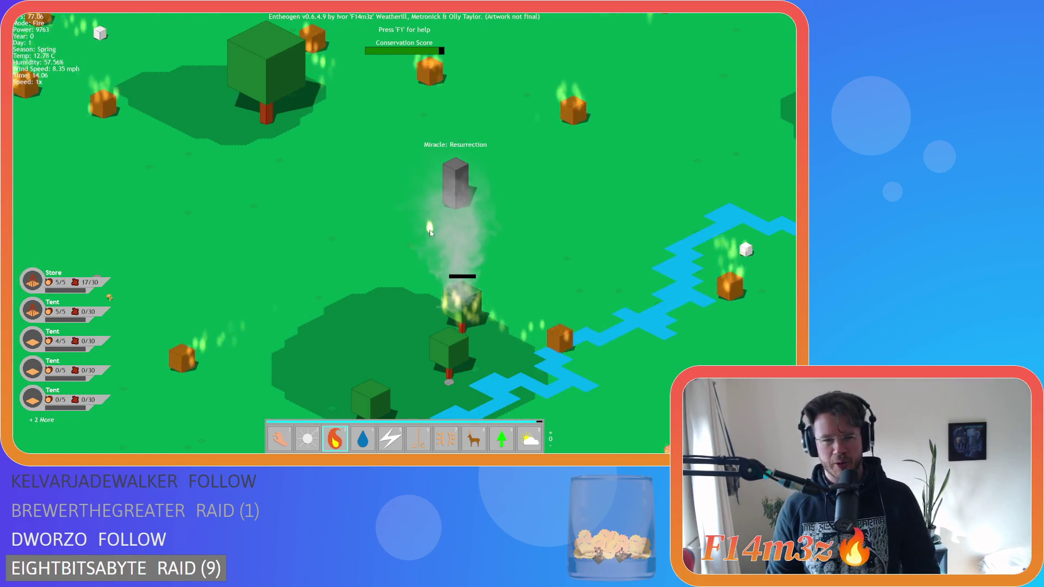
pyautogui.scroll(-5, 409, 231)
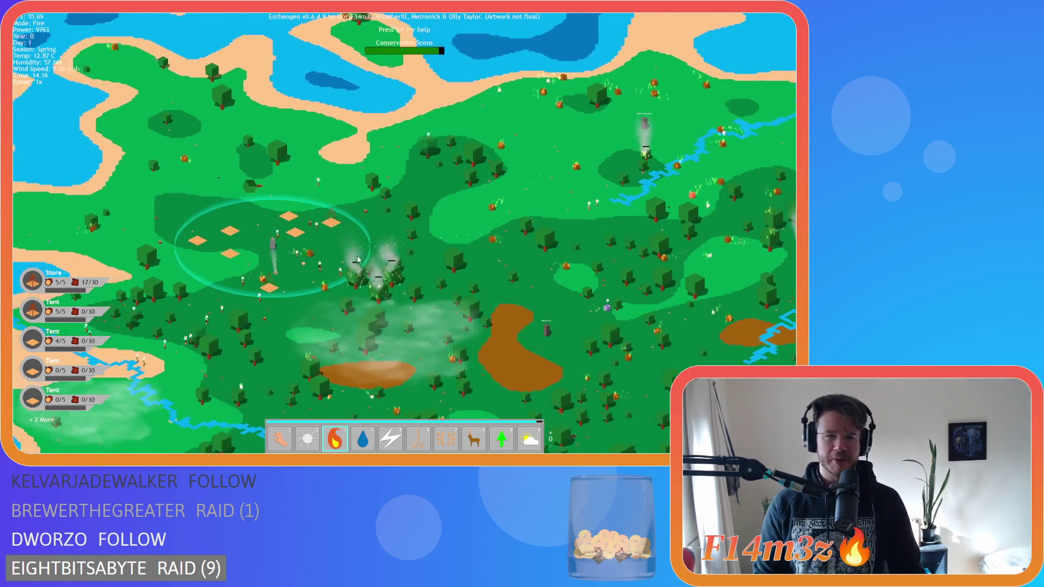
pyautogui.scroll(6, 357, 260)
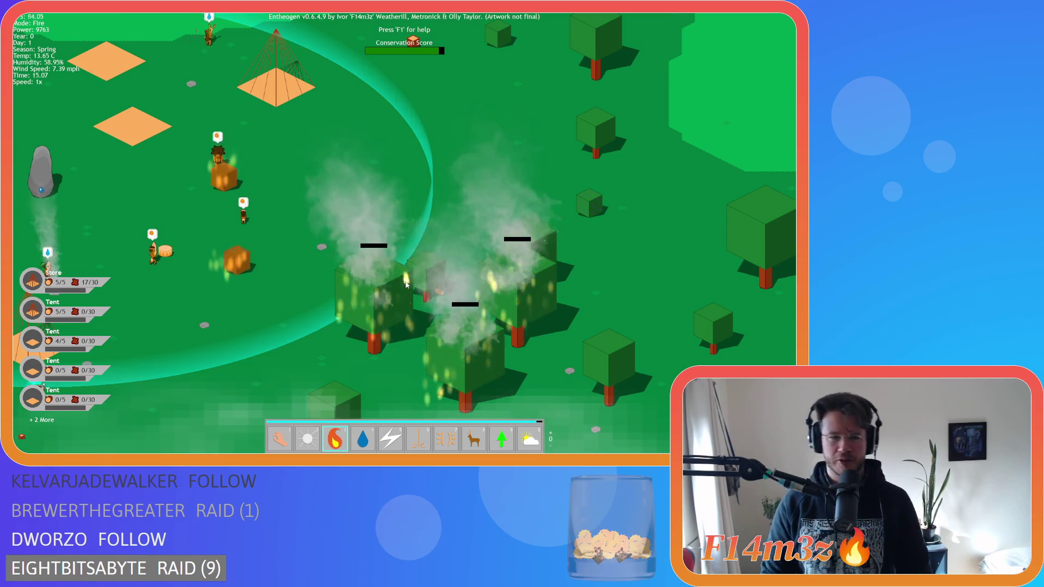
pyautogui.scroll(-2, 405, 282)
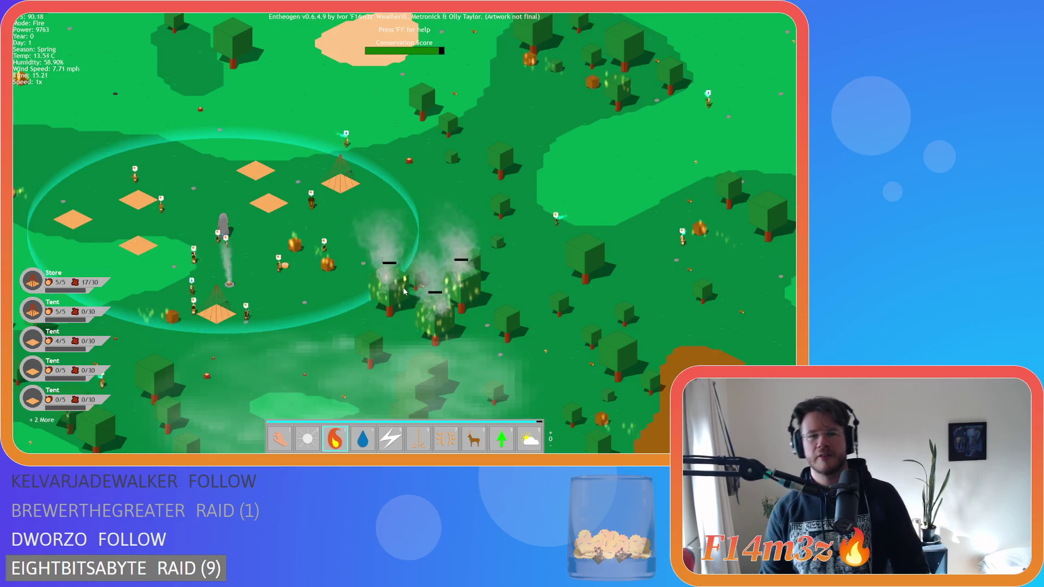
pyautogui.press('s')
pyautogui.press('d')
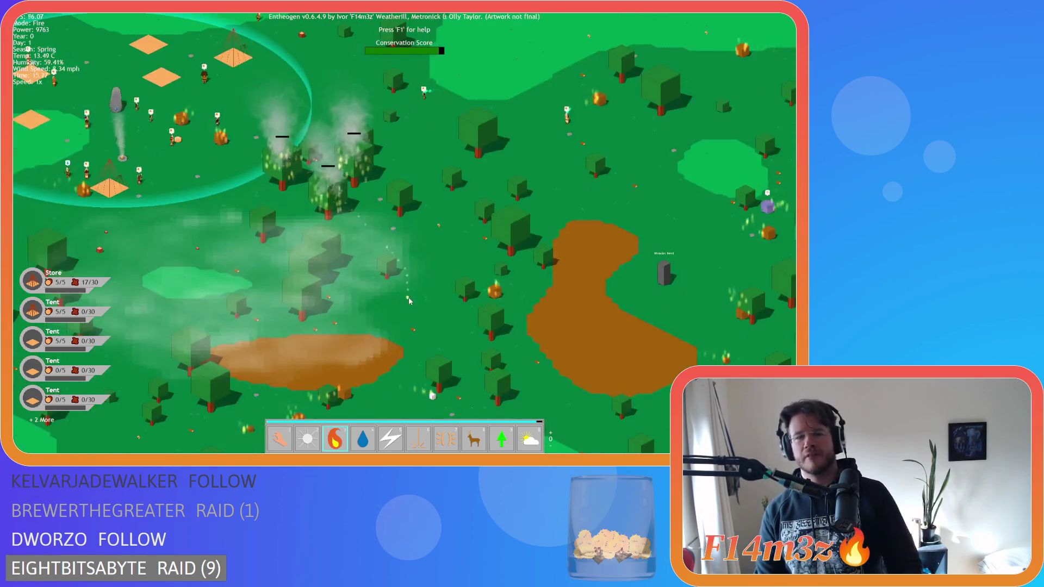
pyautogui.scroll(-3, 418, 280)
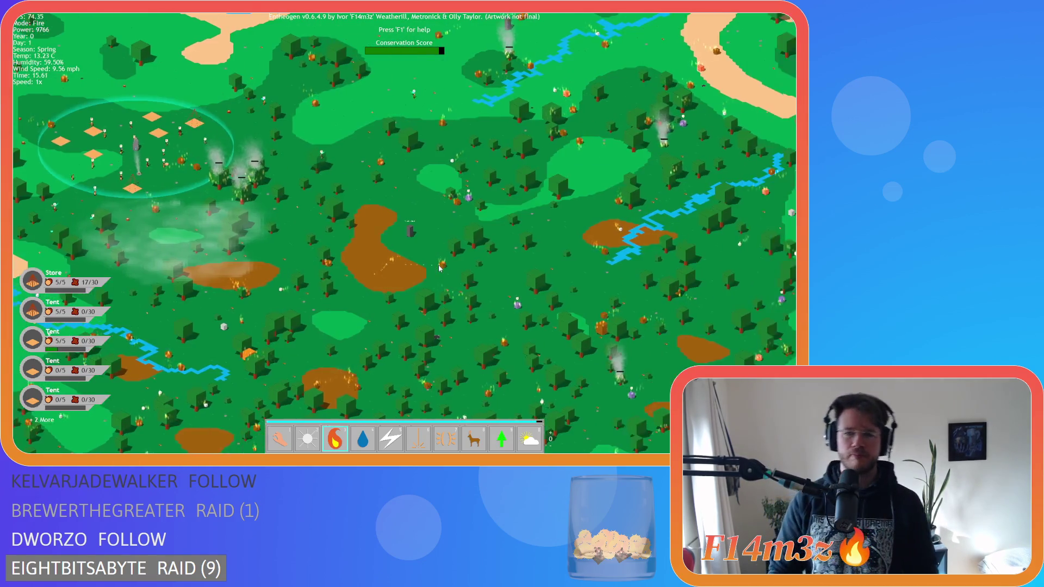
pyautogui.press('s')
pyautogui.press('d')
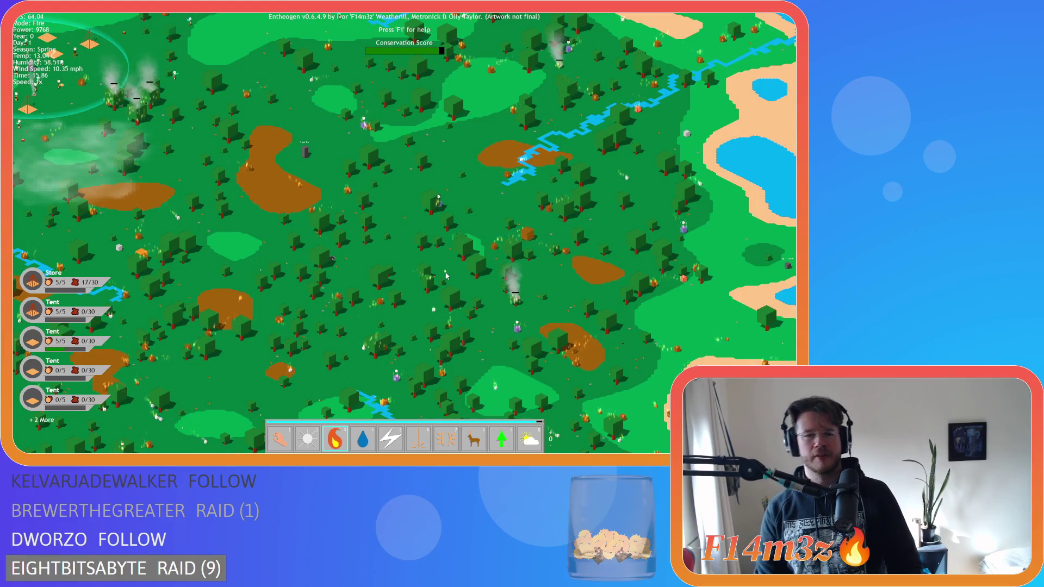
pyautogui.scroll(-3, 443, 274)
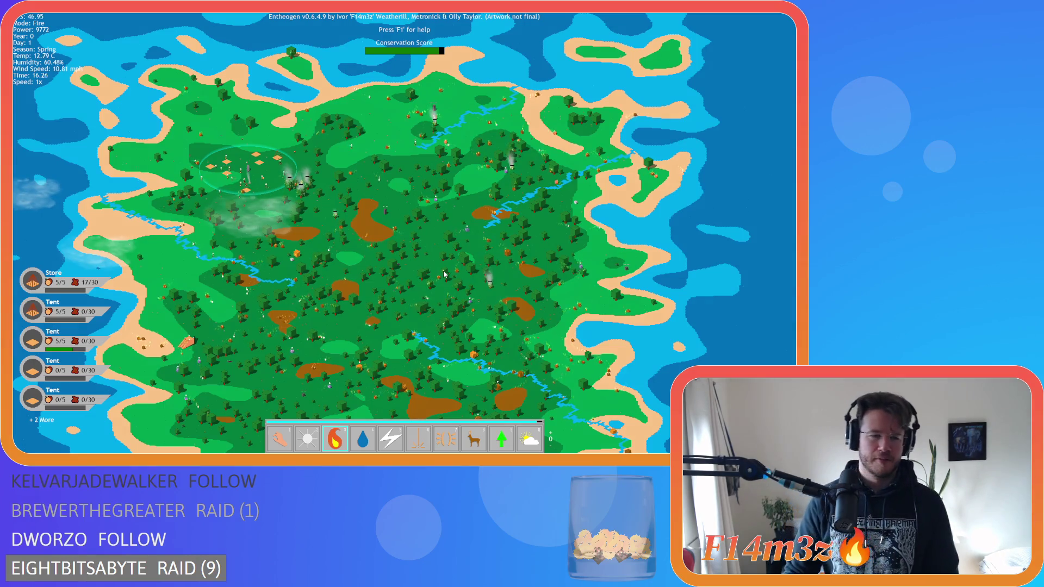
pyautogui.press('s')
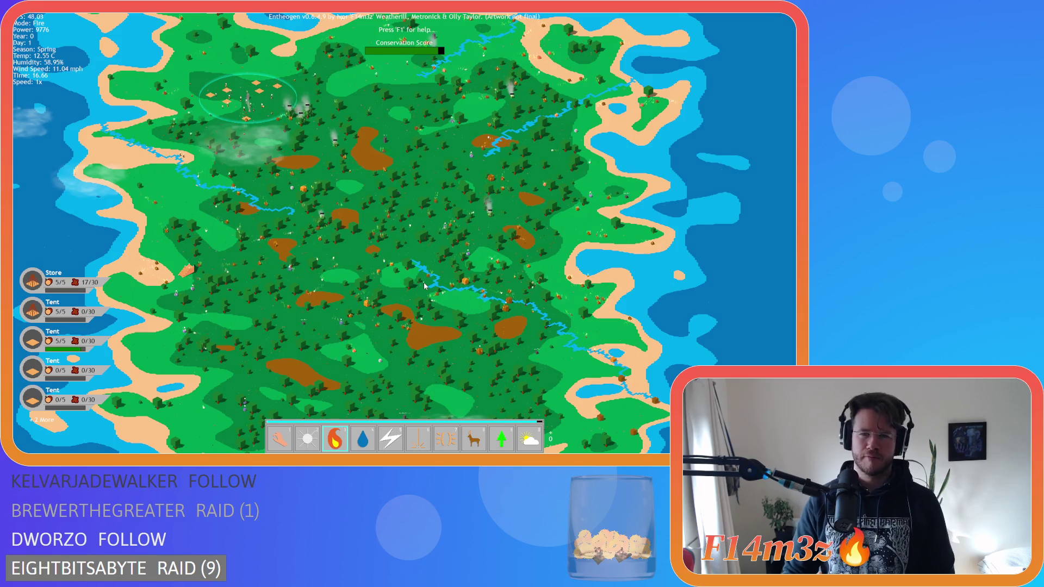
pyautogui.scroll(5, 424, 284)
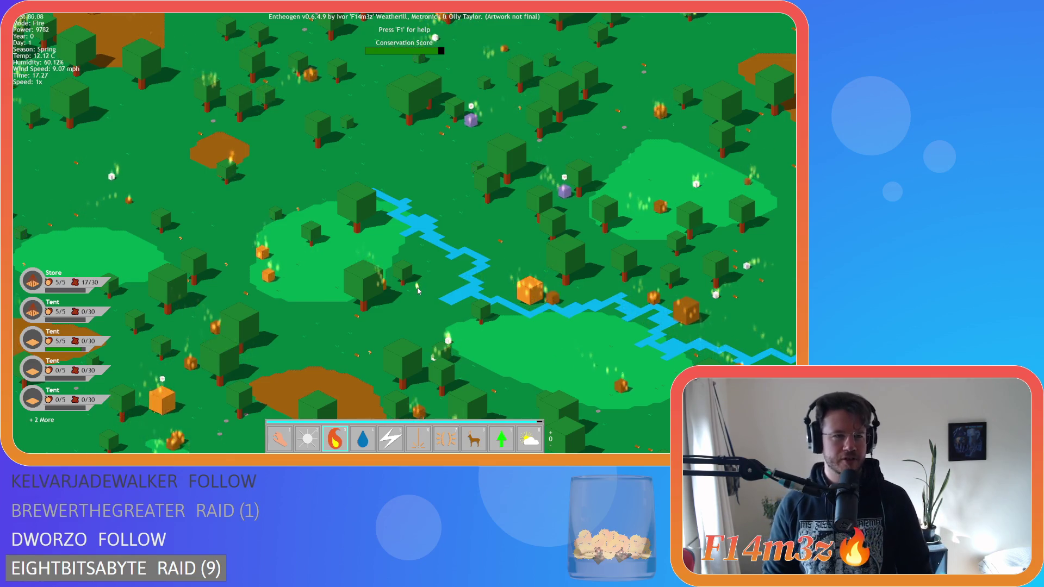
pyautogui.press('s')
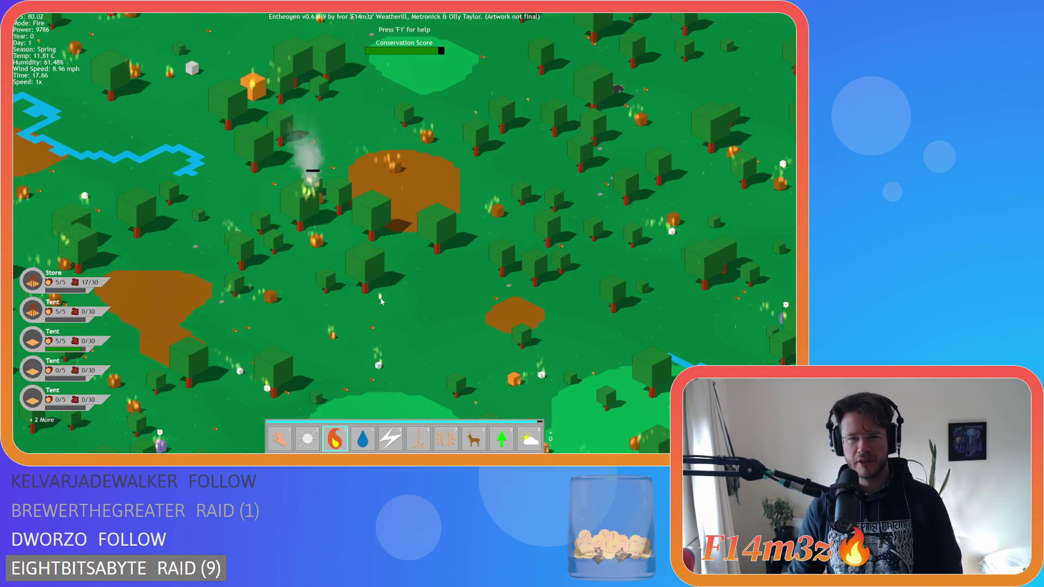
pyautogui.press('w')
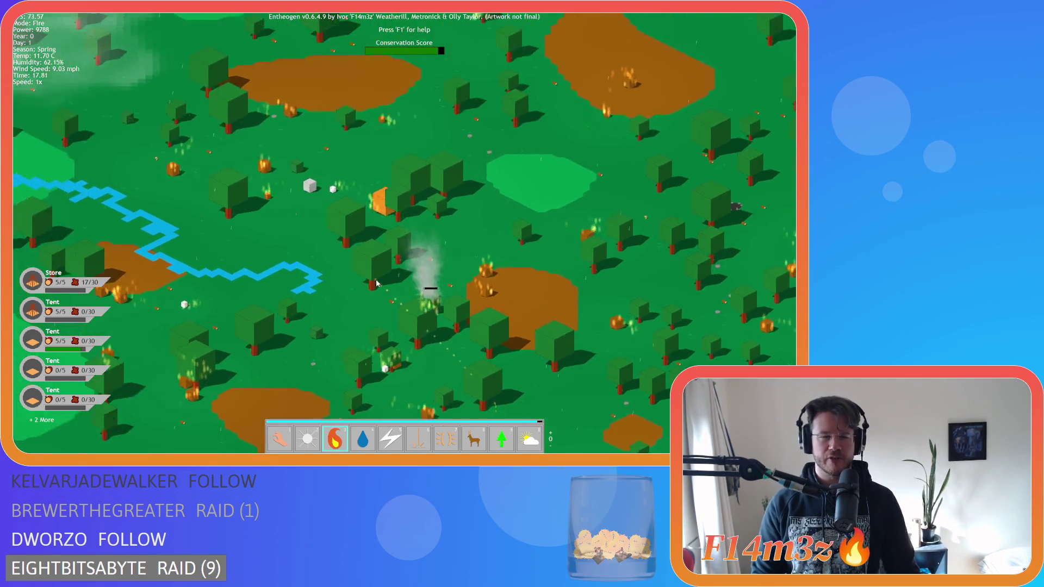
pyautogui.press('w')
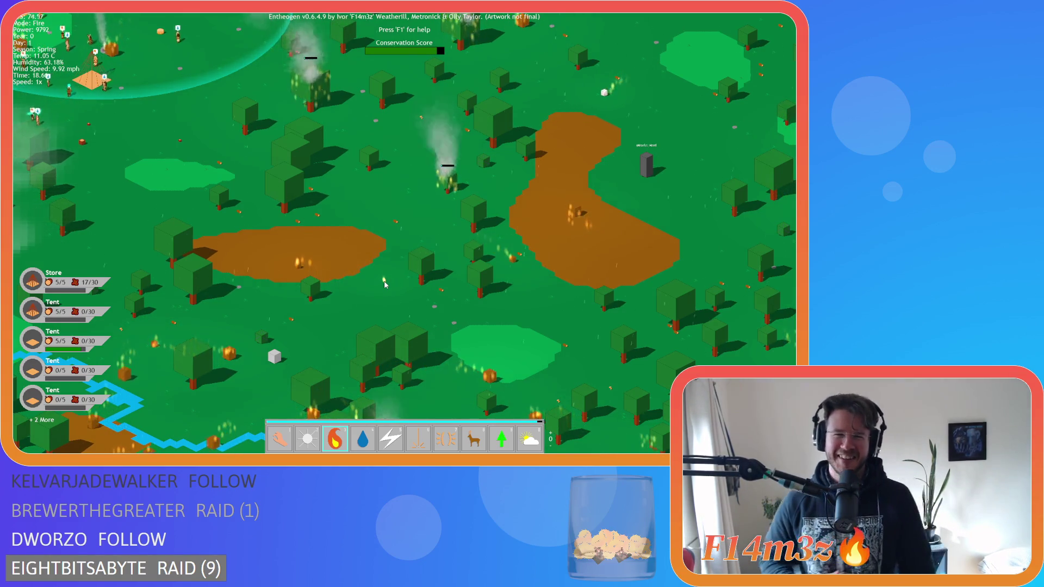
pyautogui.press('s')
pyautogui.press('s')
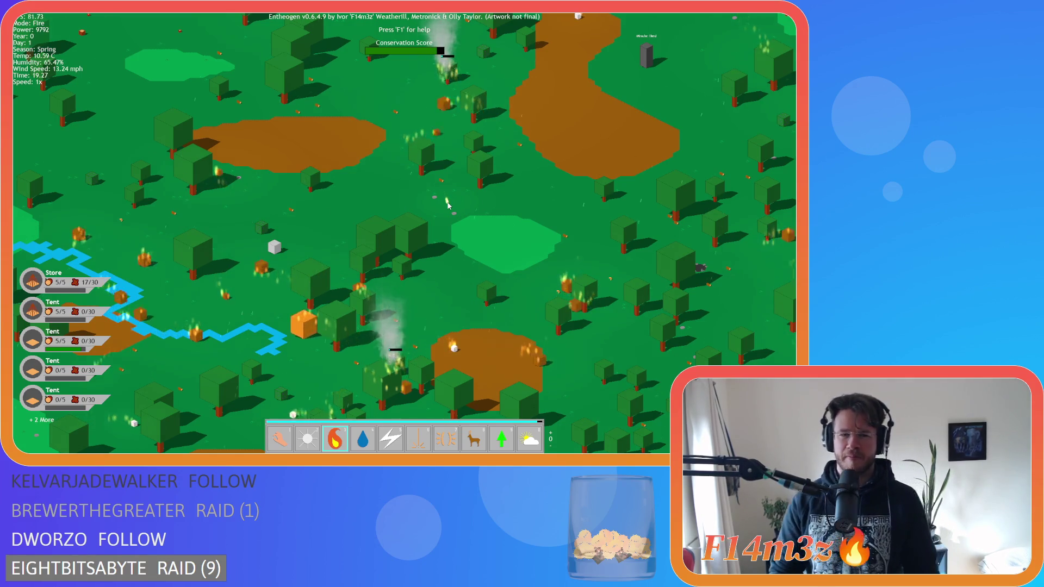
pyautogui.scroll(2, 447, 205)
pyautogui.scroll(2, 443, 223)
pyautogui.press('q')
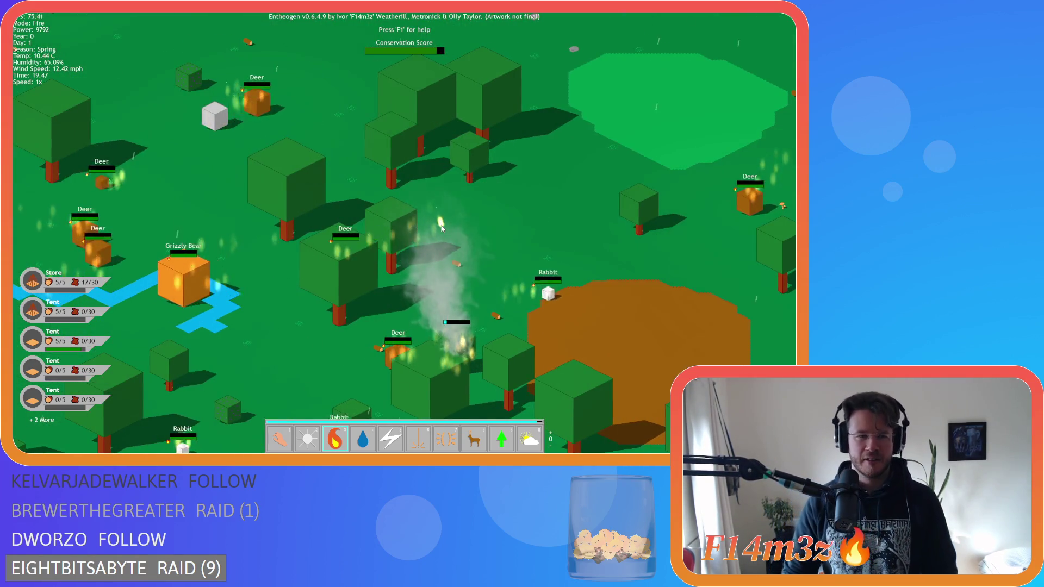
pyautogui.press('q')
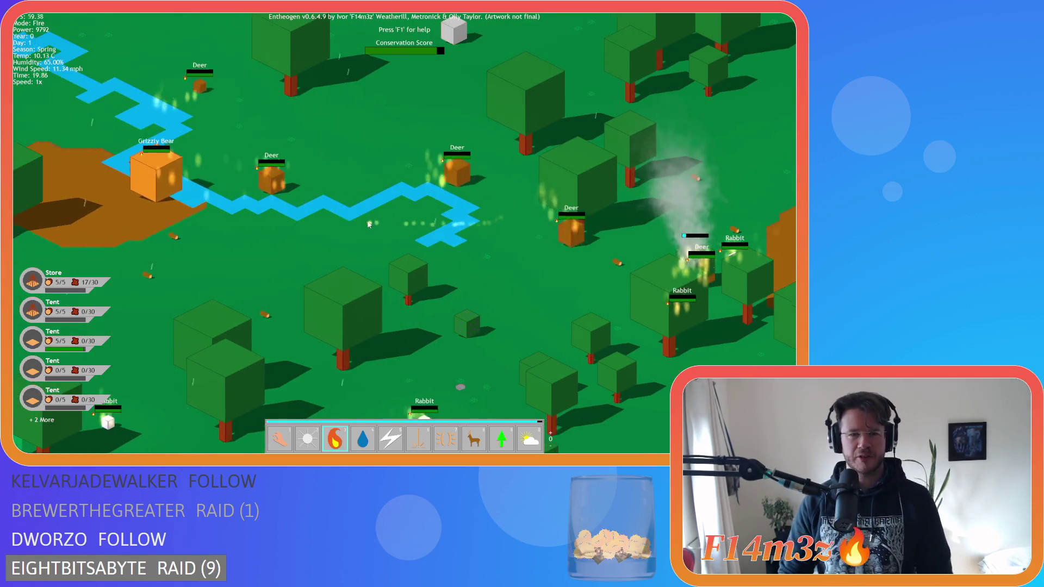
pyautogui.scroll(3, 413, 250)
pyautogui.scroll(-3, 383, 271)
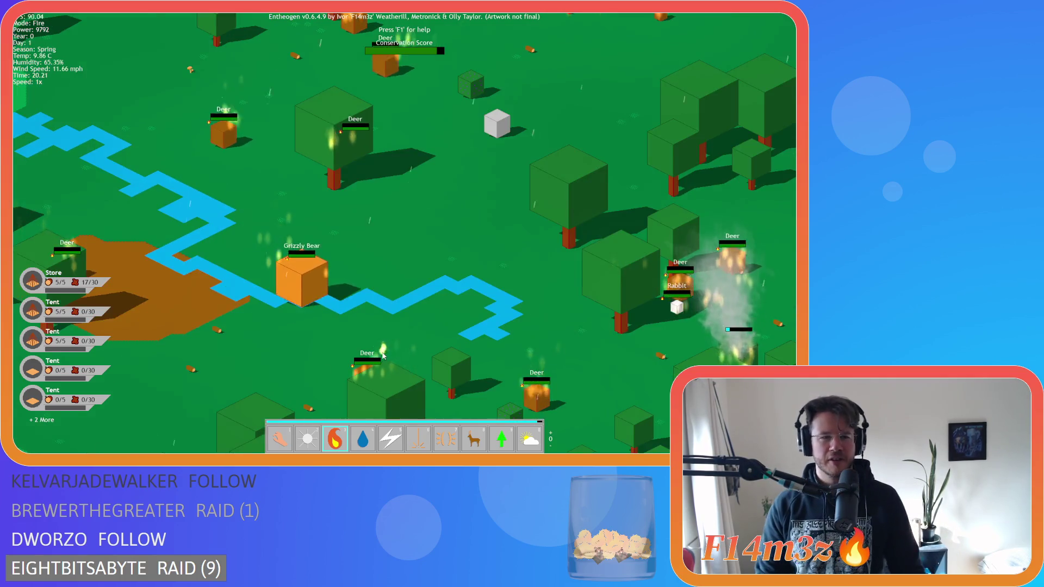
pyautogui.press('d')
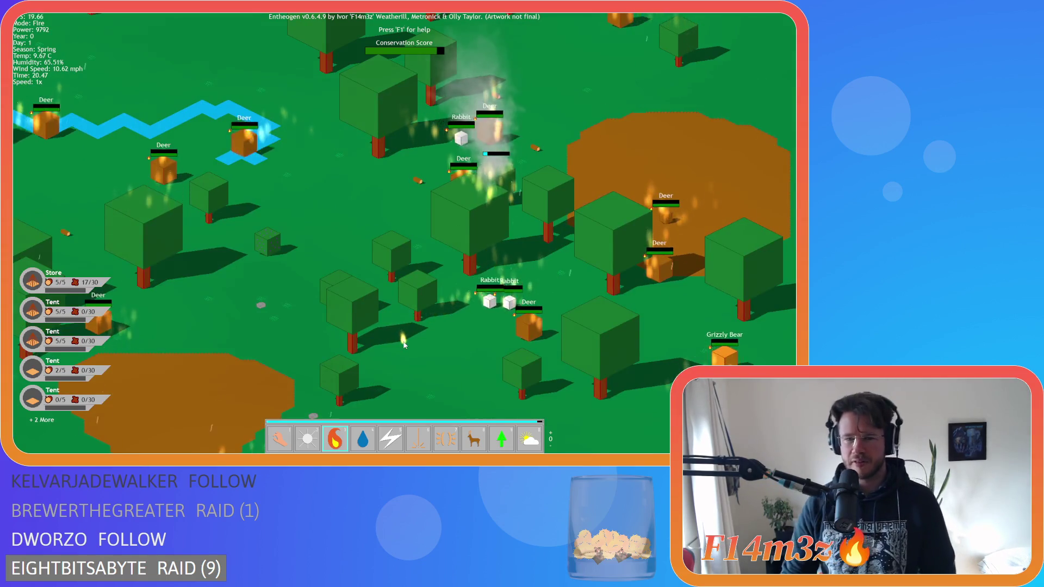
pyautogui.press('d')
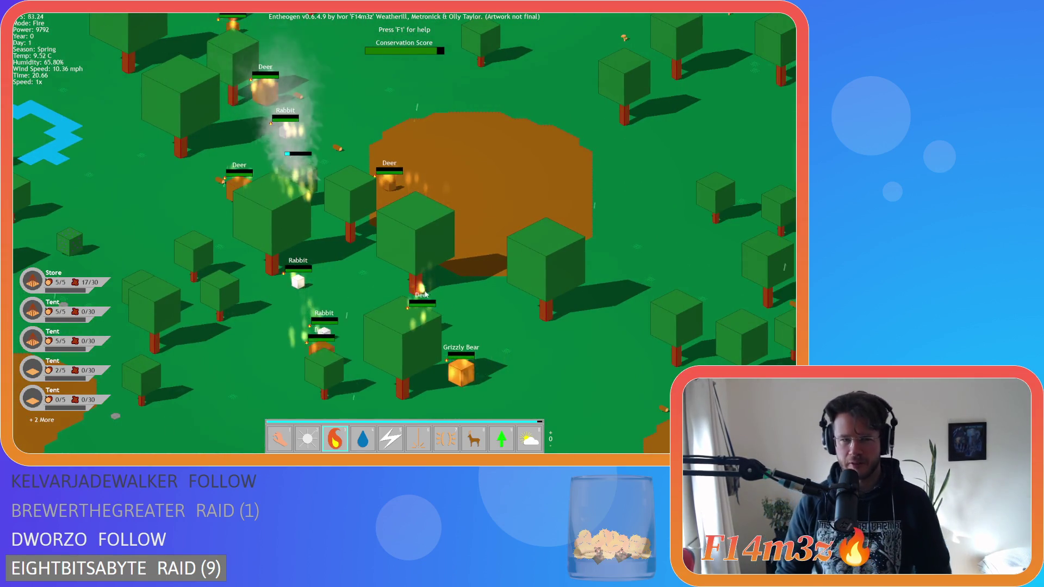
pyautogui.press('w')
pyautogui.scroll(-5, 432, 296)
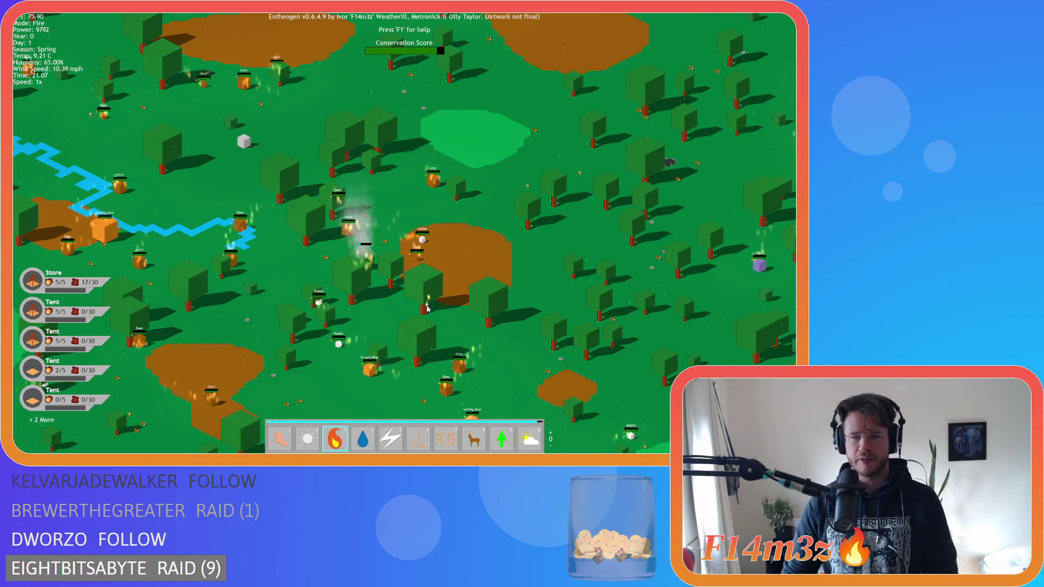
pyautogui.scroll(5, 429, 302)
pyautogui.scroll(-5, 378, 292)
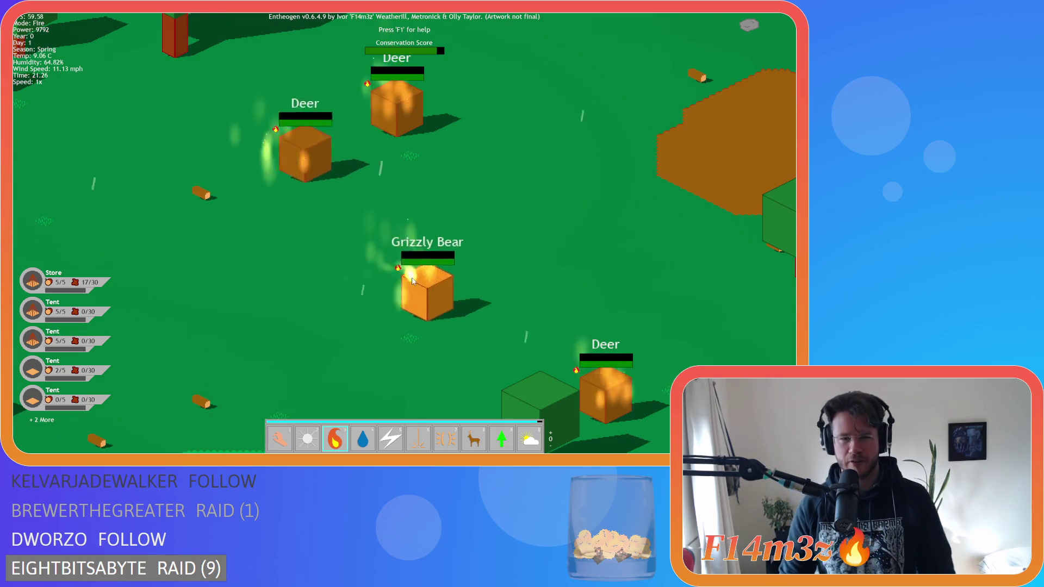
pyautogui.scroll(5, 412, 280)
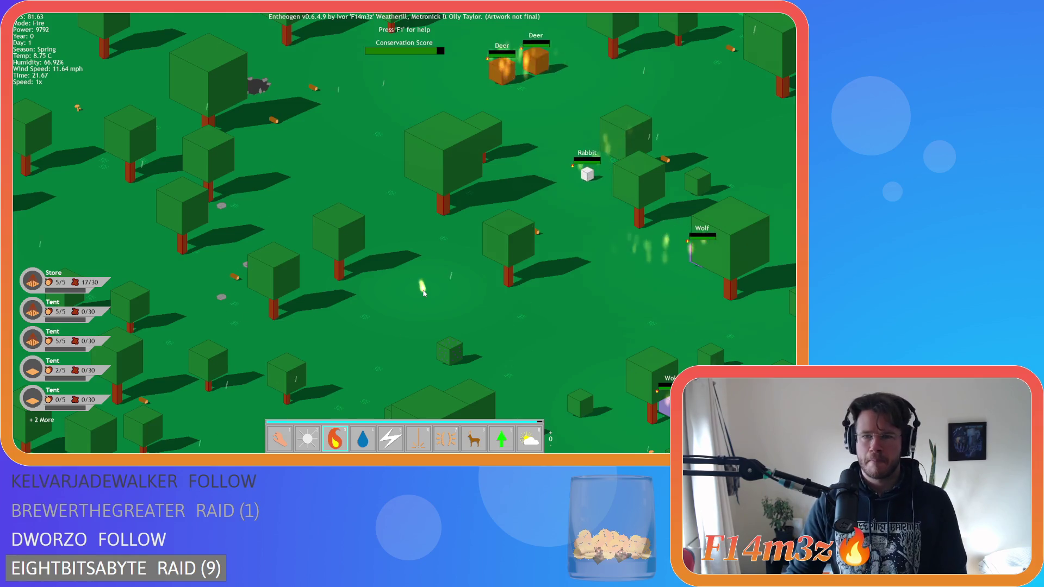
pyautogui.scroll(-3, 427, 299)
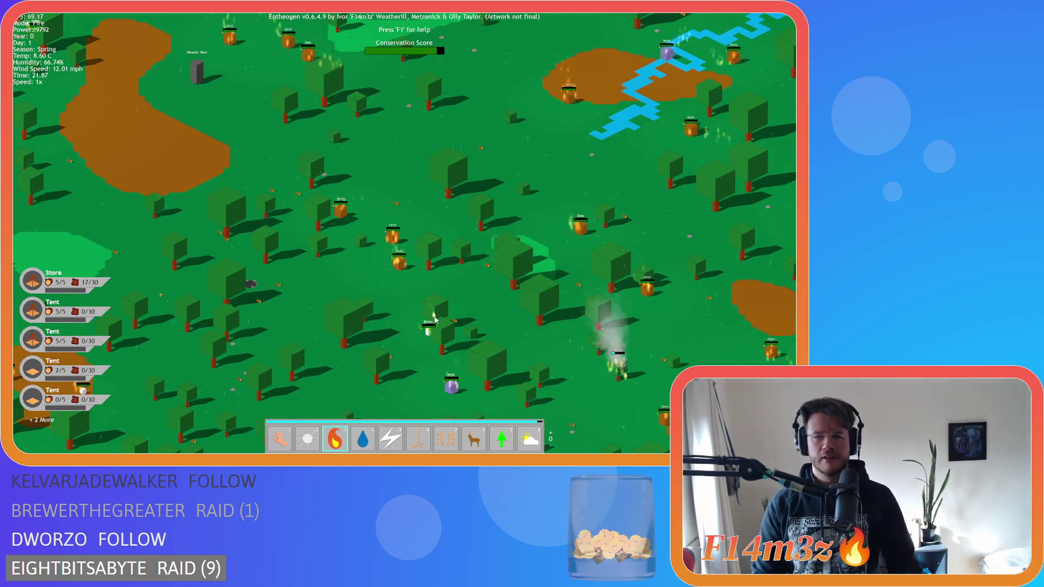
pyautogui.scroll(5, 433, 314)
pyautogui.scroll(-5, 434, 316)
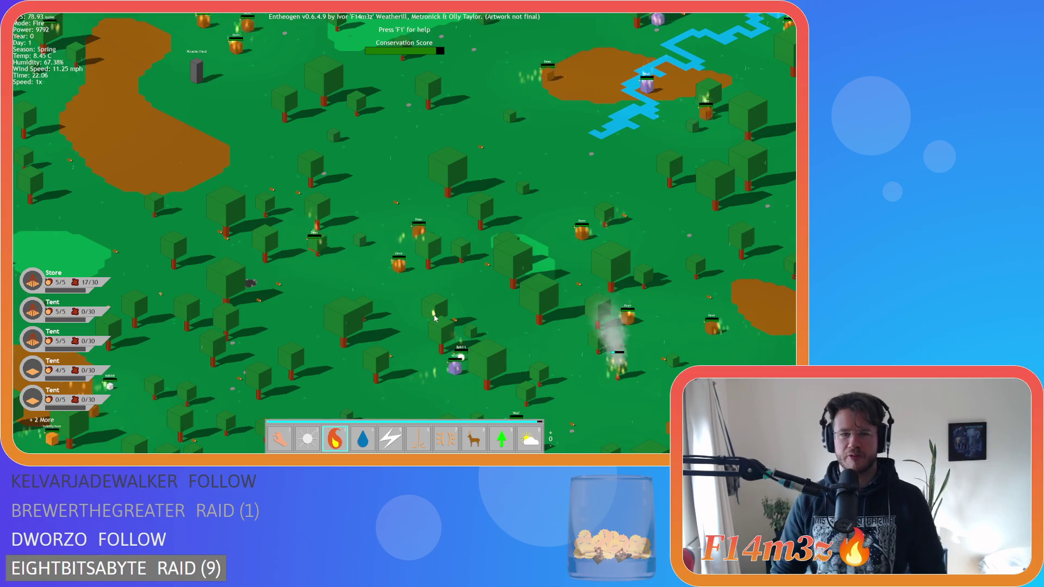
pyautogui.scroll(2, 429, 296)
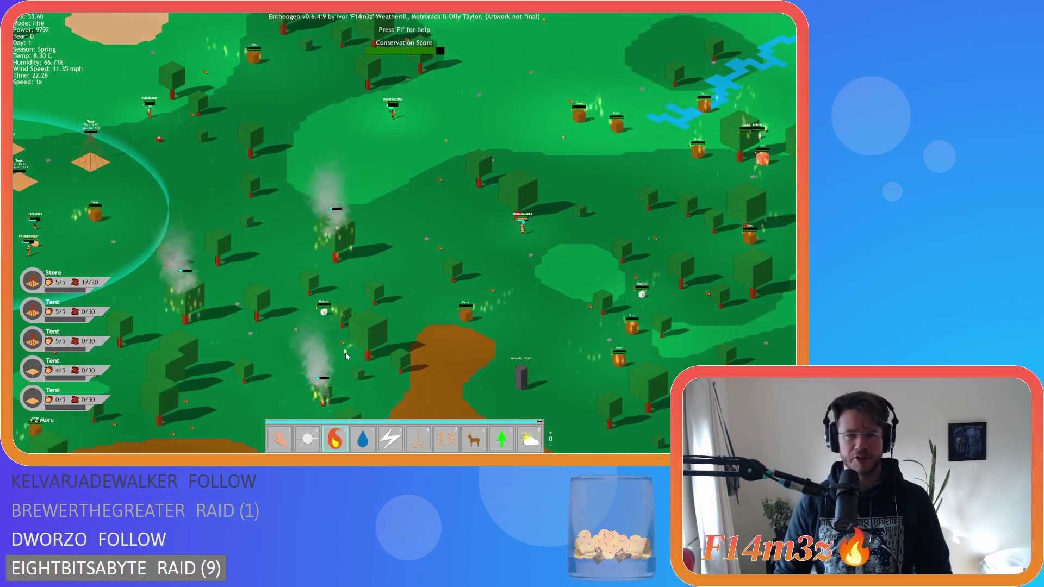
pyautogui.press('d')
pyautogui.scroll(5, 448, 243)
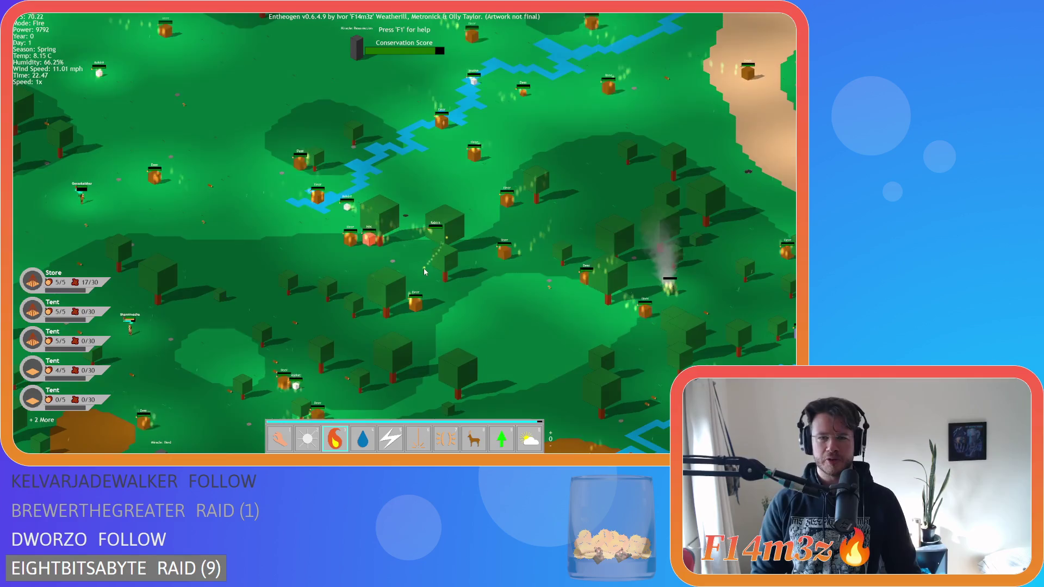
pyautogui.press('d')
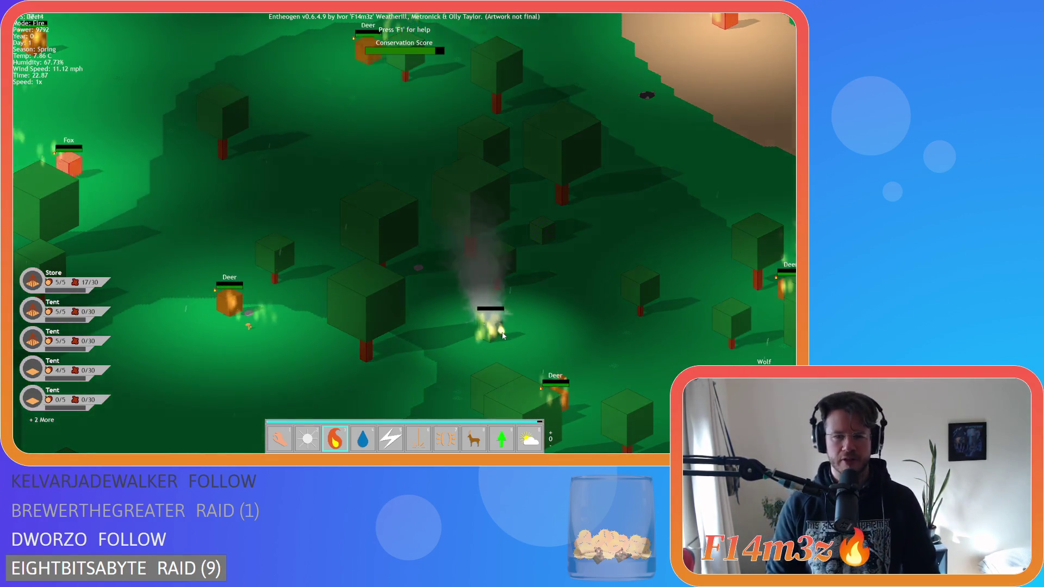
# Pan across the dusk forest and river, then jump the camera back to the village with Space.
pyautogui.scroll(-5, 500, 337)
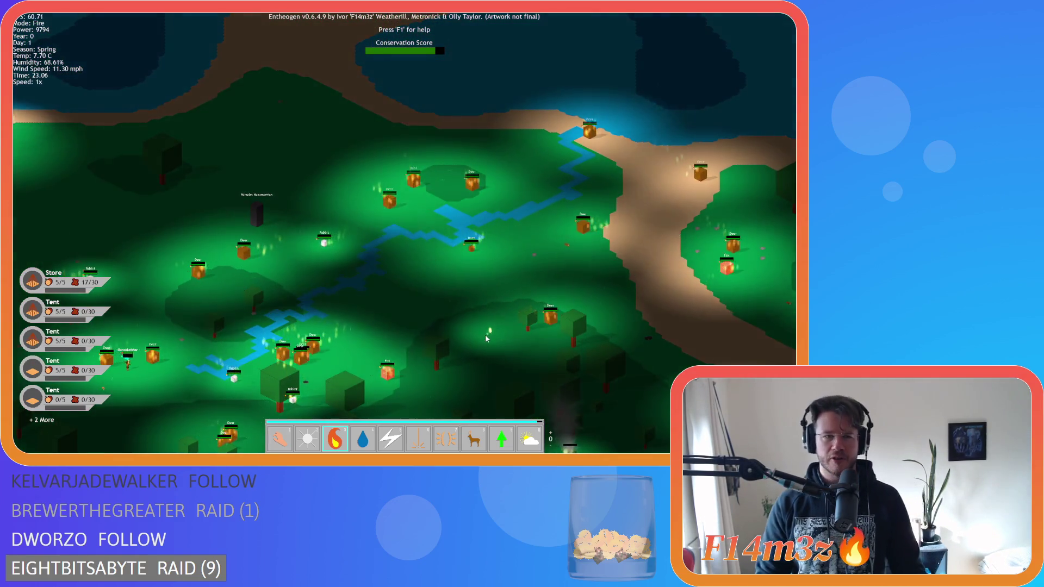
pyautogui.press('a')
pyautogui.press('s')
pyautogui.scroll(-5, 481, 347)
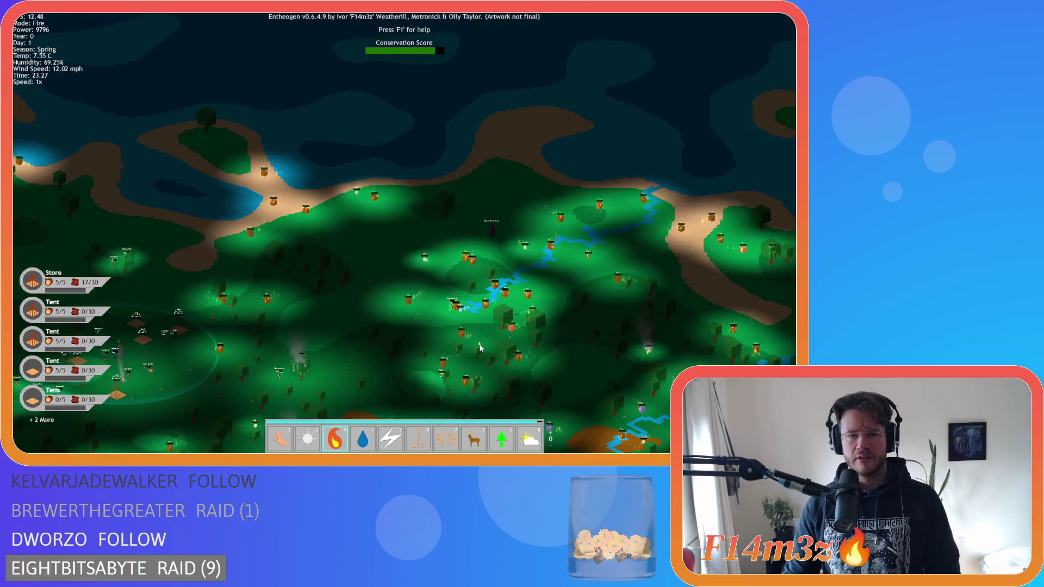
pyautogui.scroll(5, 465, 356)
pyautogui.press('a')
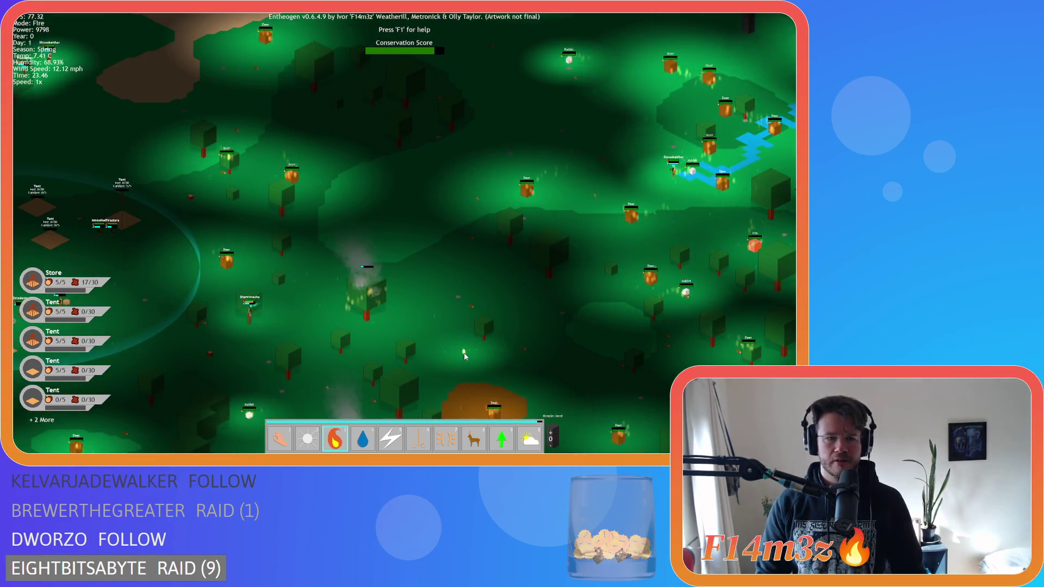
pyautogui.press('a')
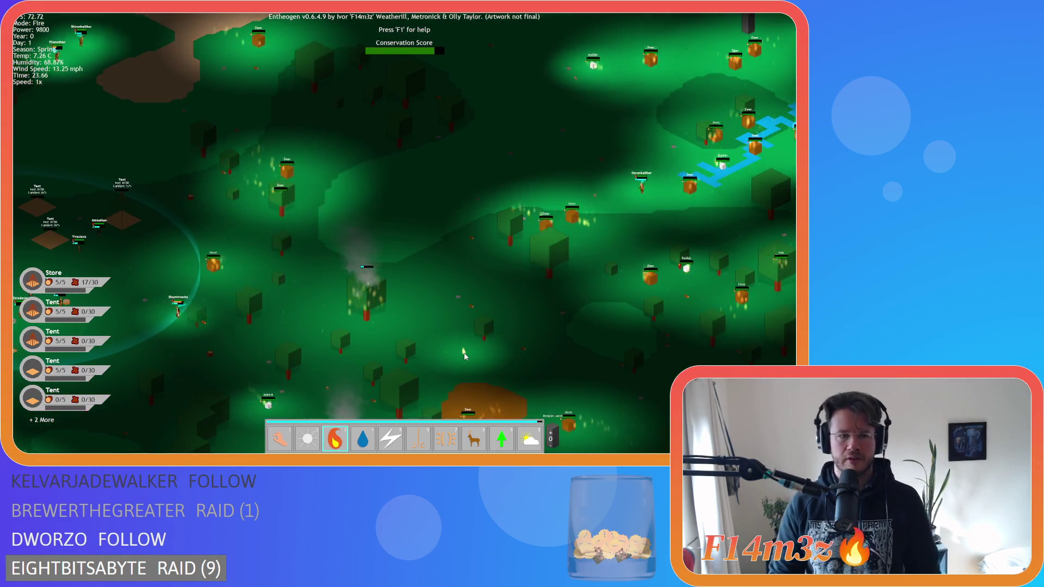
pyautogui.press('s')
pyautogui.press('a')
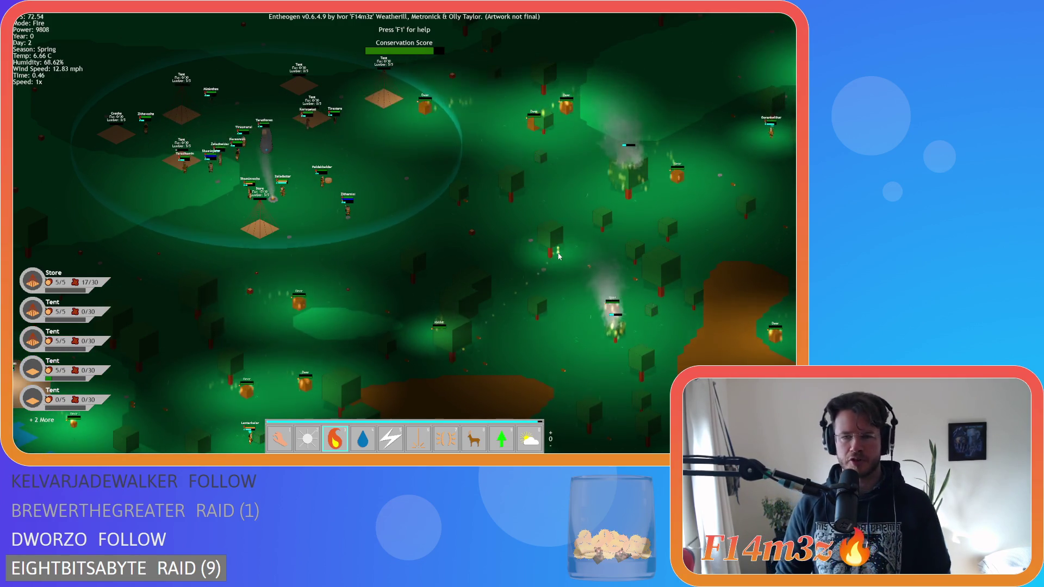
pyautogui.press('d')
pyautogui.press('d')
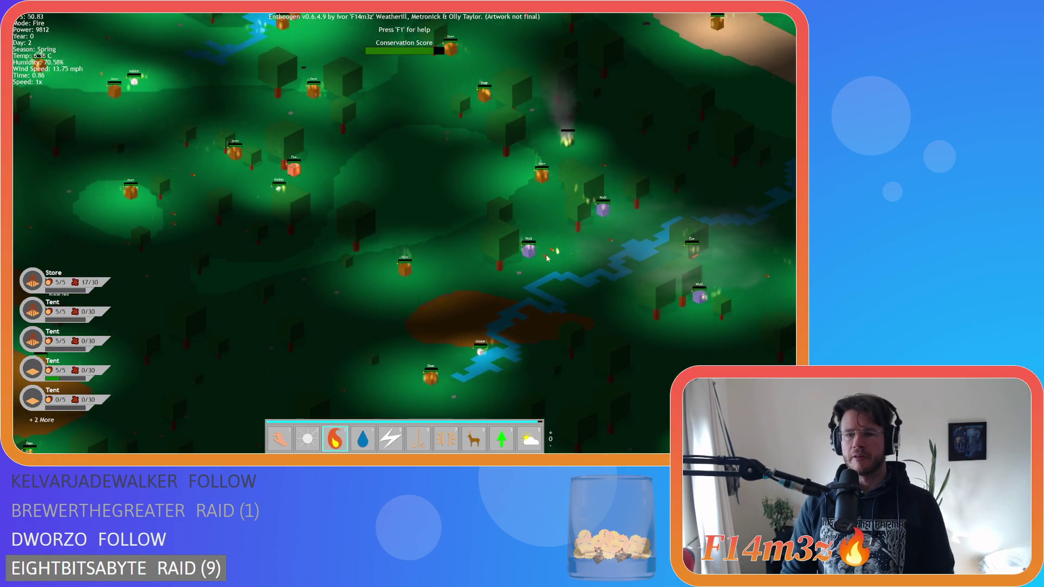
pyautogui.press('space')
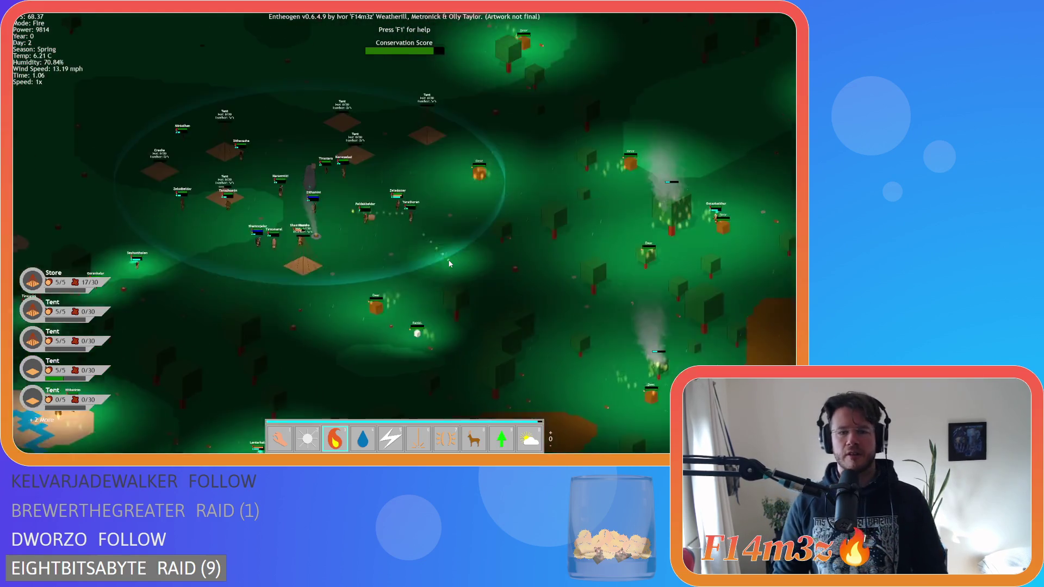
pyautogui.scroll(-5, 449, 263)
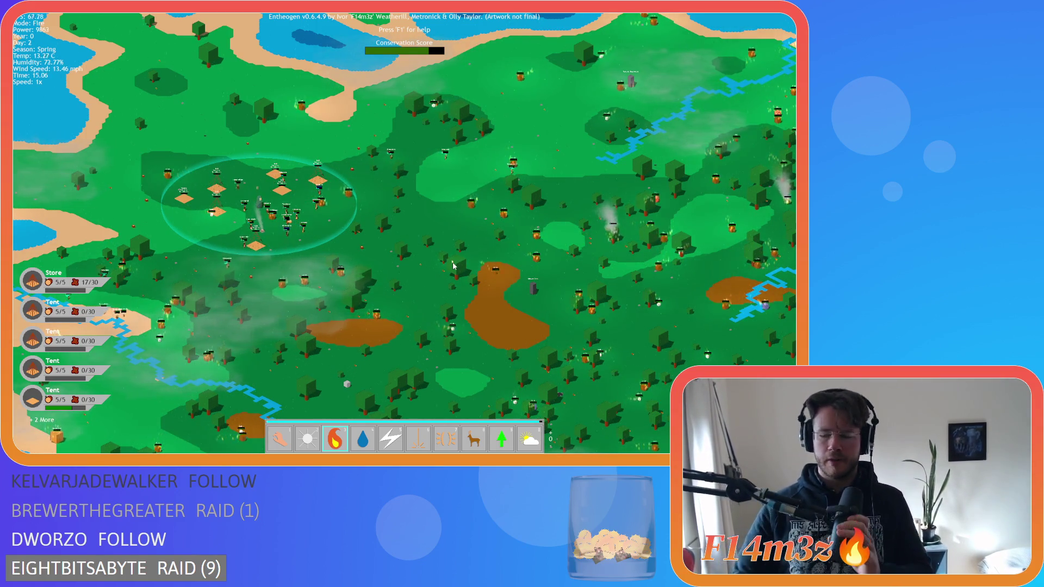
# Switch Entheogen's active power from Fire to Hand mode with key 1.
pyautogui.press('d')
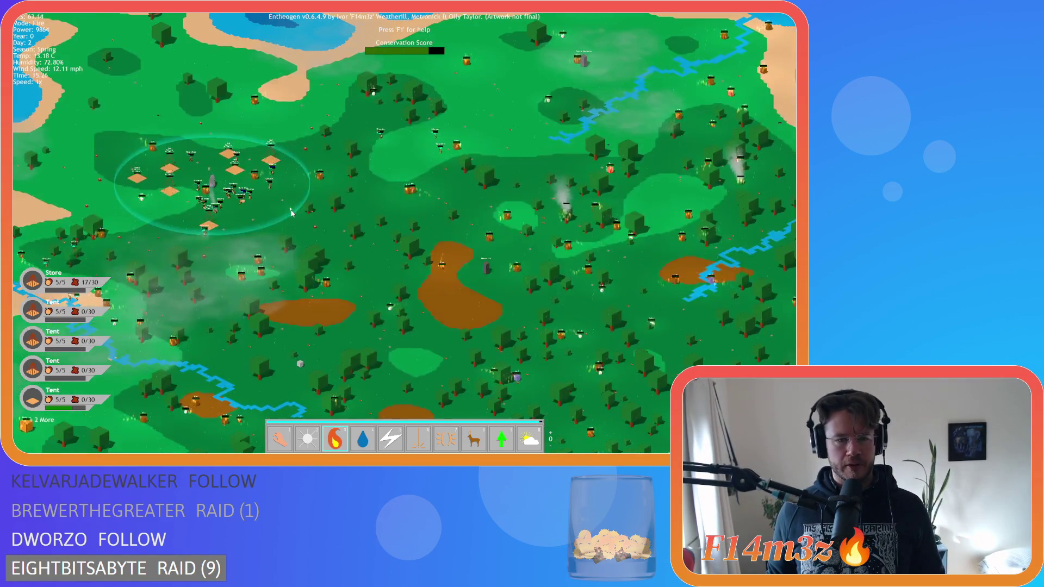
pyautogui.press('1')
pyautogui.press('d')
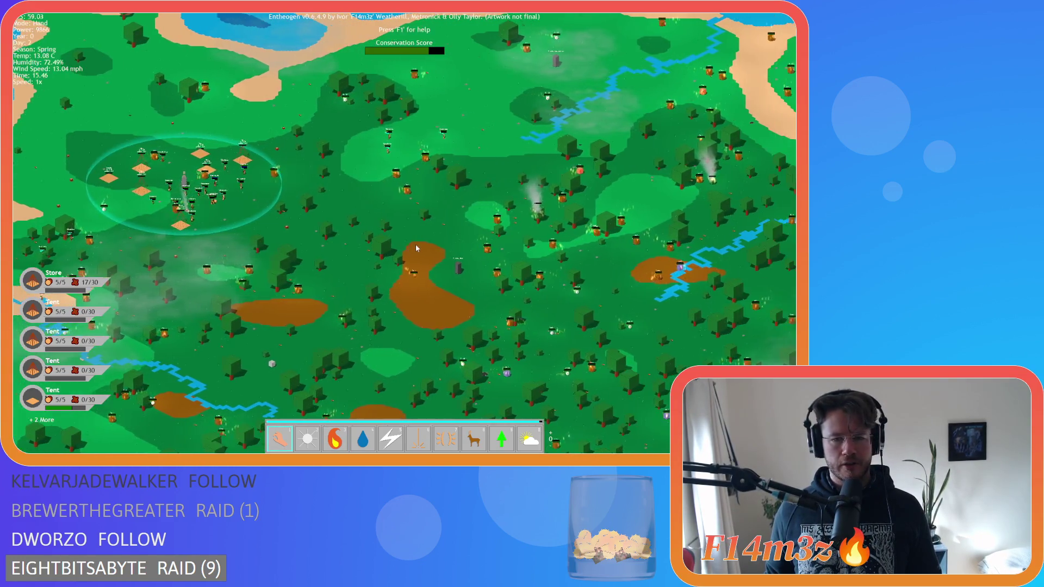
# Zoom and pan to centre the village, then bring up the quit confirmation.
pyautogui.scroll(5, 415, 243)
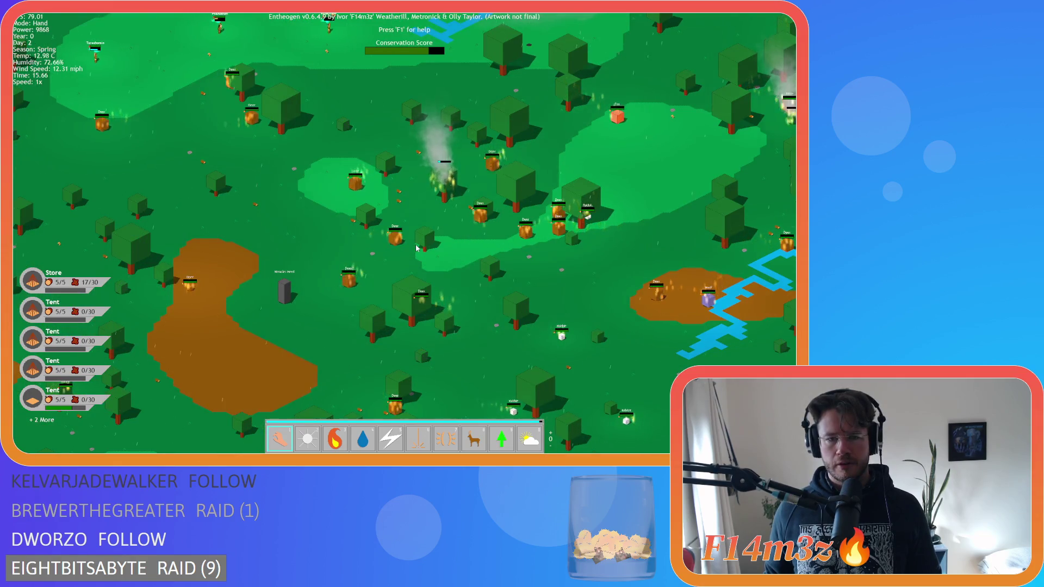
pyautogui.scroll(-5, 416, 248)
pyautogui.scroll(3, 302, 221)
pyautogui.press('a')
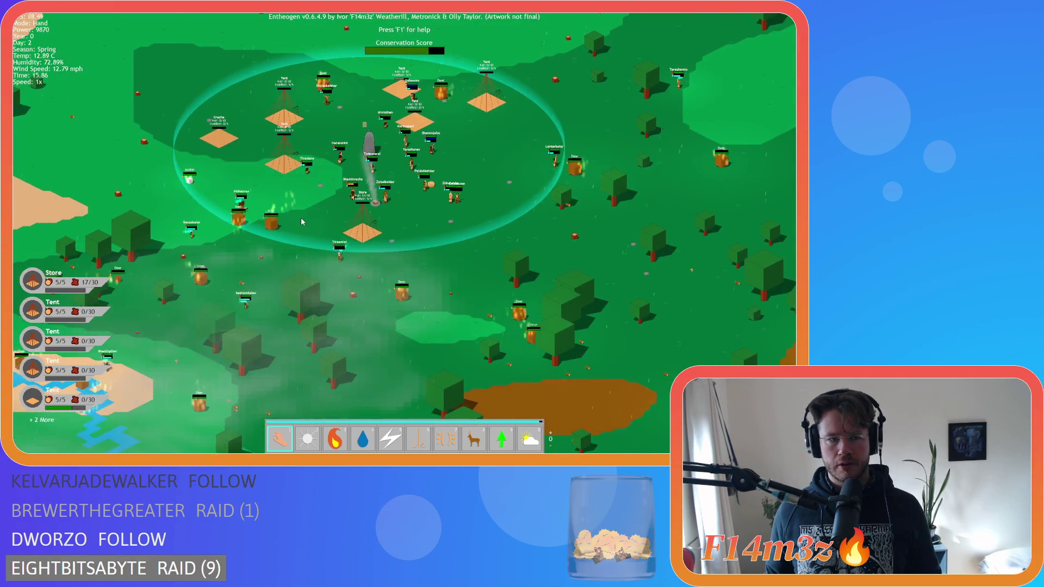
pyautogui.press('Escape')
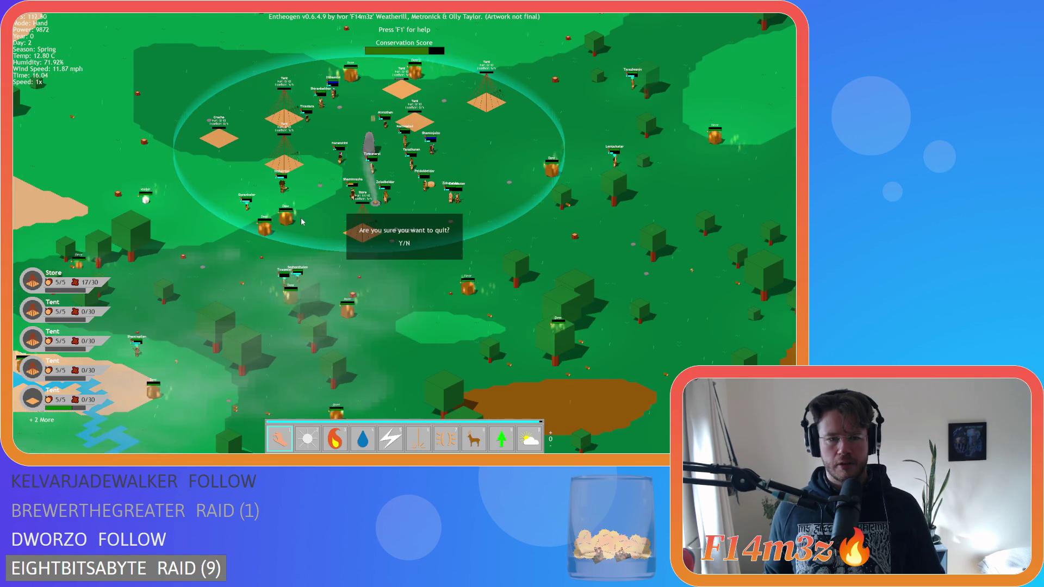
# Confirm quitting Entheogen, close all editor windows with Windows > Close All, and collapse Prey.
pyautogui.press('Return')
pyautogui.press('Escape')
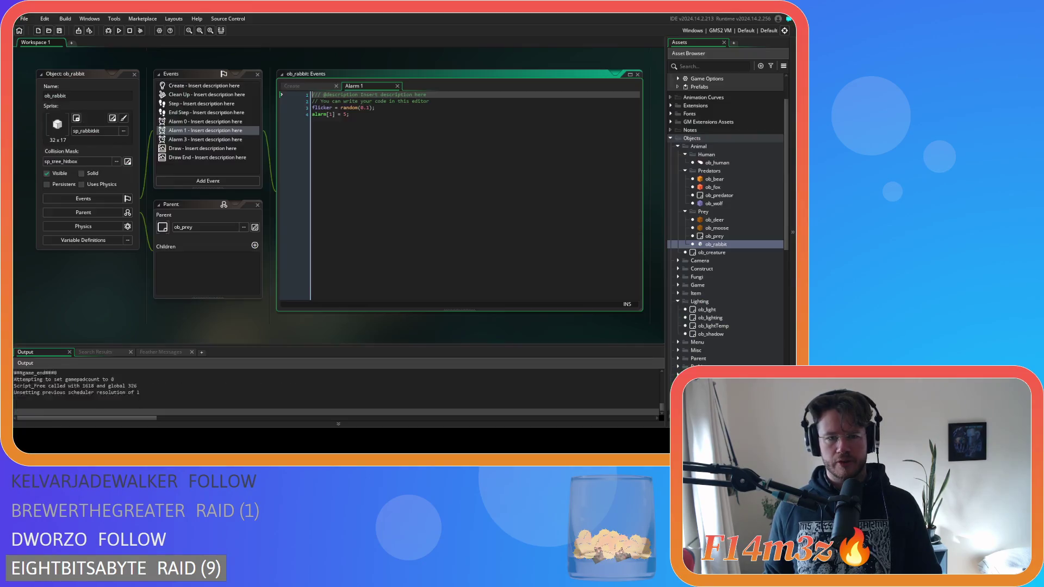
pyautogui.rightClick(129, 294)
pyautogui.moveTo(155, 307)
pyautogui.click(203, 392)
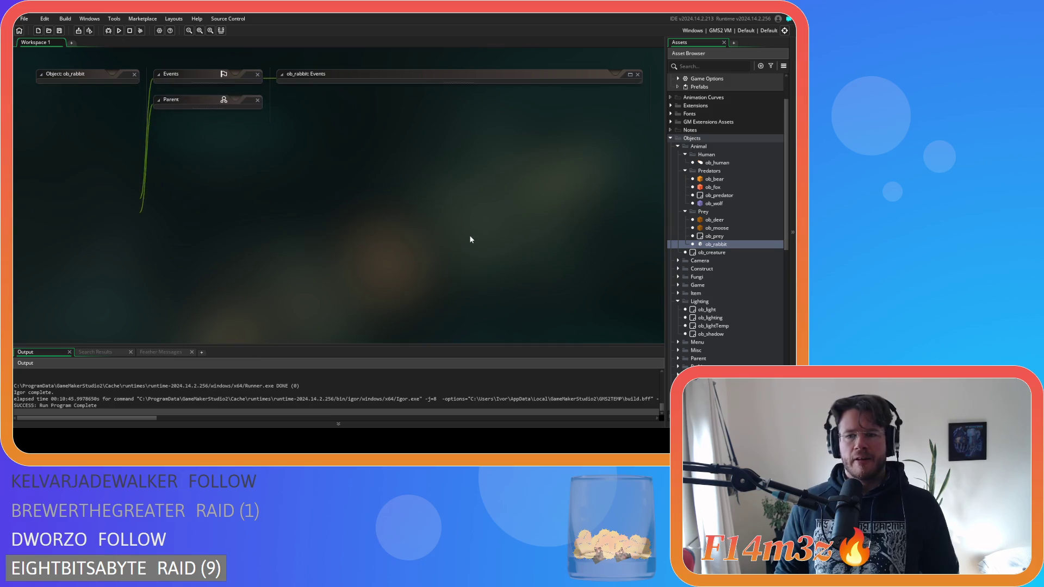
pyautogui.click(685, 212)
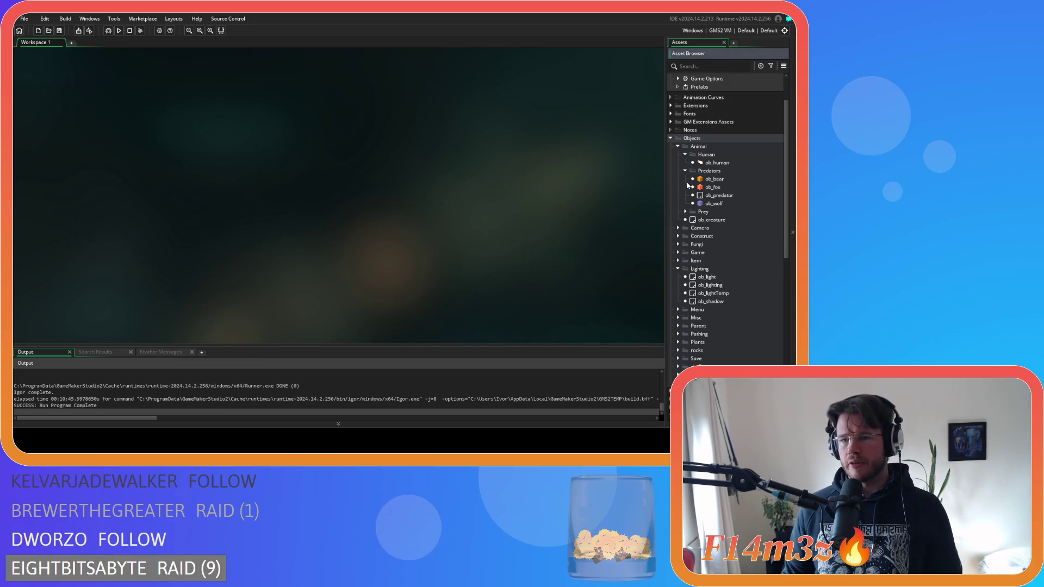
# Collapse the Predators, Human, Animal and Lighting folders in the Asset Browser.
pyautogui.click(686, 172)
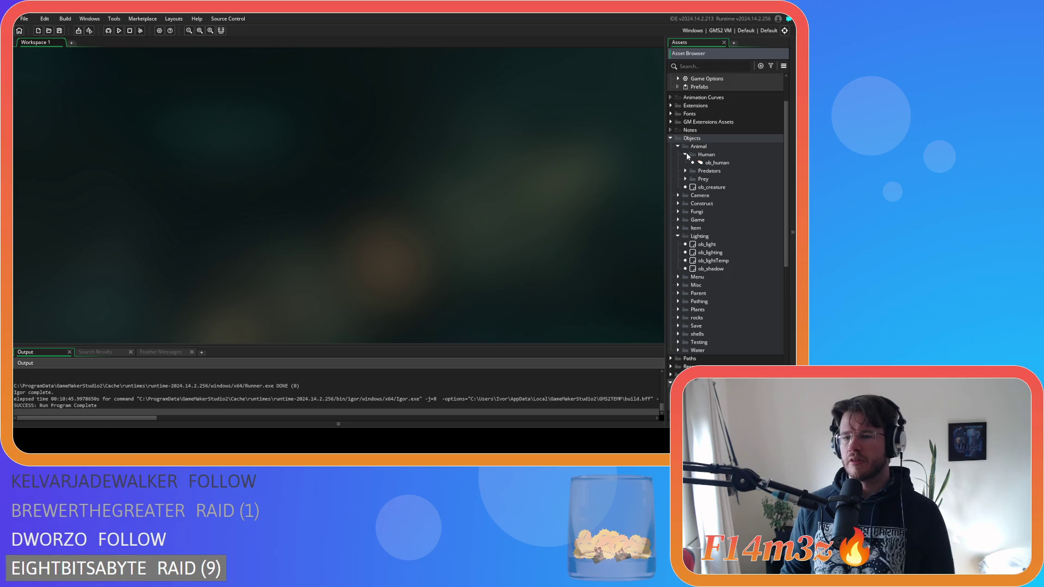
pyautogui.click(685, 155)
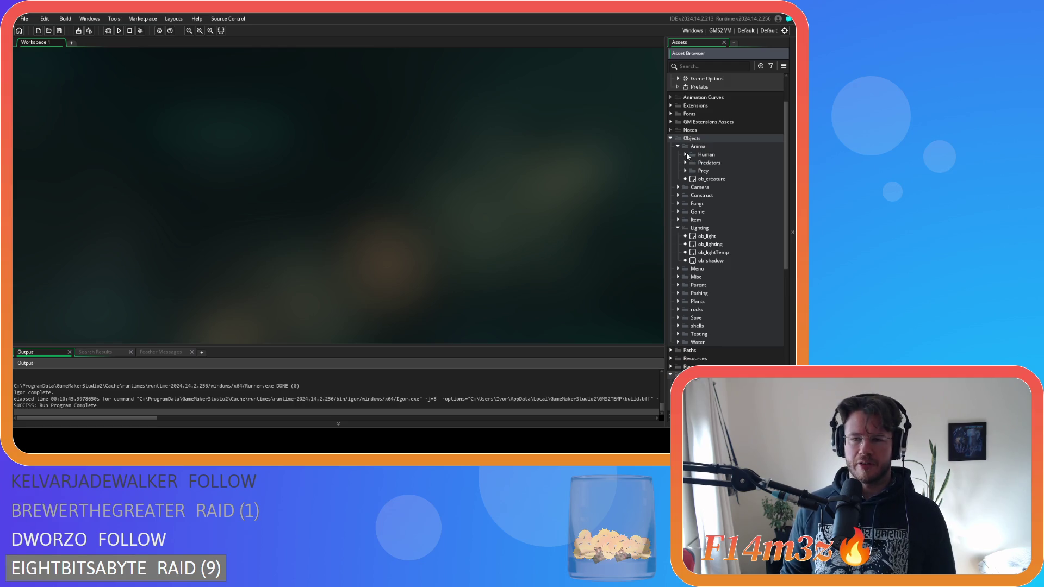
pyautogui.click(677, 146)
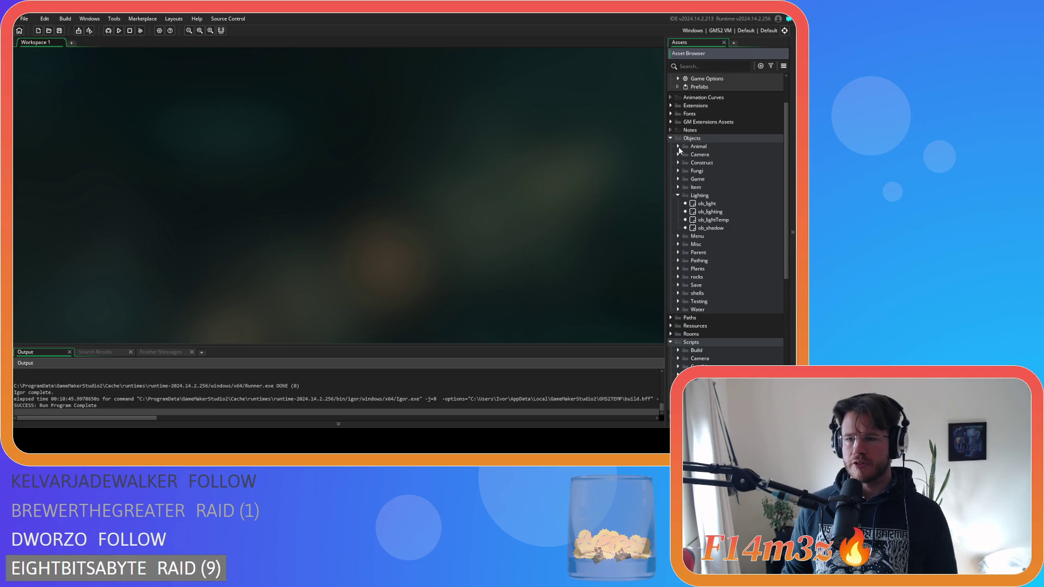
pyautogui.click(678, 196)
# Expand the Game scripts folder and open sc_fireExtinguish.
pyautogui.scroll(-6, 680, 207)
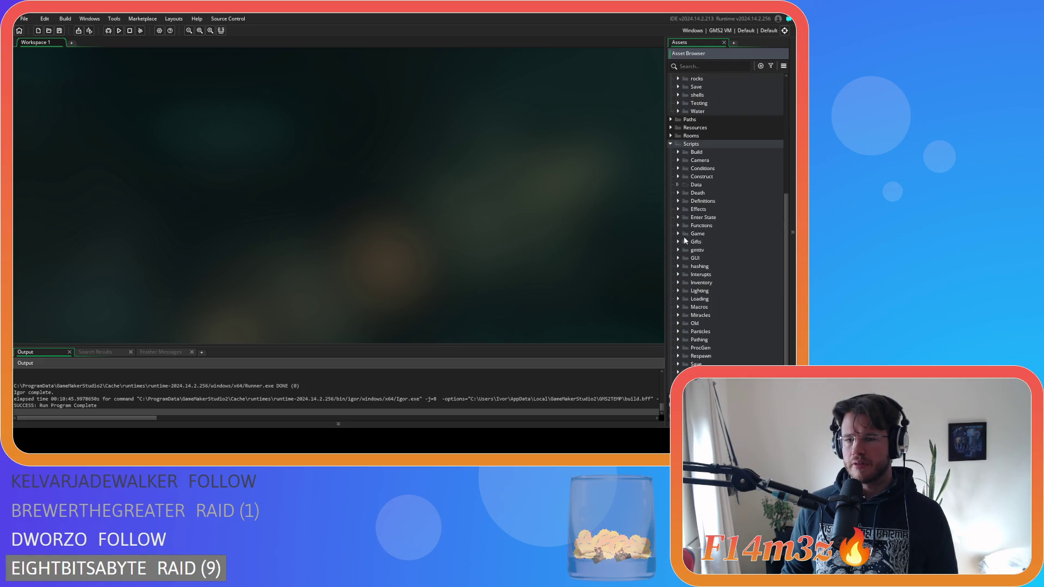
pyautogui.click(677, 233)
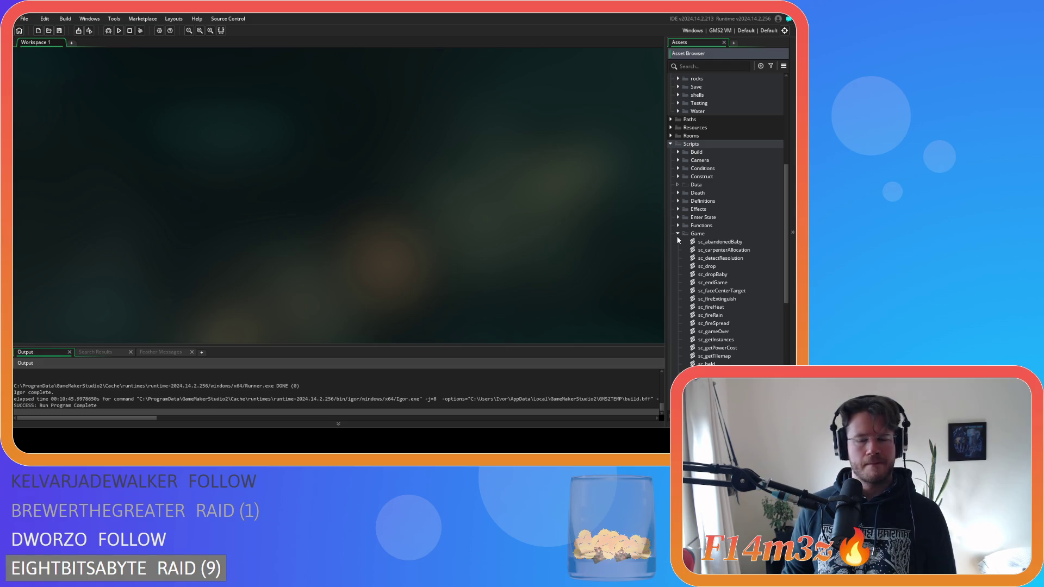
pyautogui.doubleClick(715, 299)
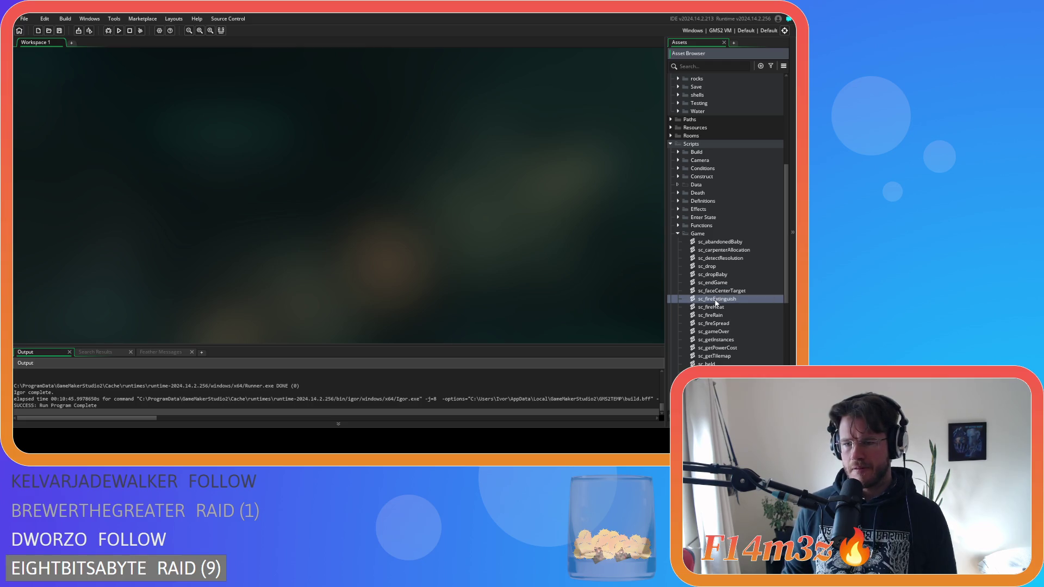
# Scroll through the sc_fireExtinguish script, then close it.
pyautogui.scroll(-6, 333, 248)
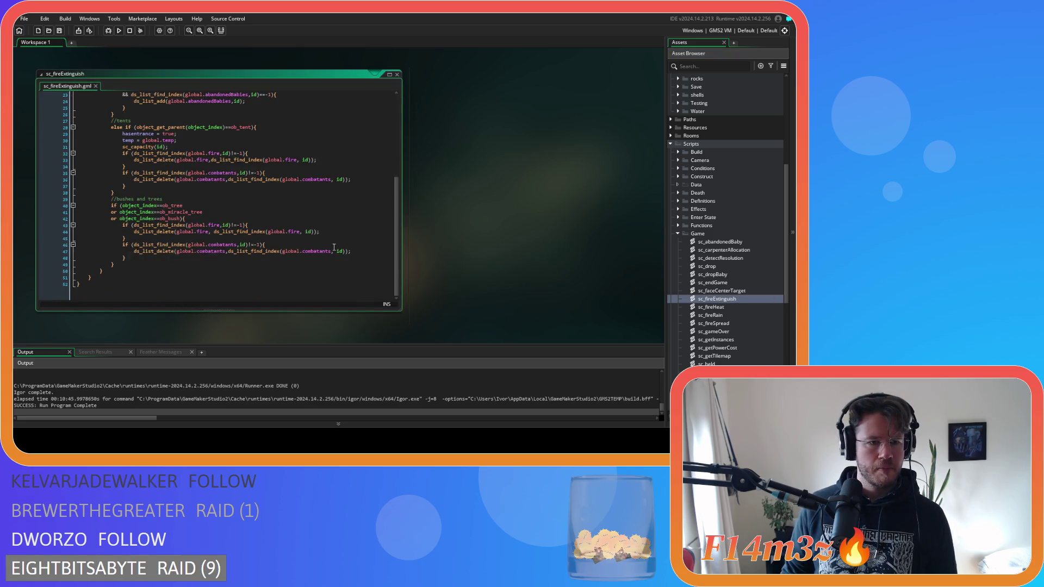
pyautogui.scroll(6, 334, 247)
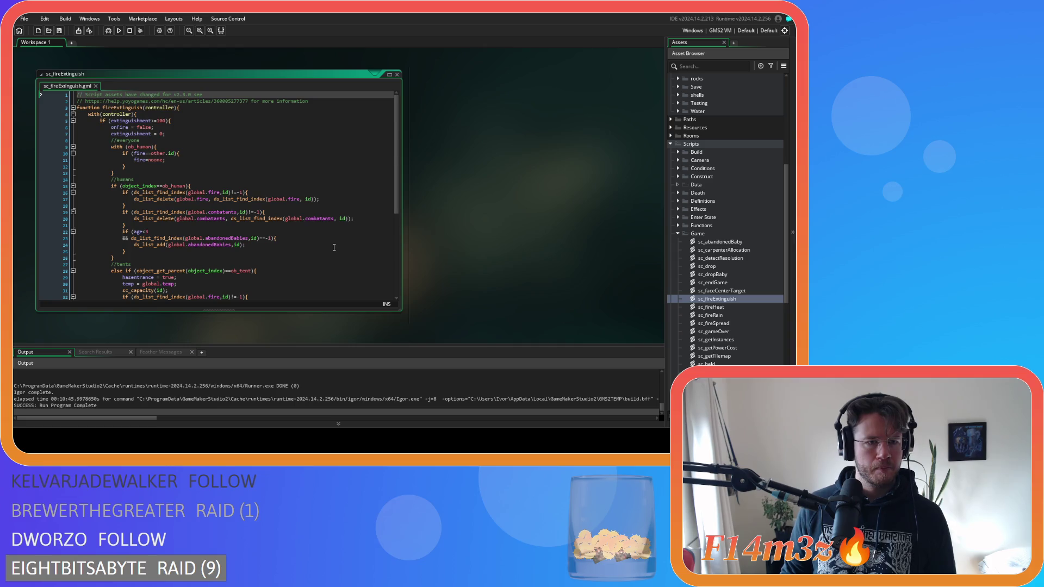
pyautogui.scroll(-8, 334, 248)
pyautogui.scroll(7, 334, 248)
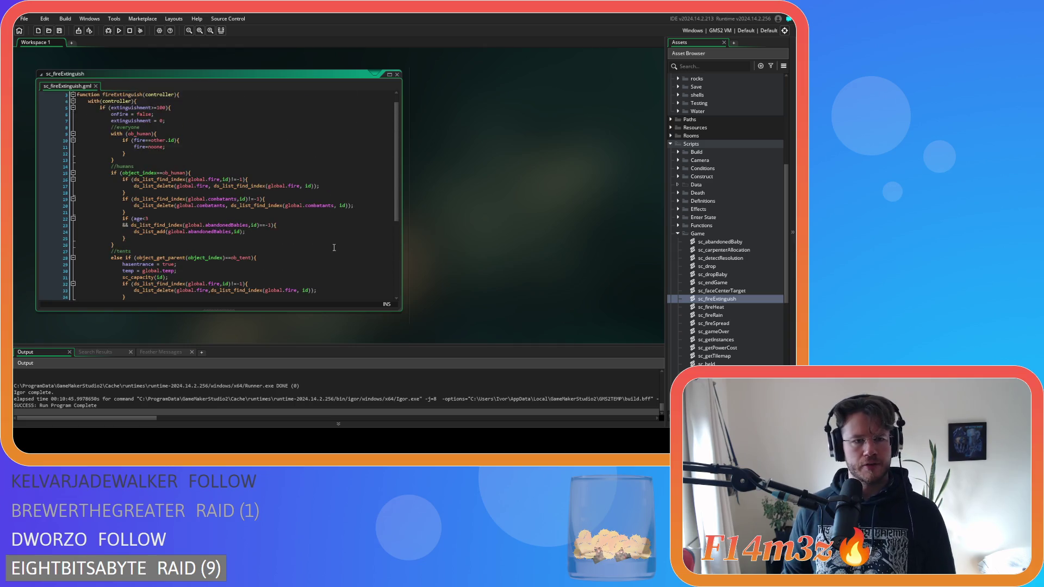
pyautogui.scroll(1, 334, 247)
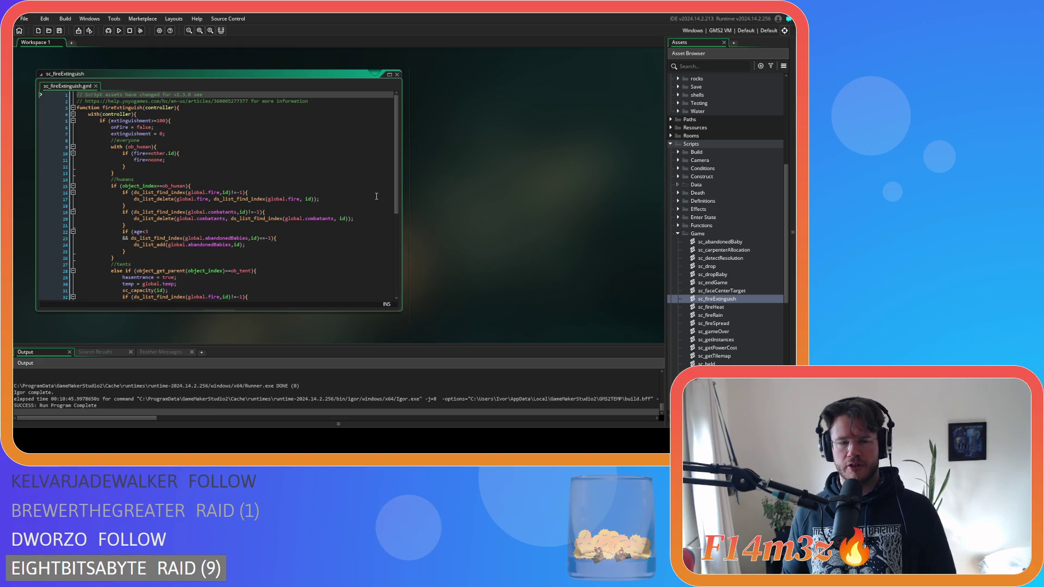
pyautogui.click(397, 74)
# Review sc_fireRain around line 20, close it, then expand Effects and open sc_effectFire.
pyautogui.scroll(3, 693, 303)
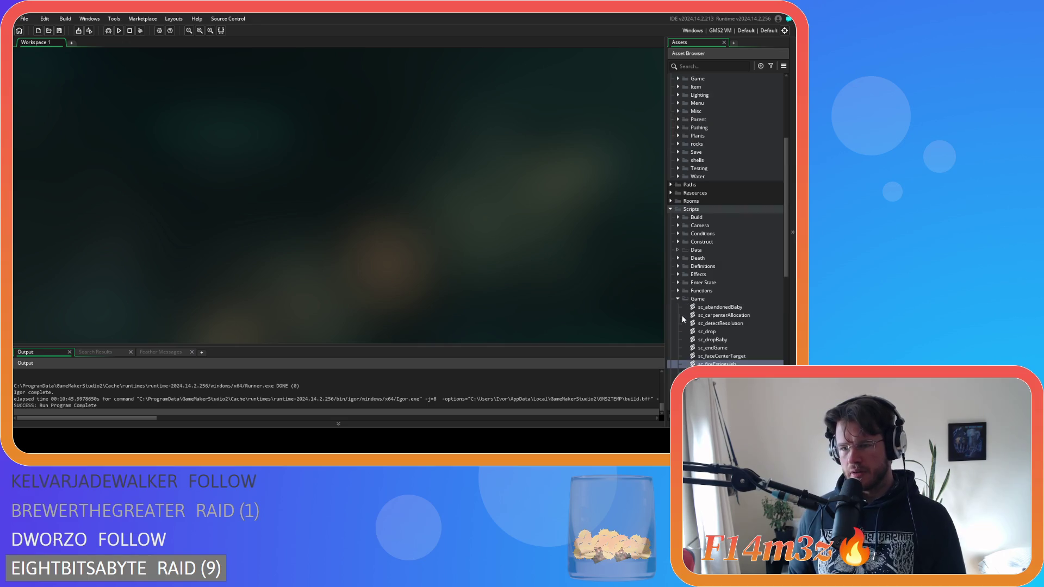
pyautogui.scroll(-3, 682, 317)
pyautogui.doubleClick(730, 316)
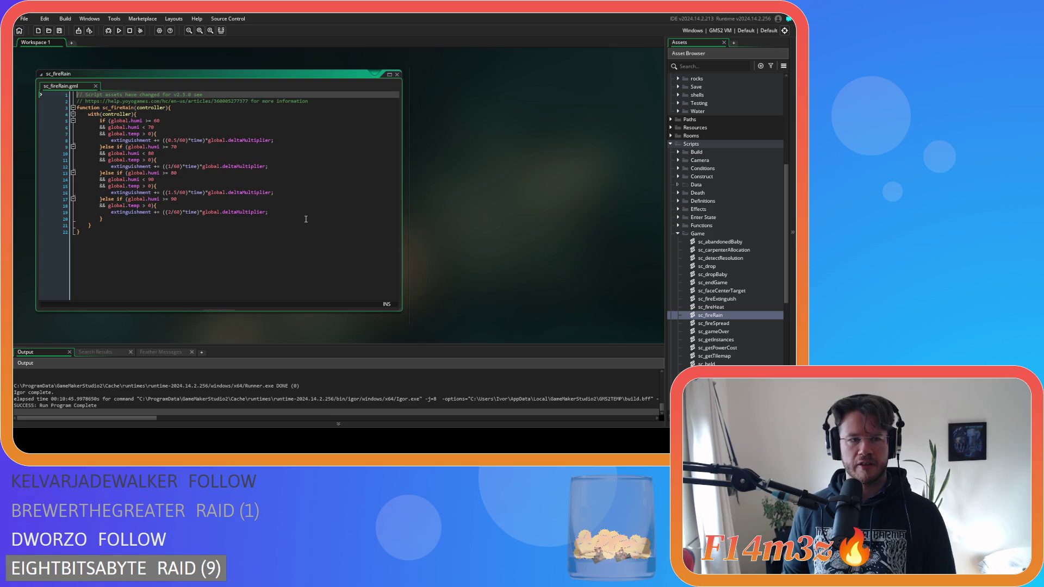
pyautogui.click(306, 219)
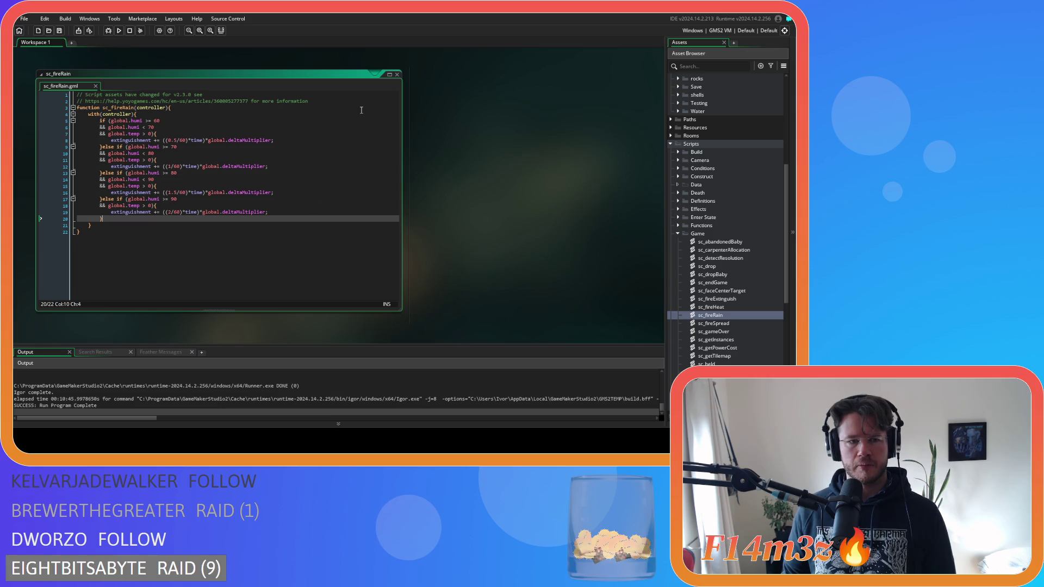
pyautogui.click(396, 75)
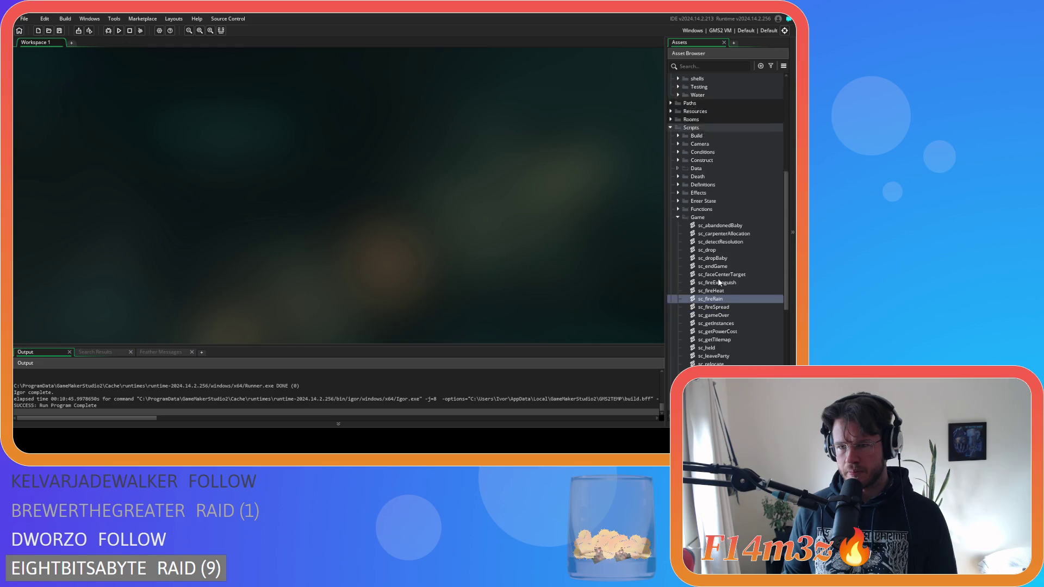
pyautogui.click(677, 209)
pyautogui.doubleClick(712, 225)
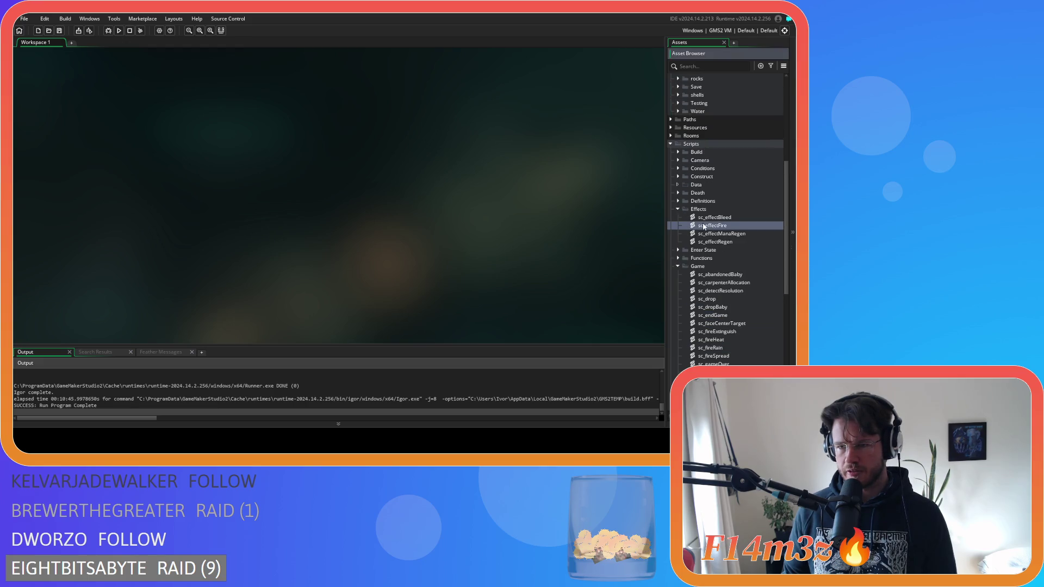
pyautogui.moveTo(394, 168); pyautogui.dragTo(399, 185)
pyautogui.click(157, 187)
pyautogui.moveTo(157, 186); pyautogui.dragTo(122, 186)
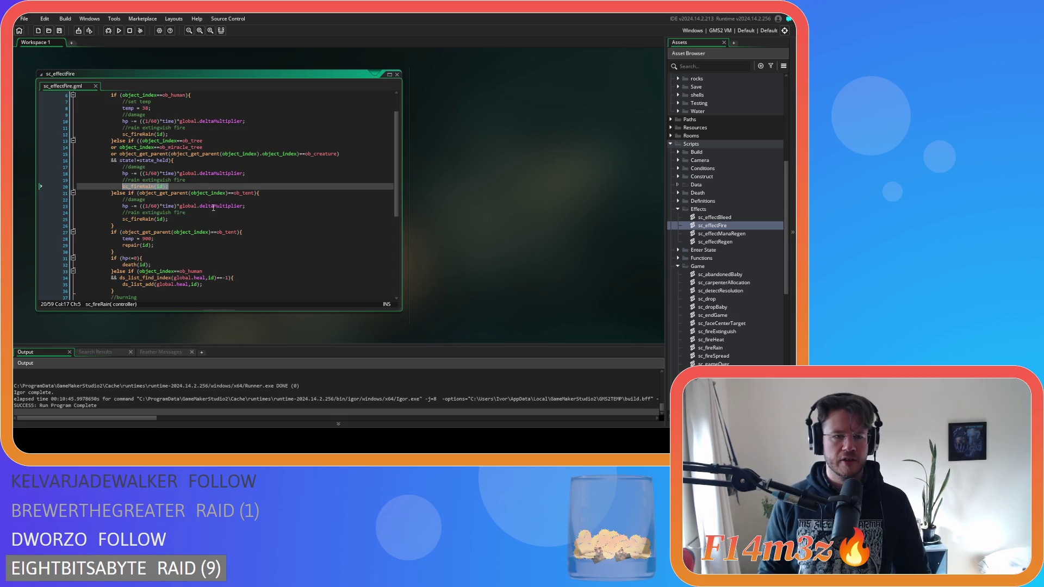
pyautogui.scroll(2, 213, 207)
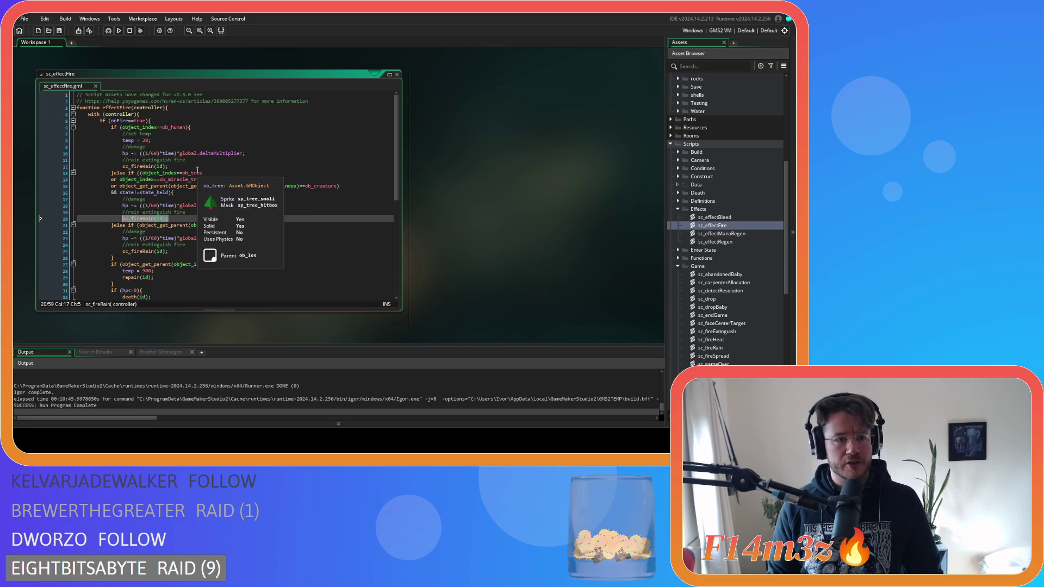
pyautogui.click(194, 167)
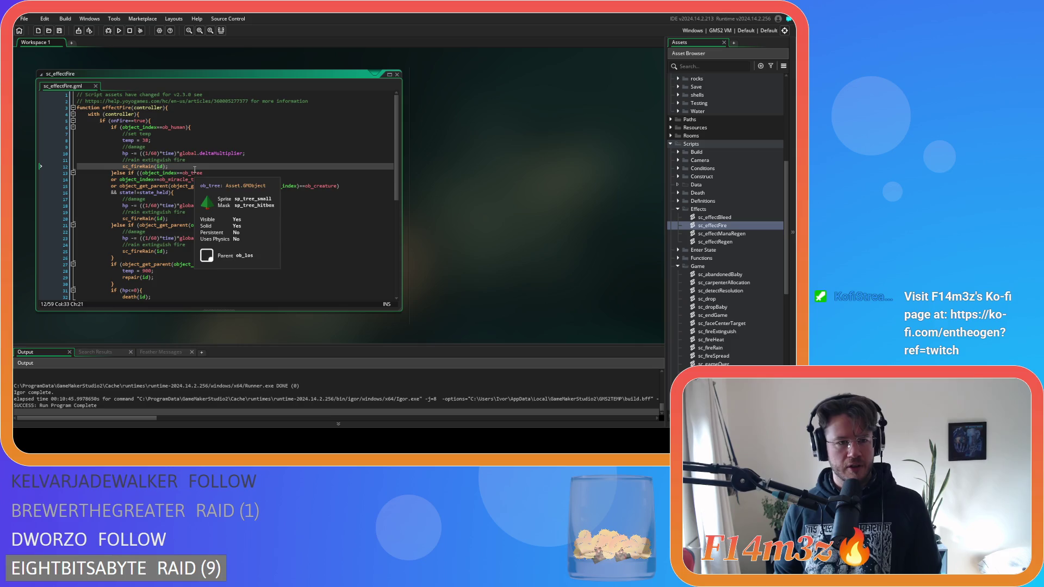
pyautogui.click(198, 212)
pyautogui.scroll(-1, 198, 215)
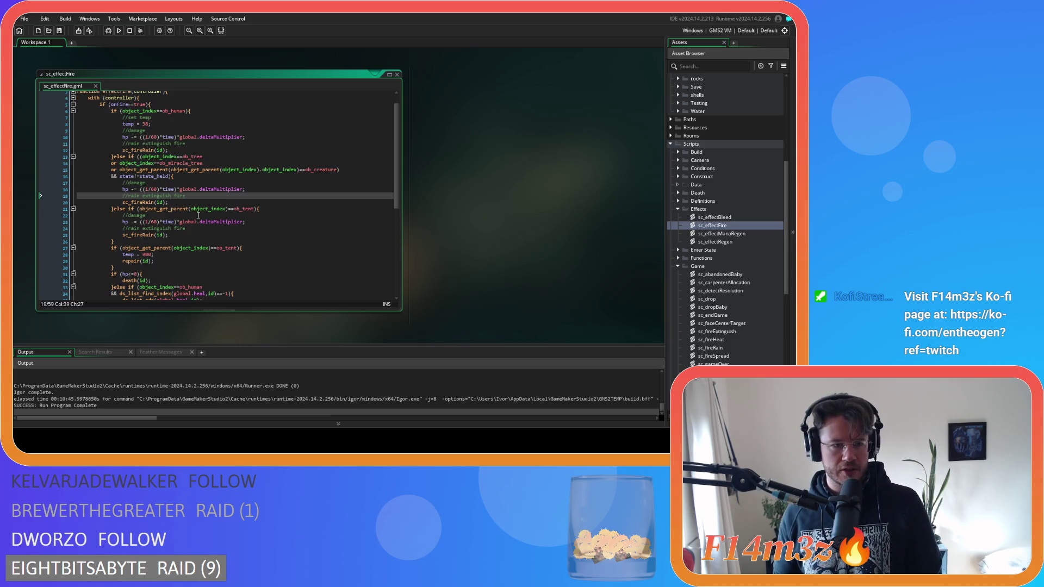
pyautogui.scroll(-1, 198, 215)
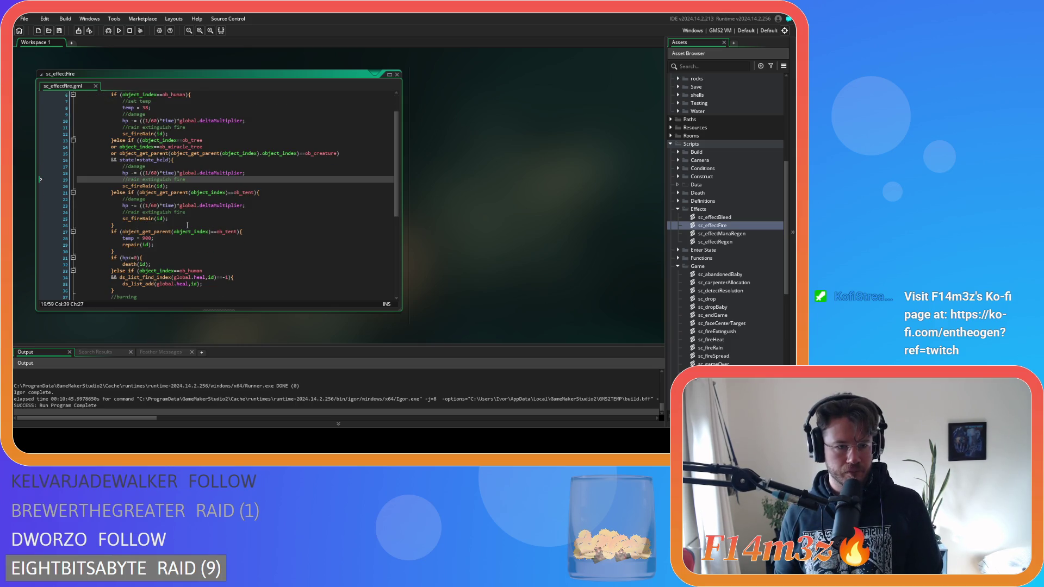
pyautogui.click(184, 224)
pyautogui.scroll(-1, 201, 222)
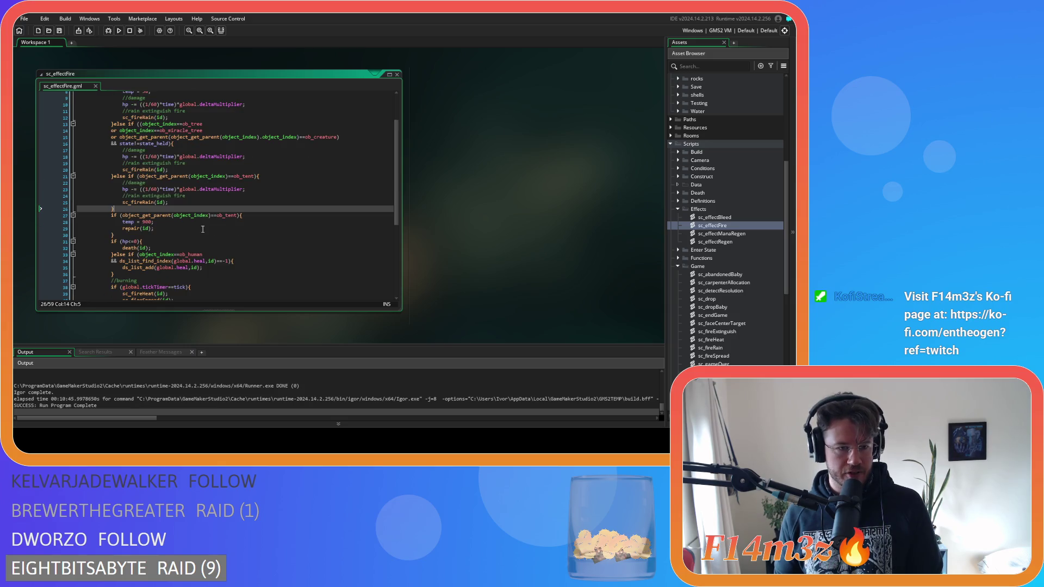
pyautogui.click(202, 229)
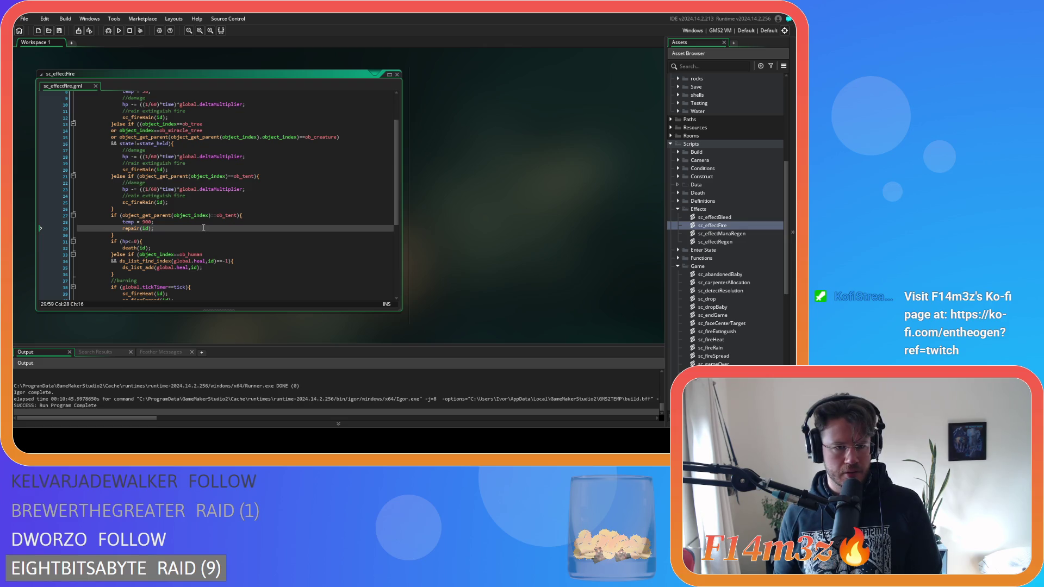
pyautogui.click(260, 176)
pyautogui.click(221, 227)
pyautogui.click(213, 235)
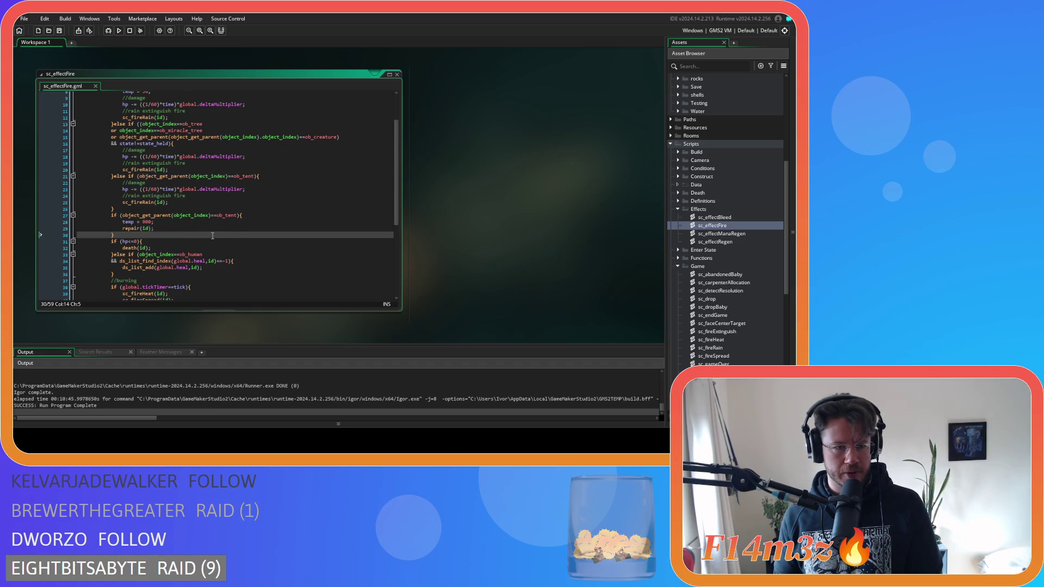
pyautogui.scroll(3, 212, 236)
pyautogui.scroll(-3, 212, 235)
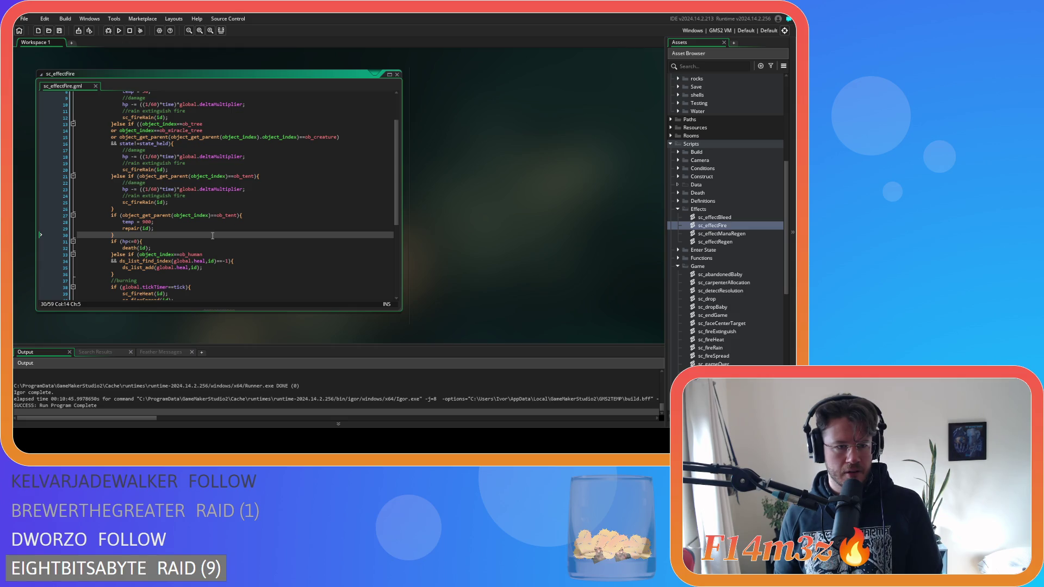
pyautogui.scroll(-2, 247, 221)
pyautogui.click(247, 212)
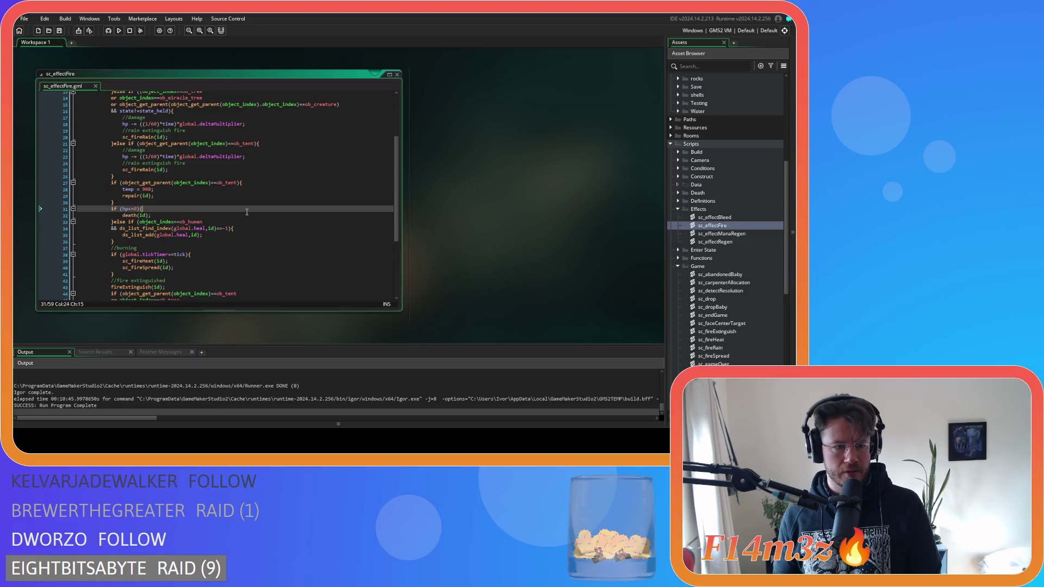
pyautogui.scroll(-6, 247, 212)
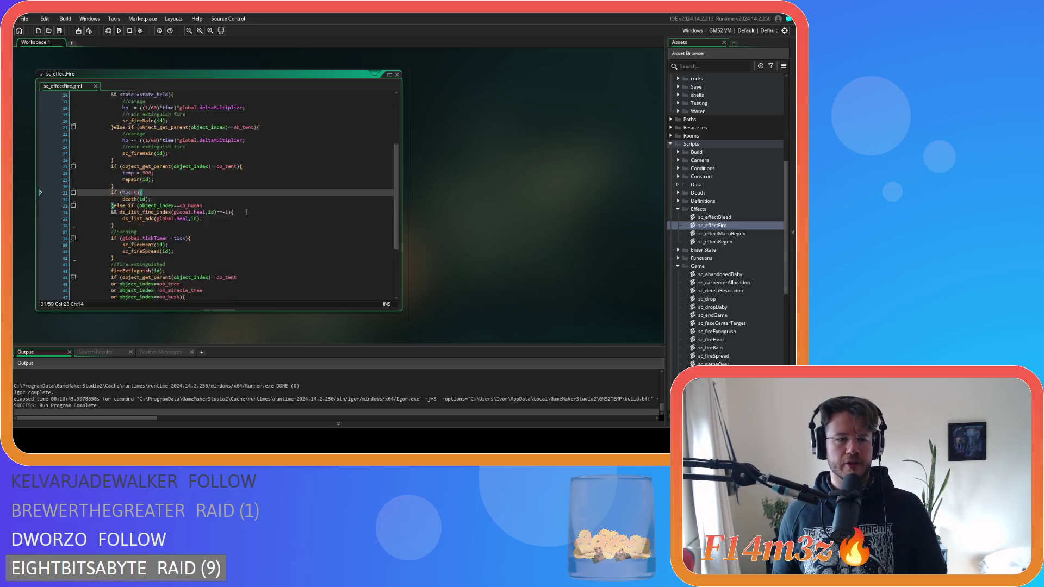
pyautogui.scroll(10, 247, 212)
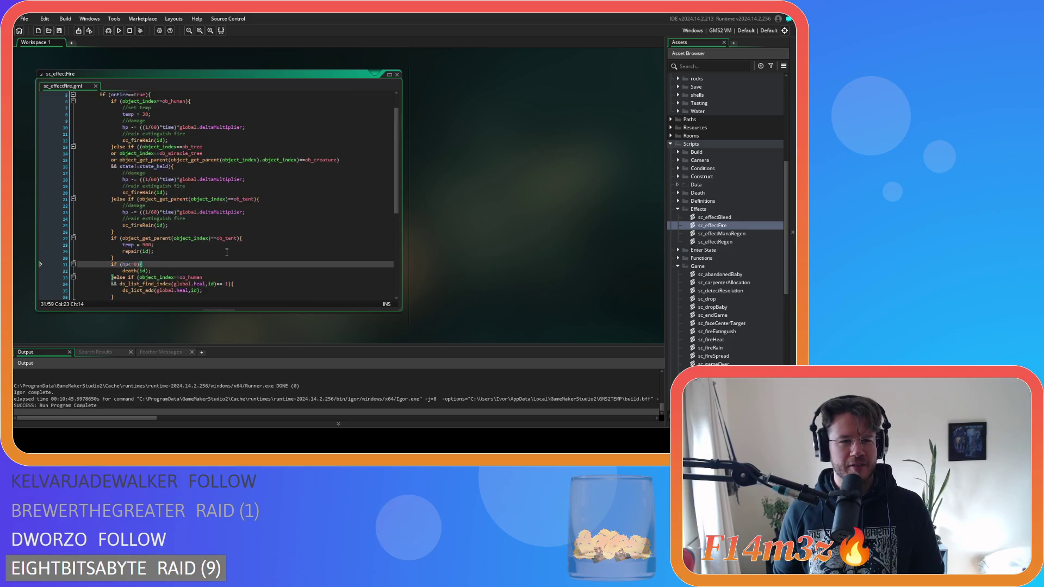
pyautogui.scroll(-4, 227, 251)
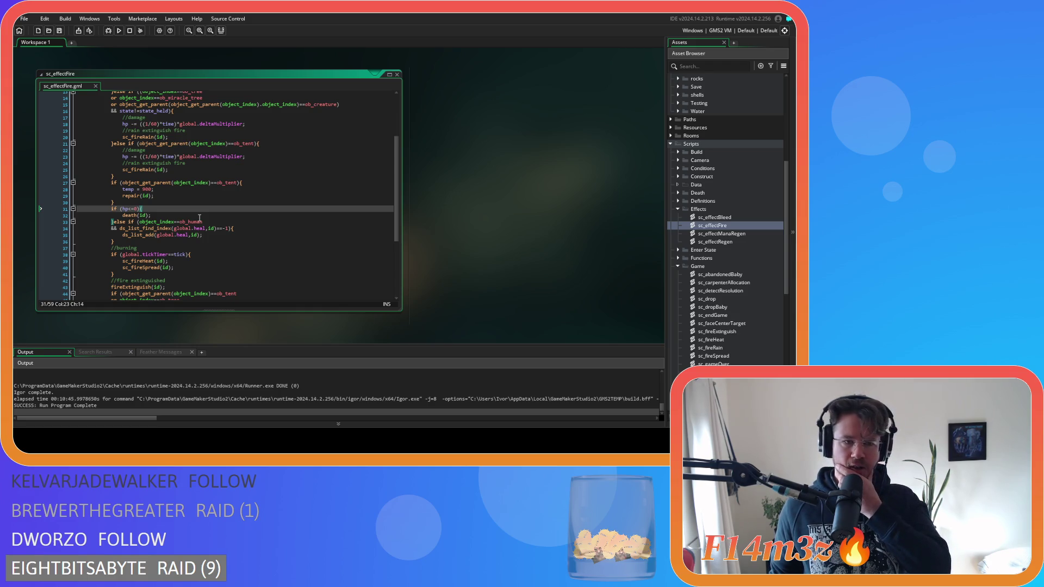
pyautogui.scroll(-1, 200, 218)
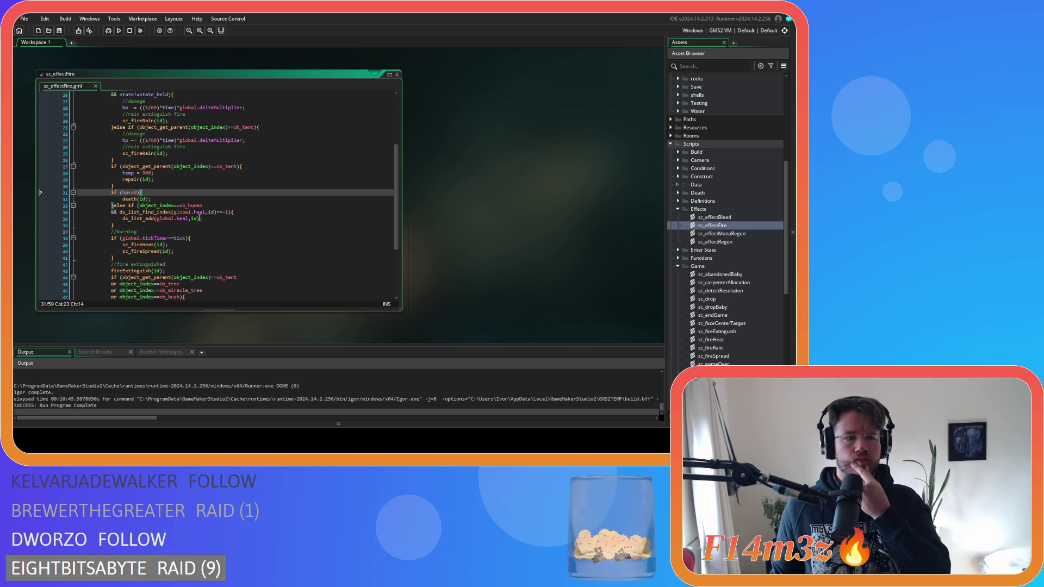
pyautogui.scroll(5, 200, 218)
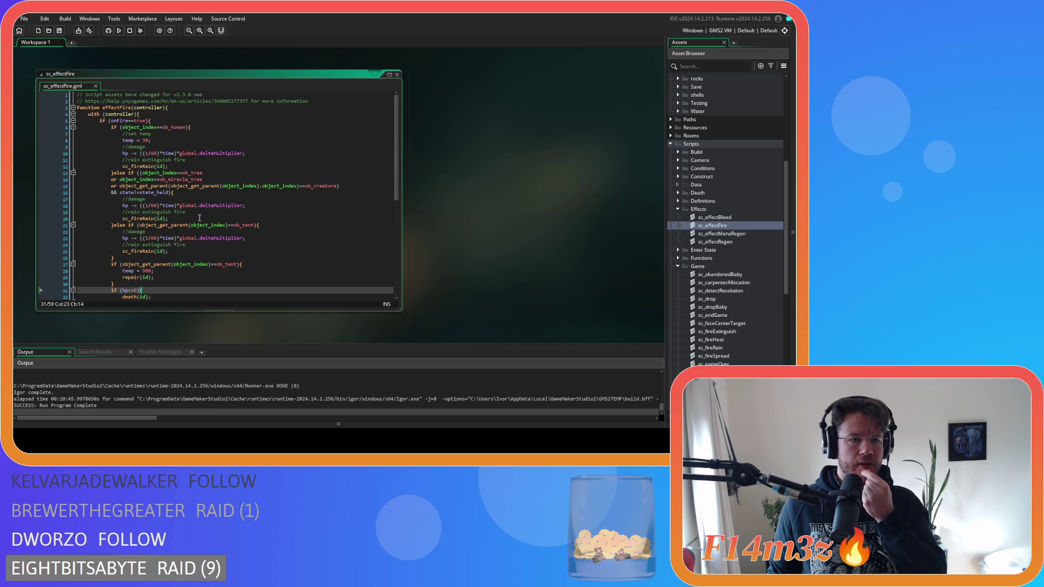
pyautogui.scroll(-3, 200, 218)
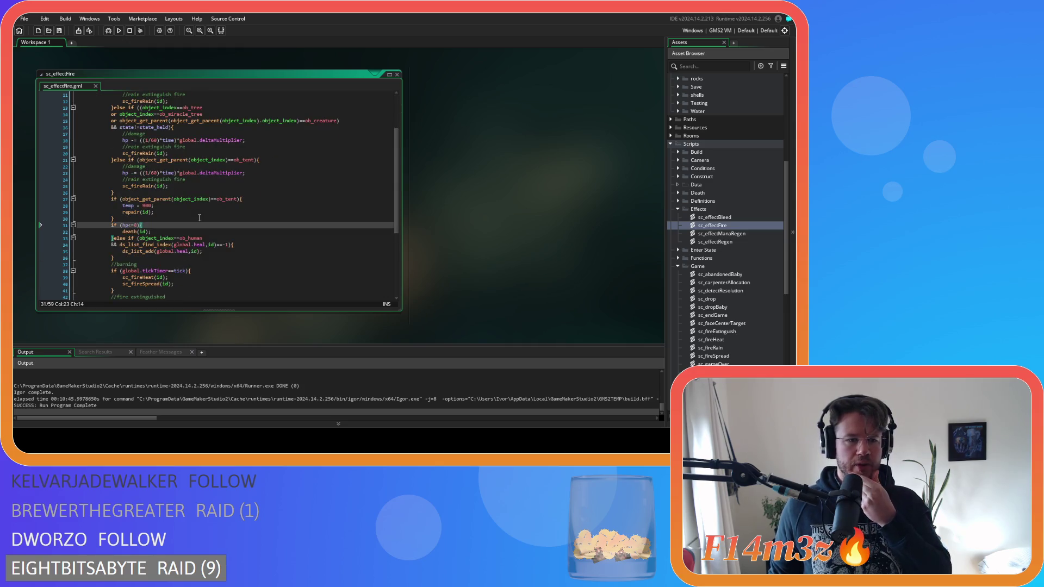
pyautogui.scroll(3, 199, 218)
pyautogui.click(204, 105)
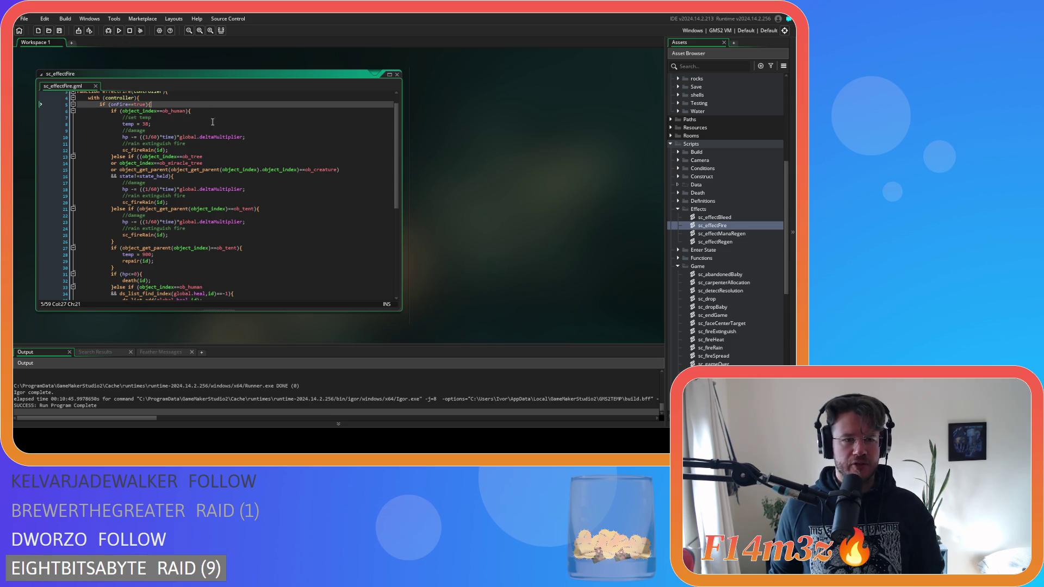
pyautogui.click(214, 111)
pyautogui.scroll(-3, 209, 200)
pyautogui.click(249, 230)
pyautogui.scroll(5, 249, 230)
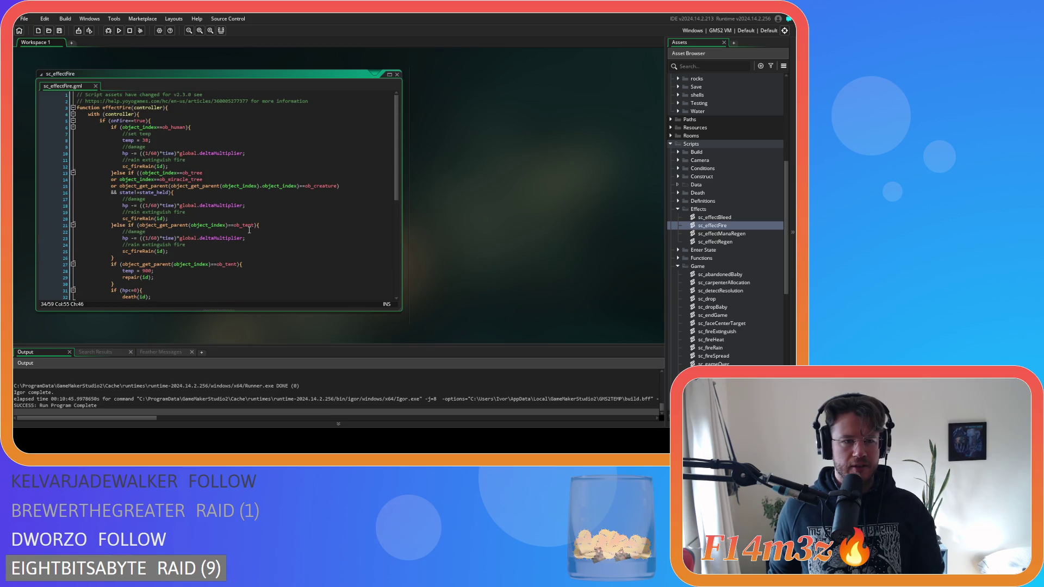
pyautogui.scroll(-5, 263, 194)
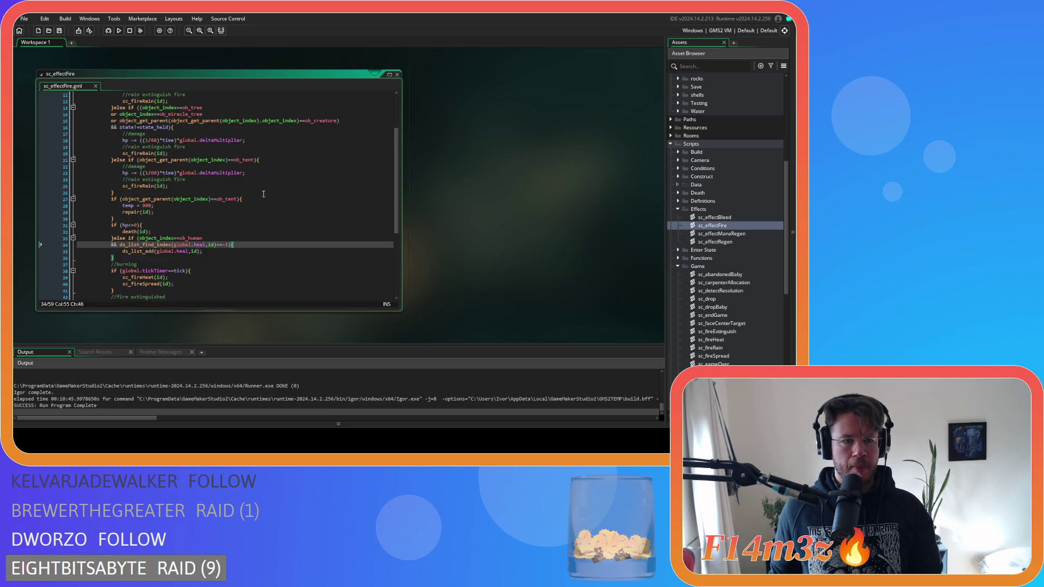
pyautogui.scroll(2, 263, 194)
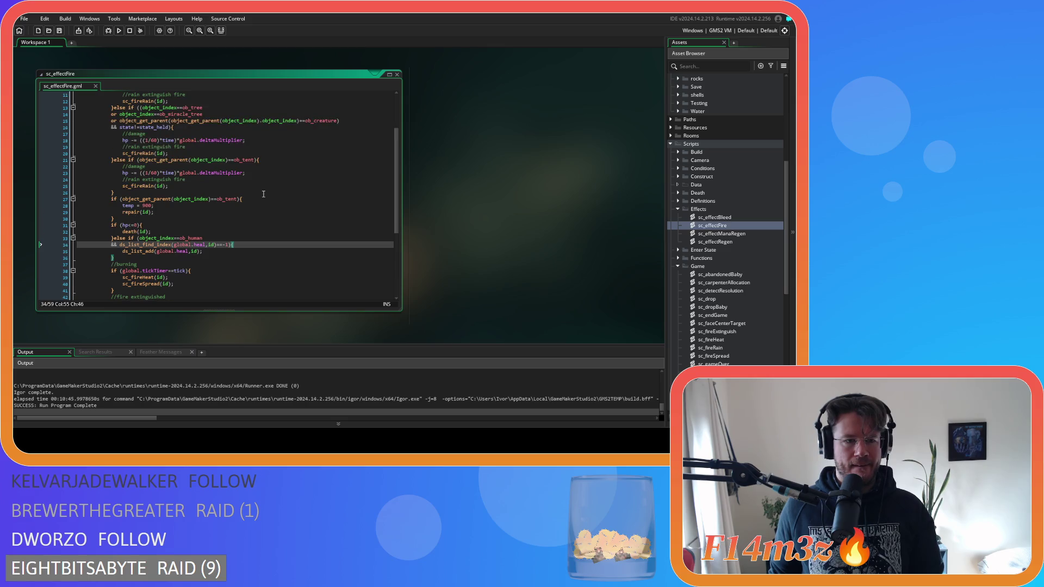
pyautogui.click(259, 199)
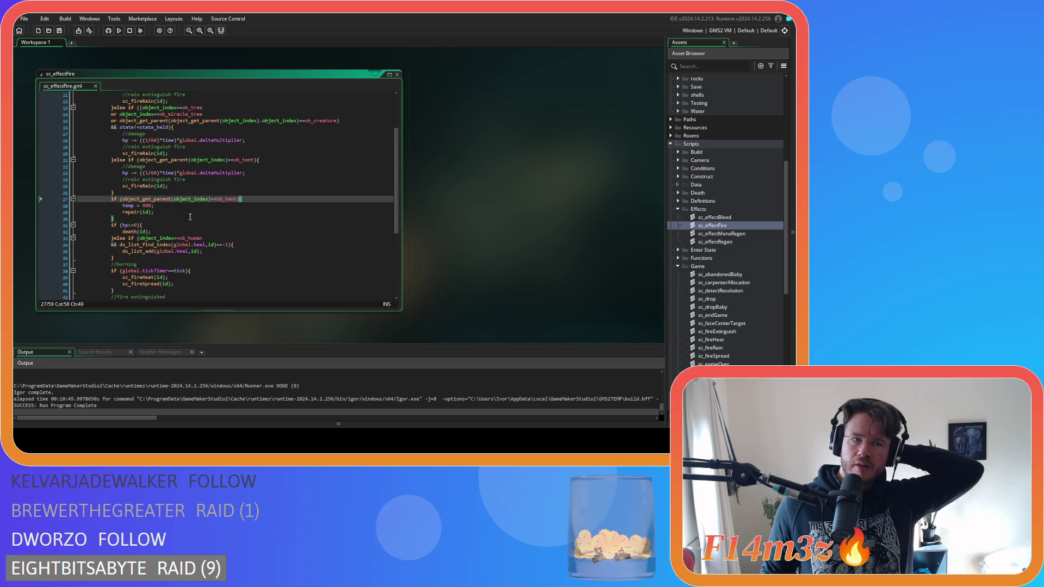
pyautogui.scroll(1, 190, 217)
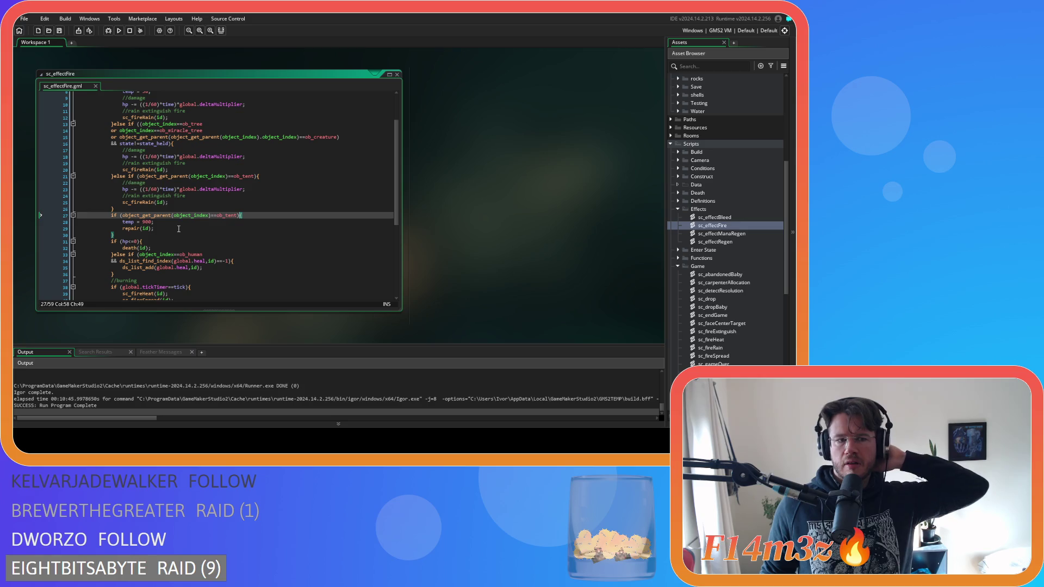
pyautogui.scroll(3, 178, 229)
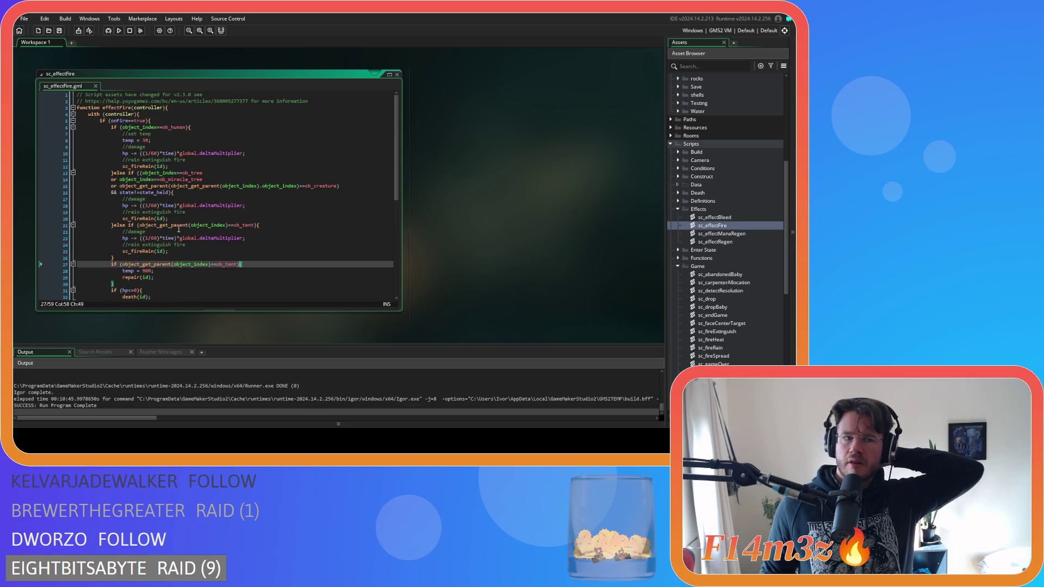
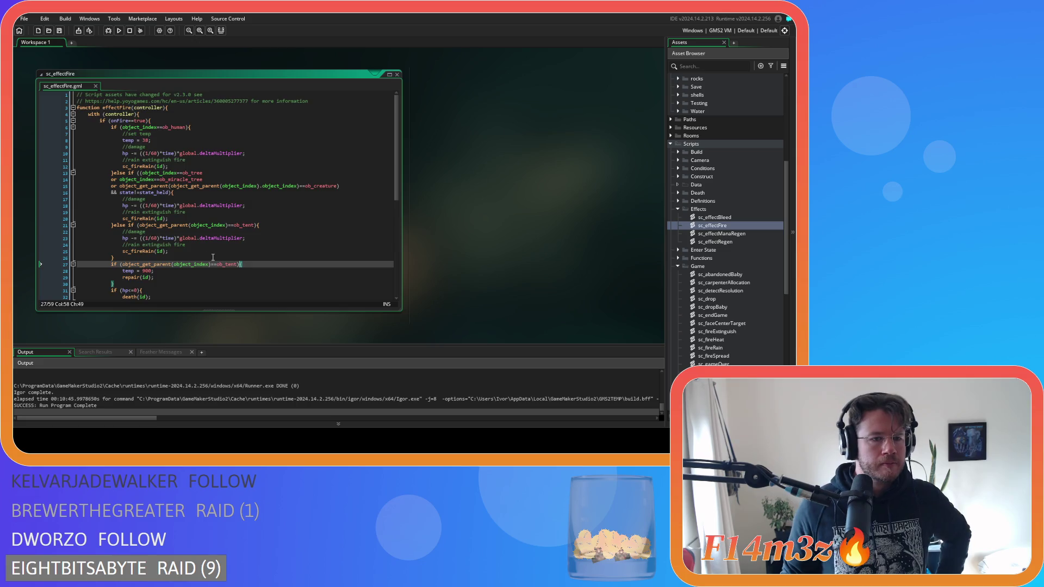
# In the standalone tent block, add a temp line above temp = 900 and a //repair comment below it.
pyautogui.scroll(-2, 212, 257)
pyautogui.scroll(1, 213, 257)
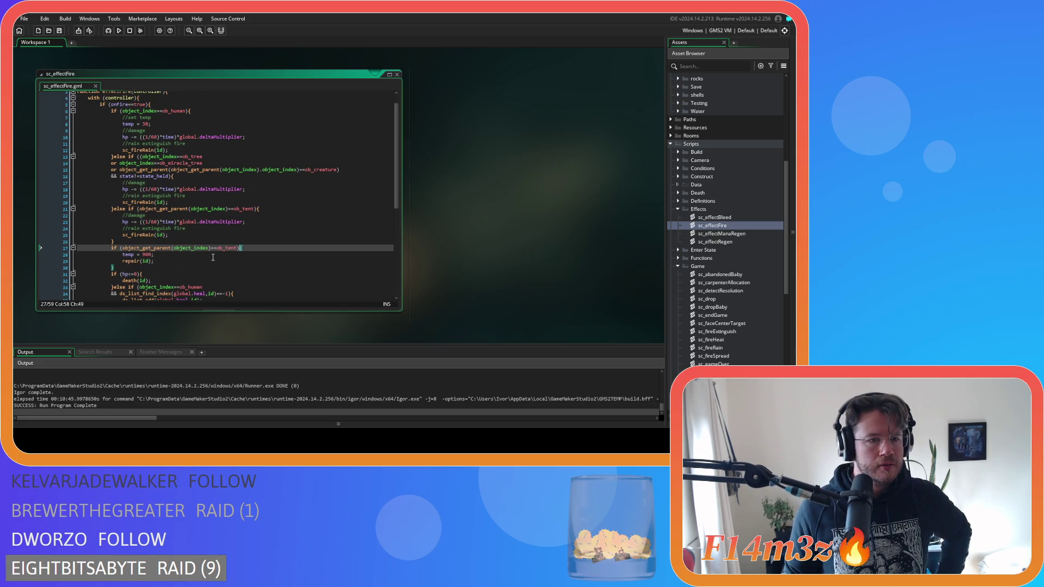
pyautogui.scroll(-2, 213, 257)
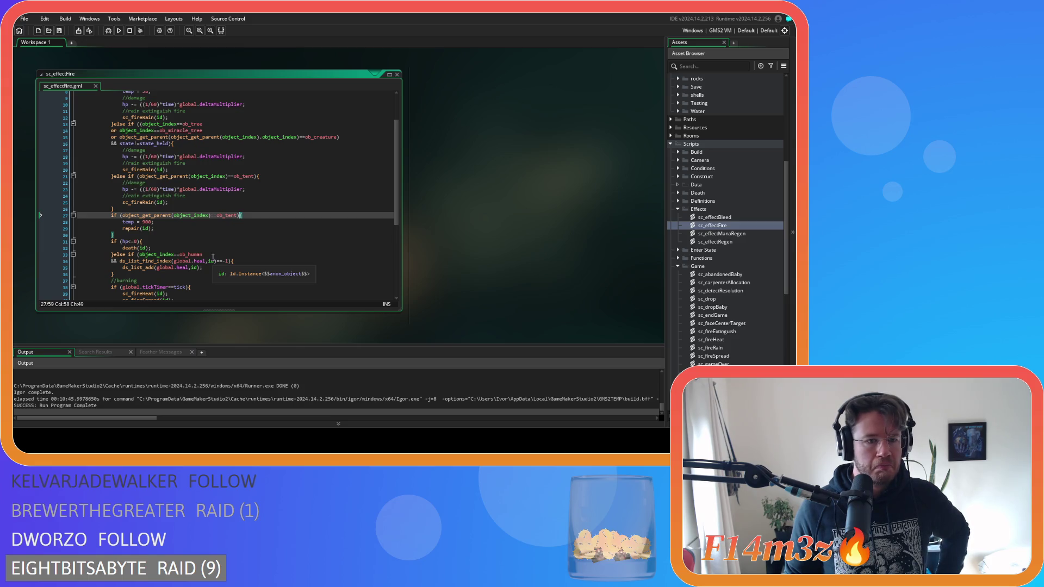
pyautogui.scroll(-2, 212, 257)
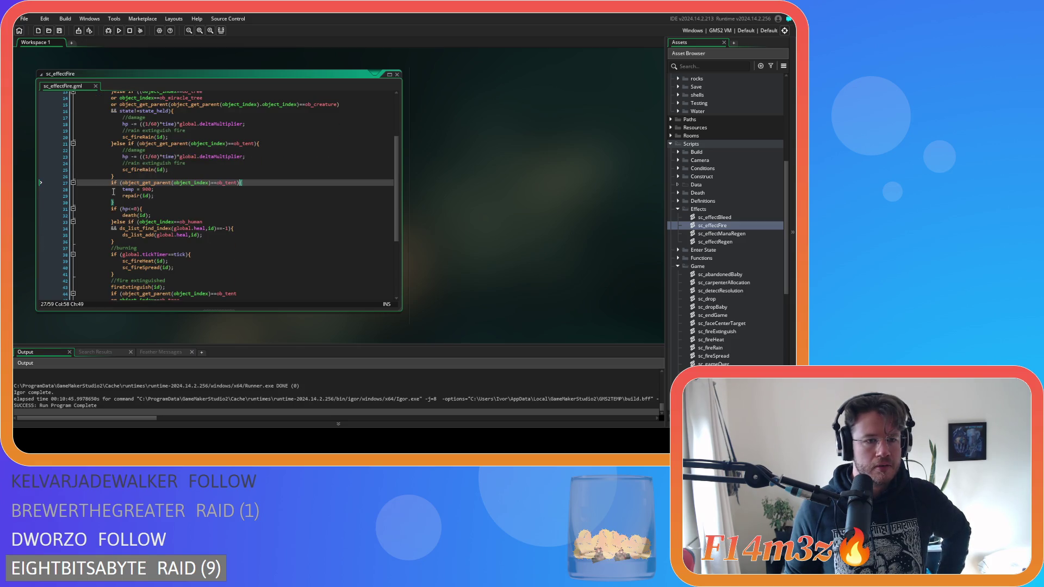
pyautogui.click(119, 192)
pyautogui.press('Return')
pyautogui.press('Up')
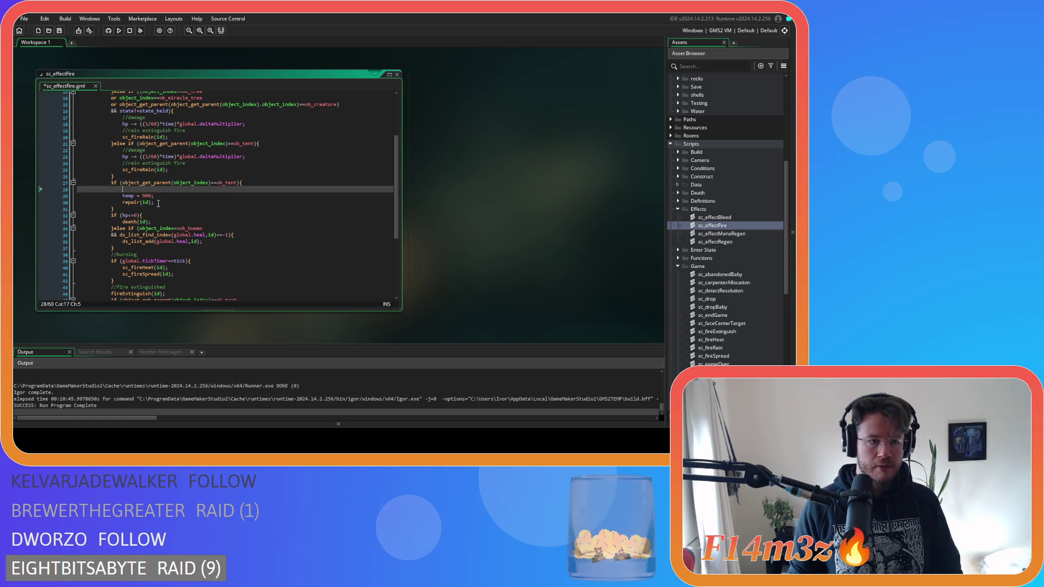
pyautogui.write('temp')
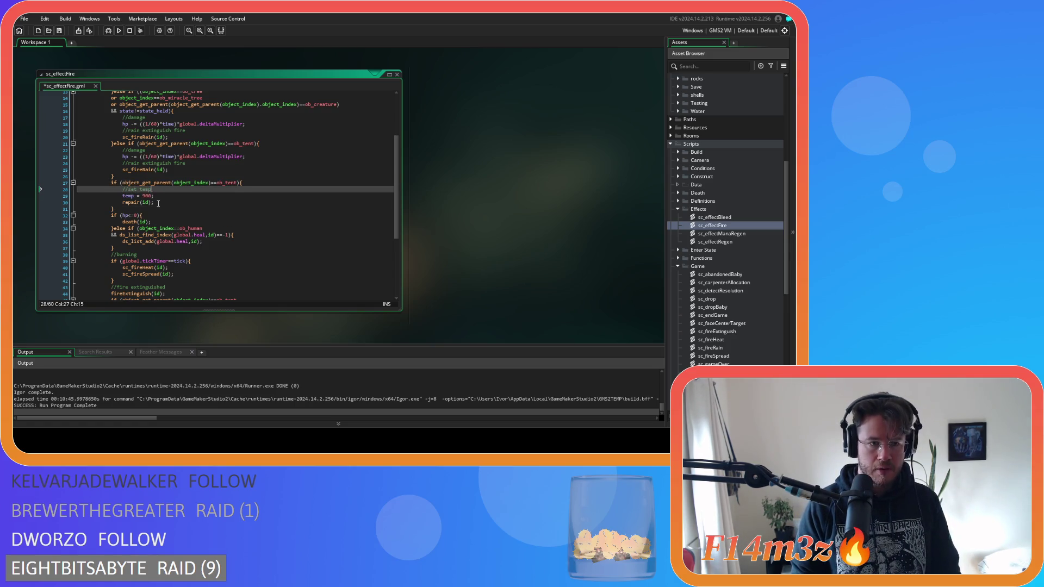
pyautogui.click(165, 196)
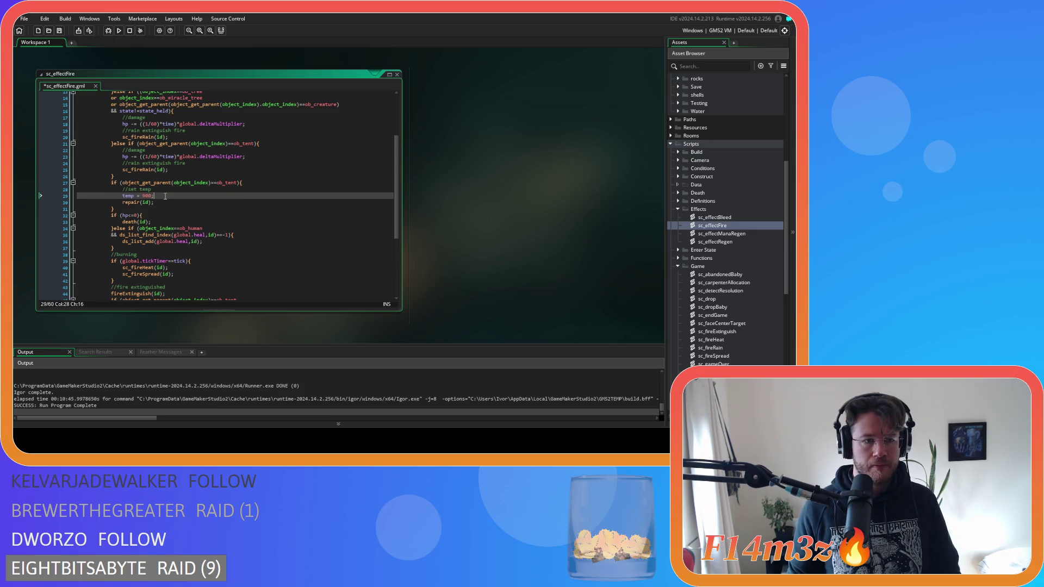
pyautogui.press('Return')
pyautogui.write('//repair')
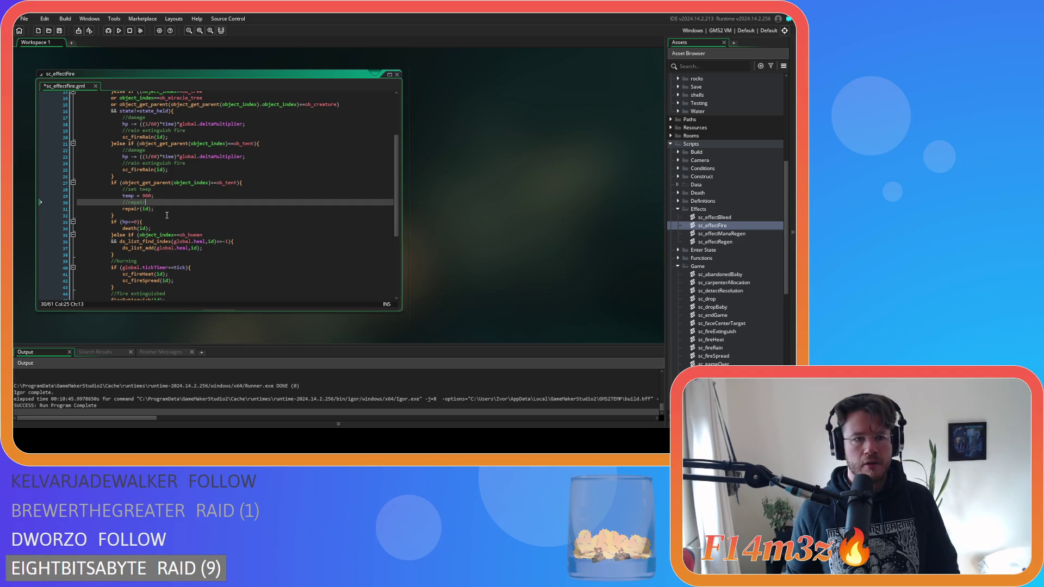
# Move the //set temp and temp = 900 lines into the ob_tent else-if branch.
pyautogui.scroll(4, 167, 215)
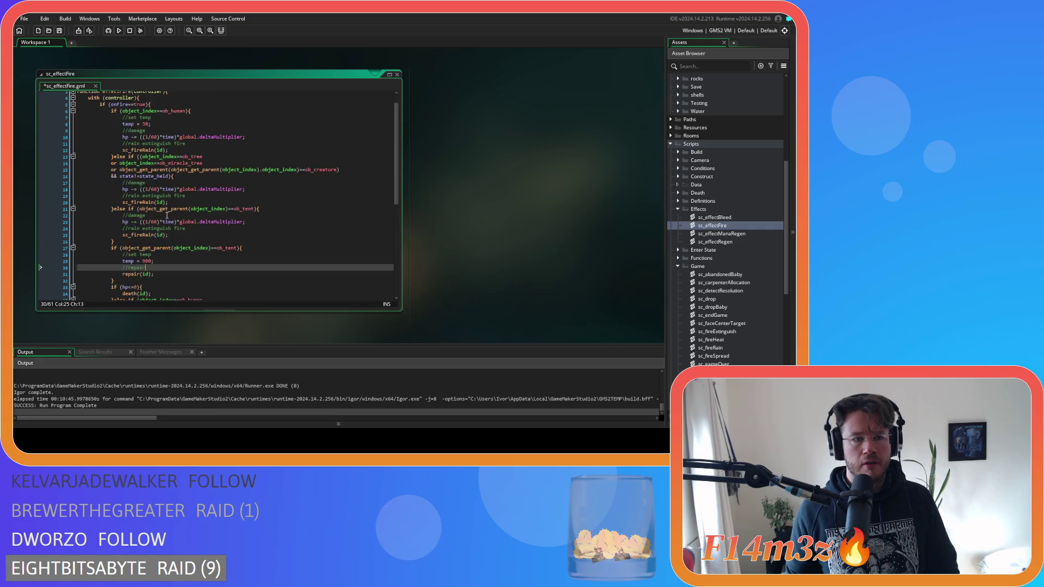
pyautogui.scroll(-3, 165, 217)
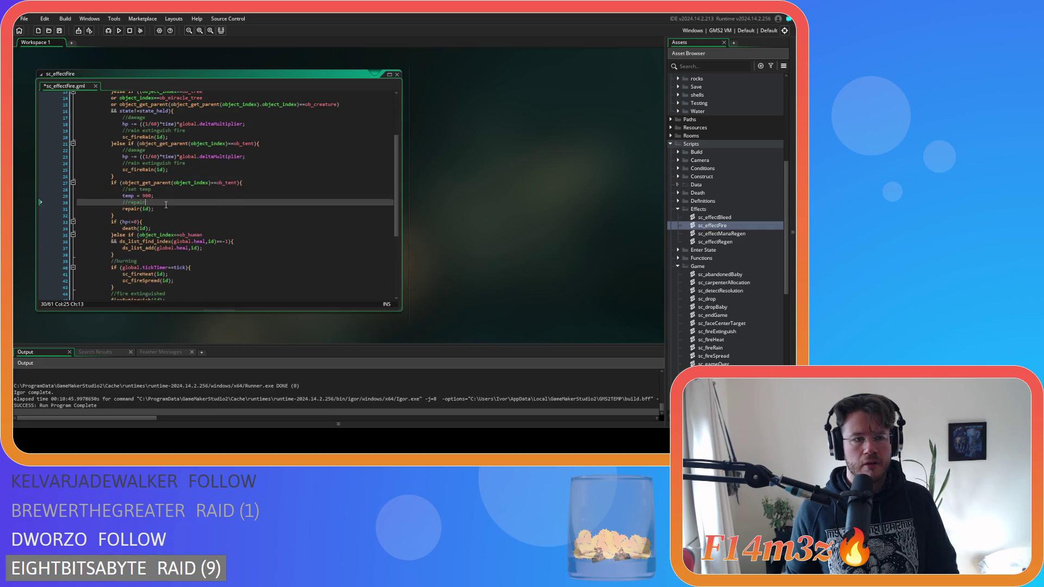
pyautogui.moveTo(155, 228); pyautogui.dragTo(123, 222)
pyautogui.press('Delete')
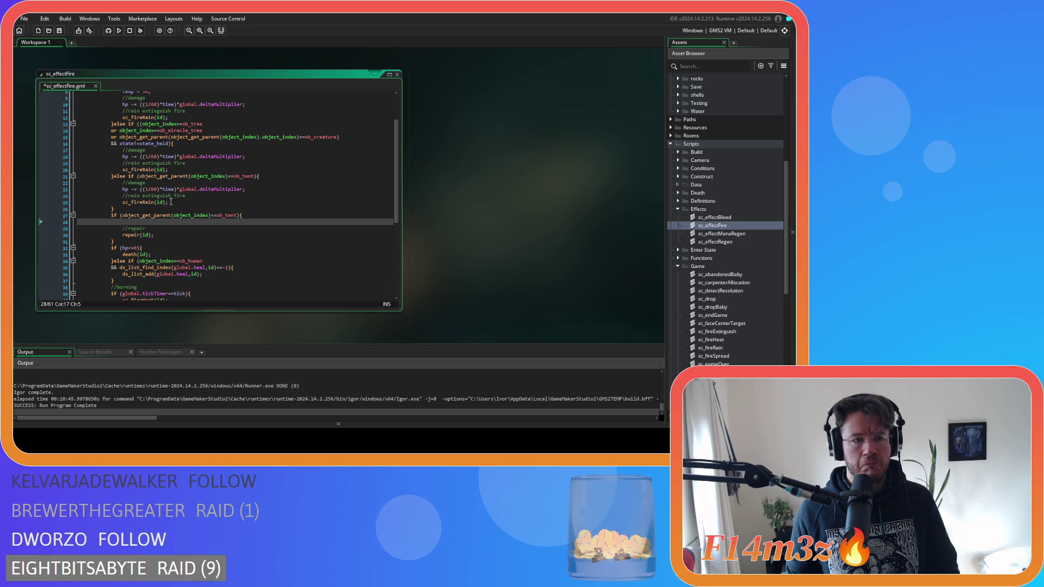
pyautogui.click(272, 175)
pyautogui.press('Return')
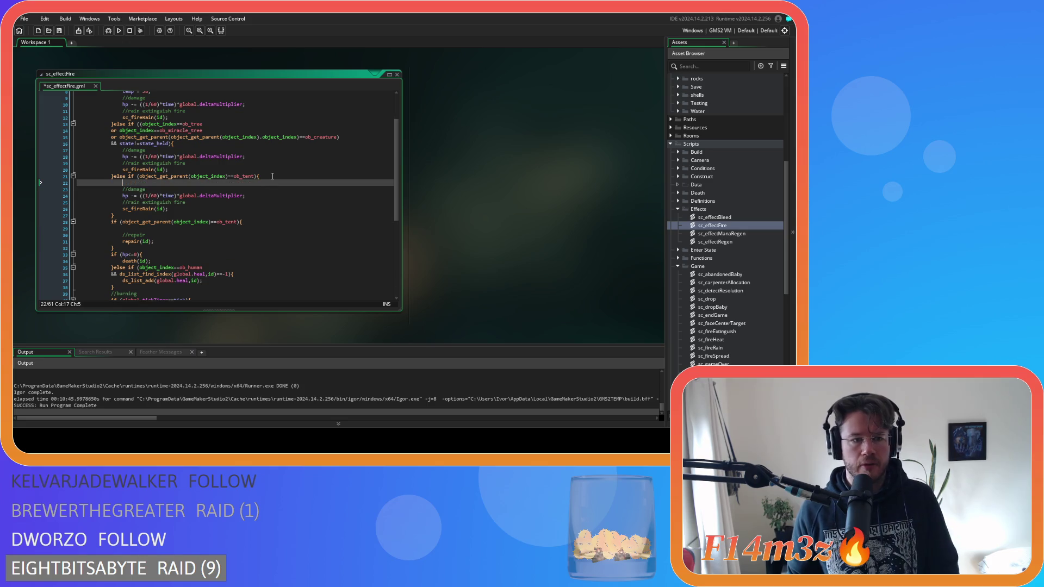
pyautogui.write('//set temp \t\t\t\ttemp = 900;')
# Delete the //repair and repair(id) lines and the now-empty standalone tent block.
pyautogui.moveTo(158, 251); pyautogui.dragTo(57, 227)
pyautogui.press('Delete')
pyautogui.press('BackSpace')
pyautogui.press('BackSpace')
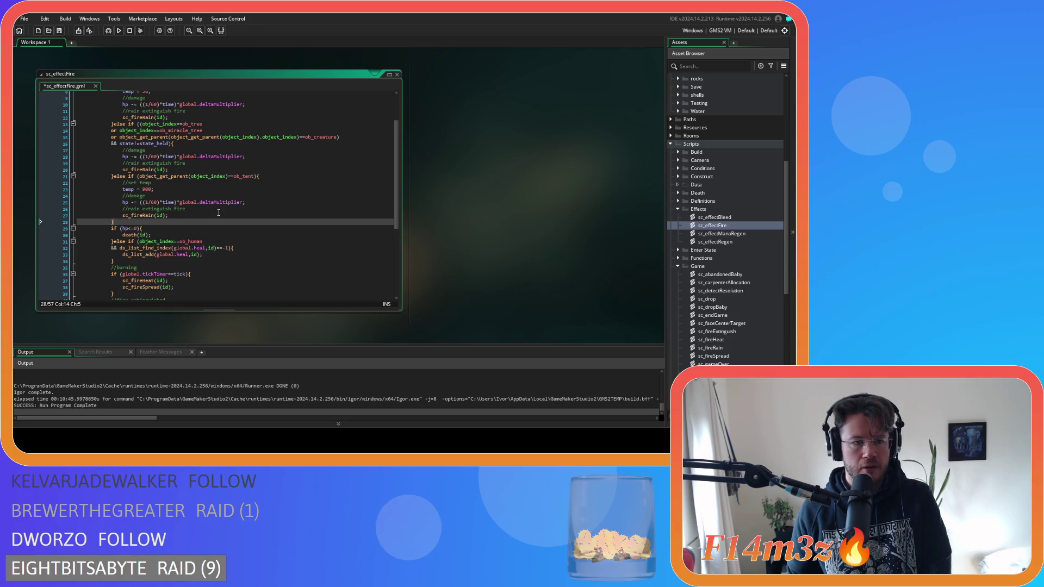
# Add //repair and repair(id); after the tent branch's damage line, then save sc_effectFire.
pyautogui.click(221, 214)
pyautogui.click(251, 202)
pyautogui.scroll(3, 261, 209)
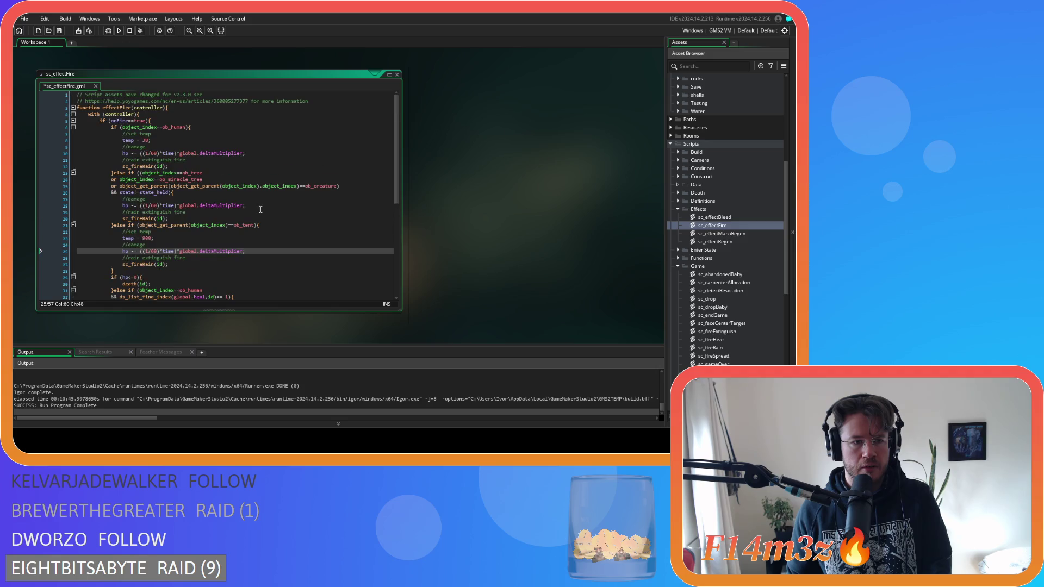
pyautogui.press('Return')
pyautogui.write('//repair')
pyautogui.press('Return')
pyautogui.write('repair(id);')
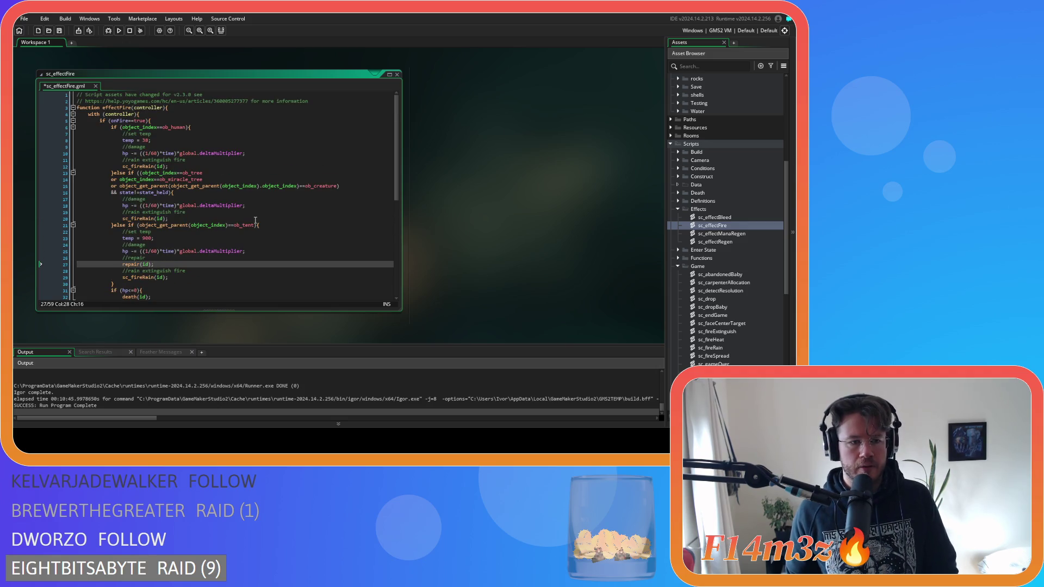
pyautogui.hotkey('ctrl', 's')
pyautogui.click(194, 277)
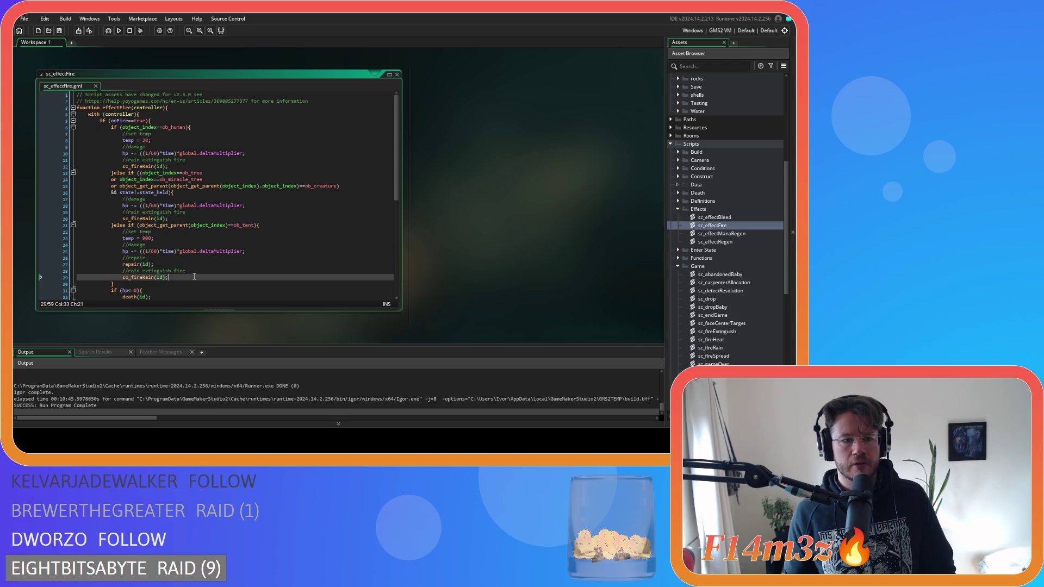
pyautogui.scroll(-3, 194, 277)
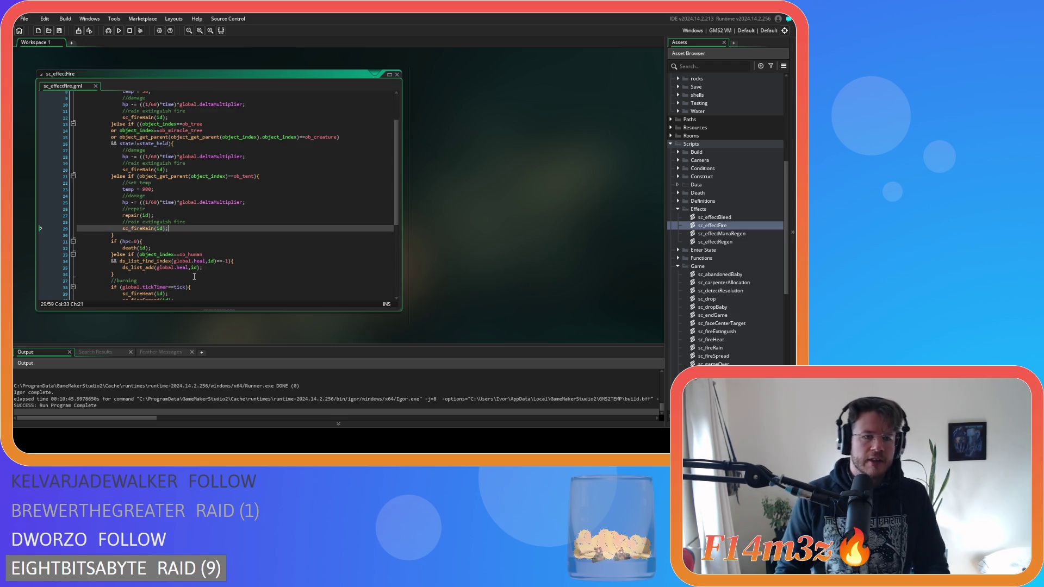
pyautogui.scroll(-3, 194, 277)
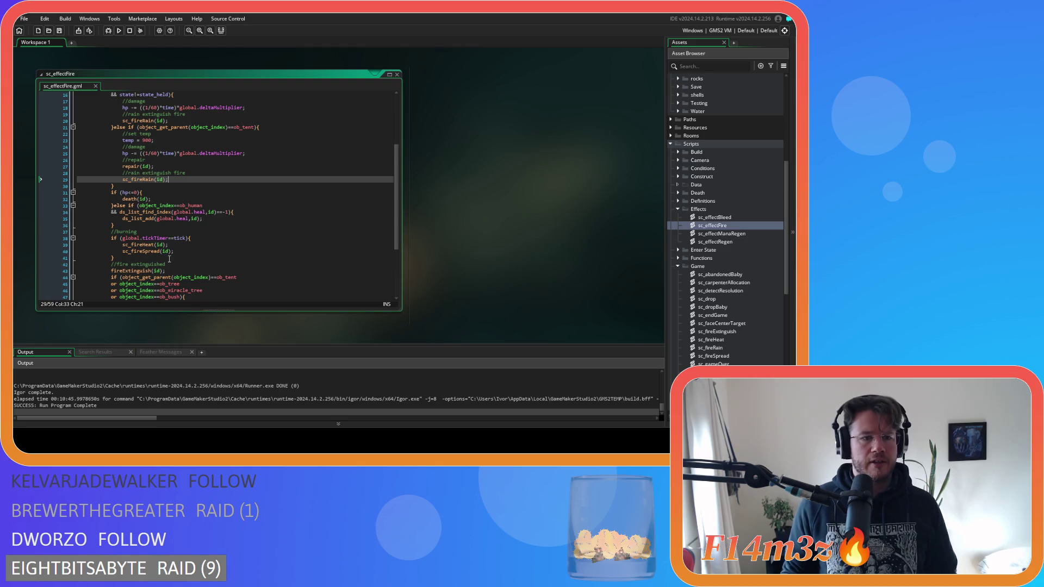
pyautogui.scroll(3, 177, 198)
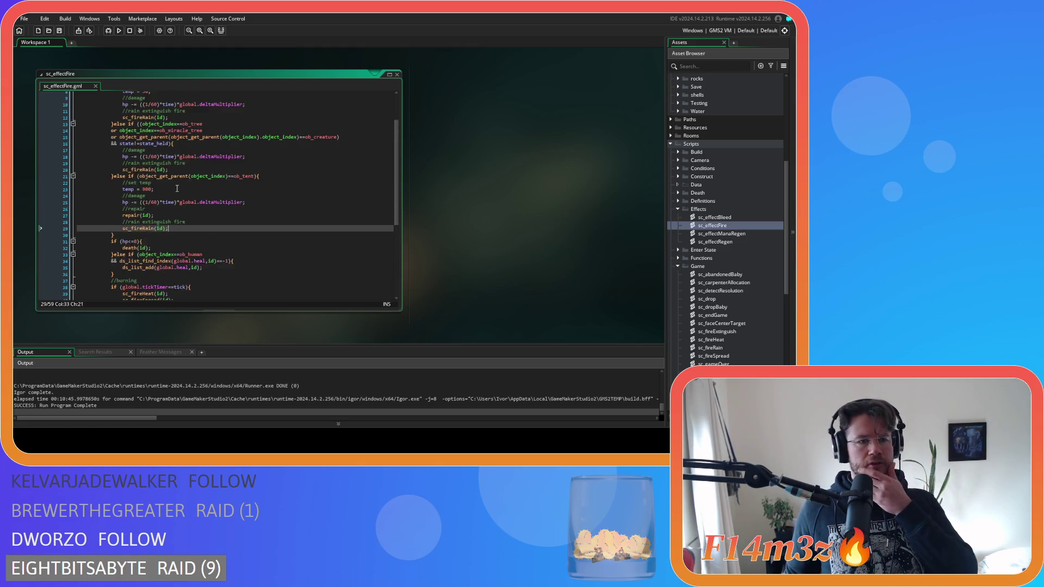
pyautogui.scroll(2, 201, 185)
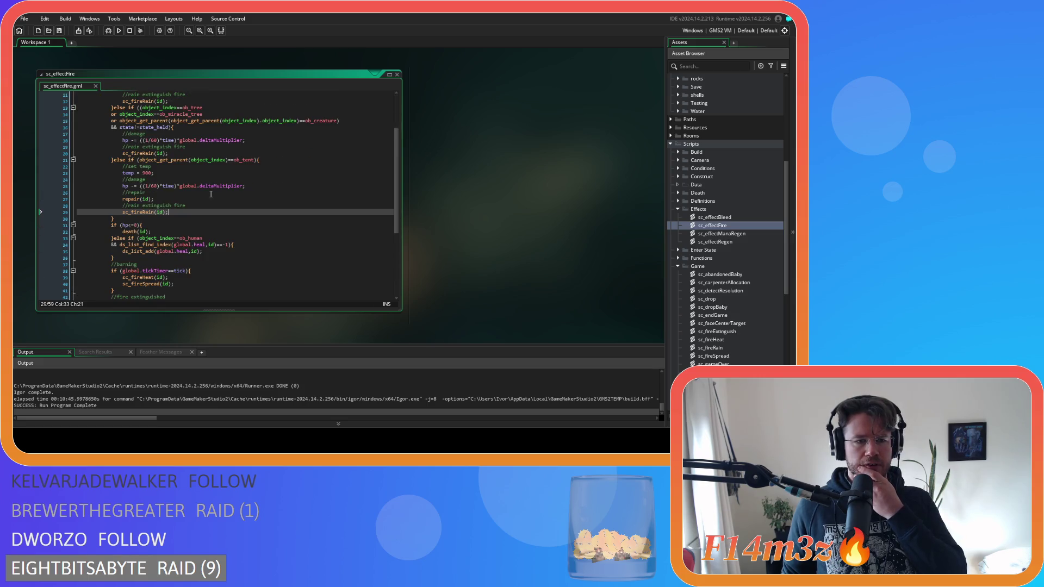
pyautogui.press('Down')
pyautogui.press('Down')
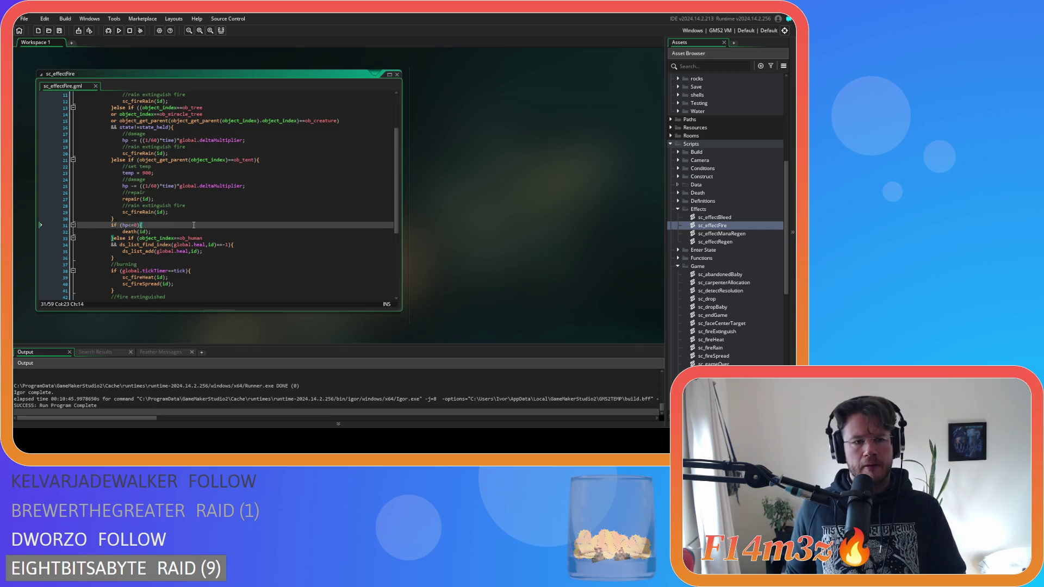
pyautogui.scroll(4, 193, 225)
pyautogui.scroll(-1, 193, 225)
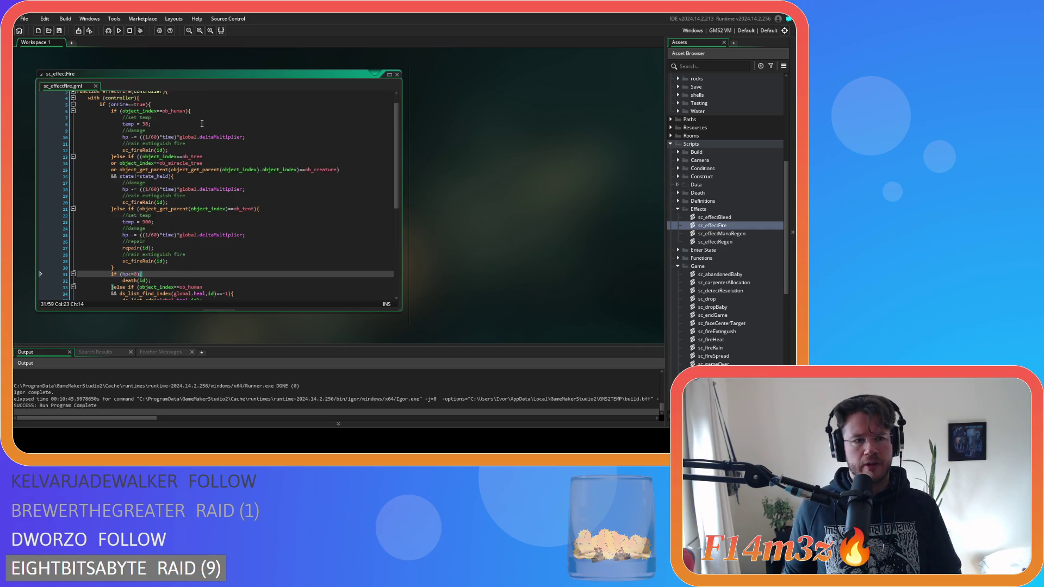
pyautogui.click(219, 104)
pyautogui.scroll(-3, 223, 178)
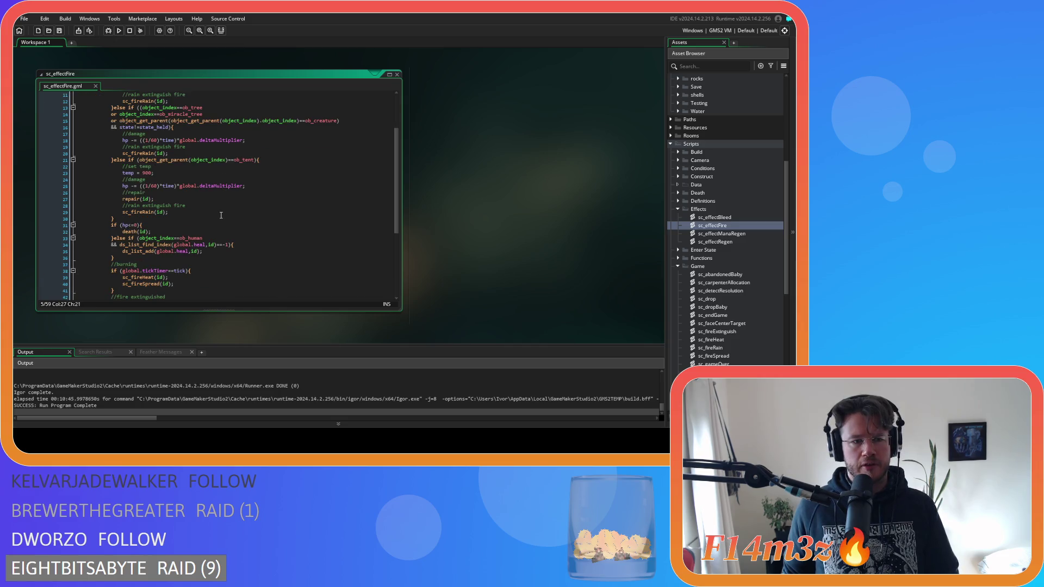
pyautogui.moveTo(157, 244)
pyautogui.click(164, 223)
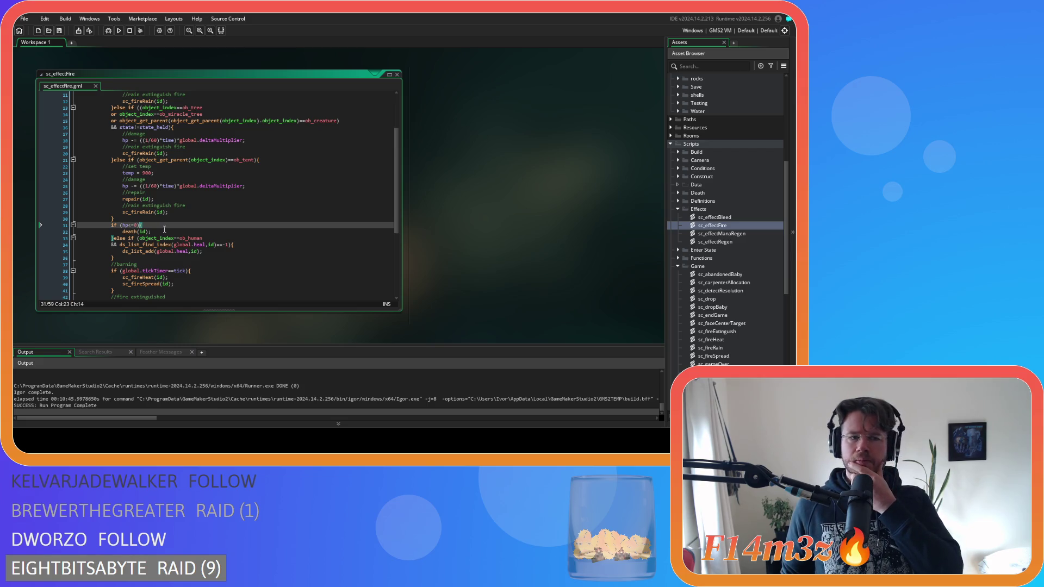
pyautogui.click(132, 259)
pyautogui.click(182, 245)
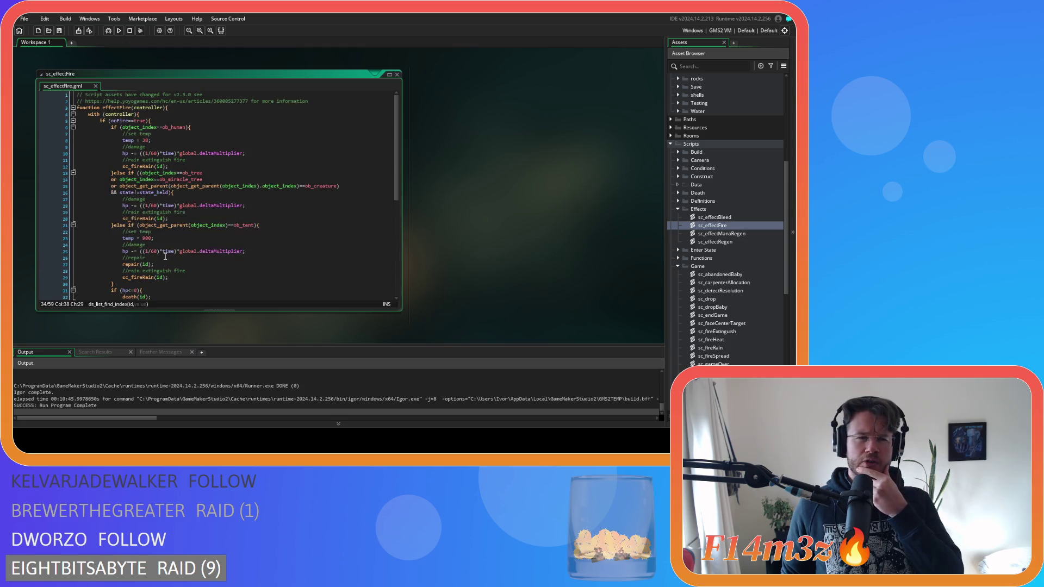
pyautogui.click(121, 225)
pyautogui.click(169, 225)
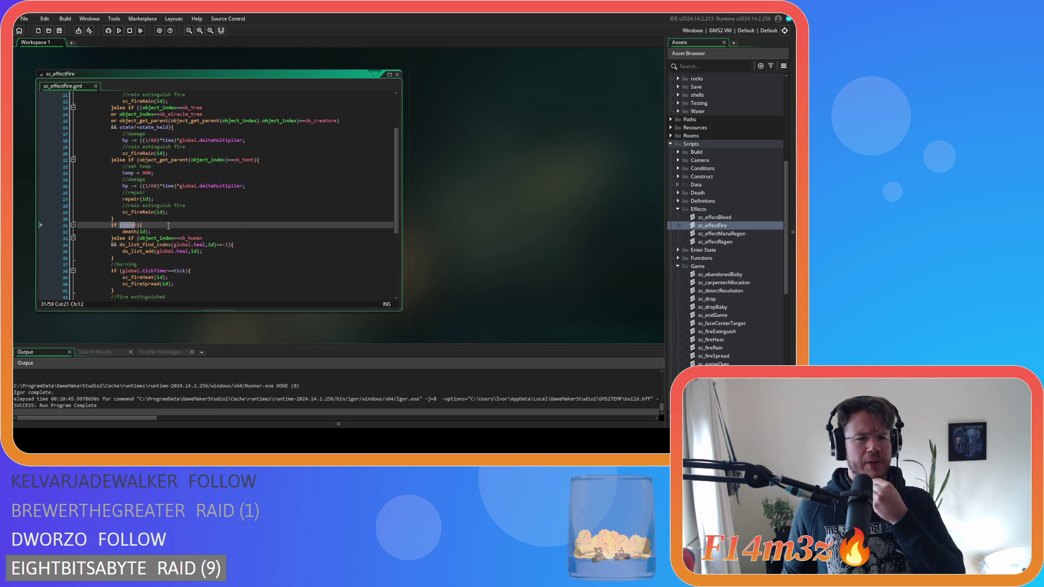
pyautogui.scroll(3, 169, 228)
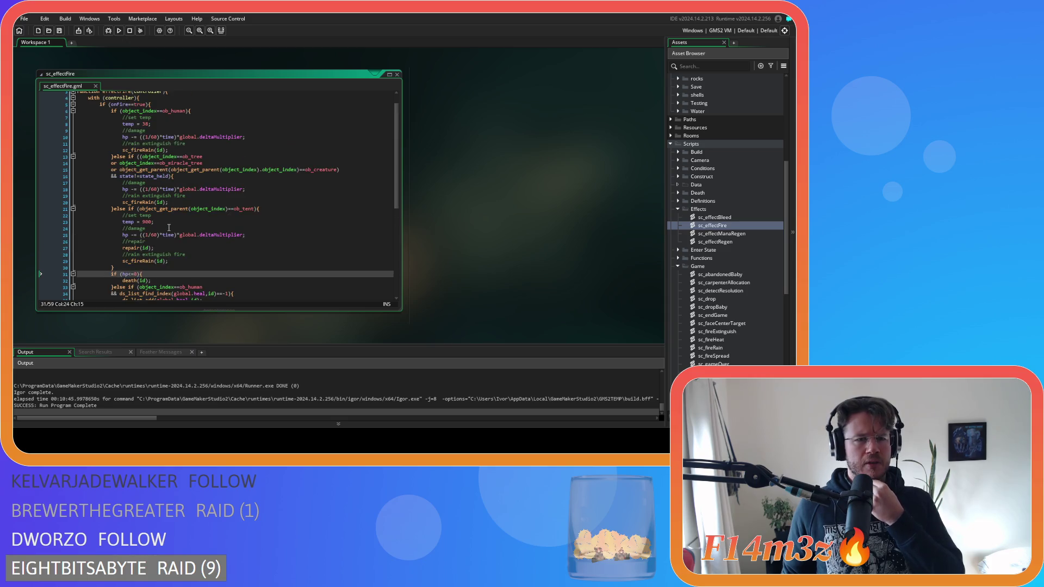
pyautogui.scroll(-2, 169, 227)
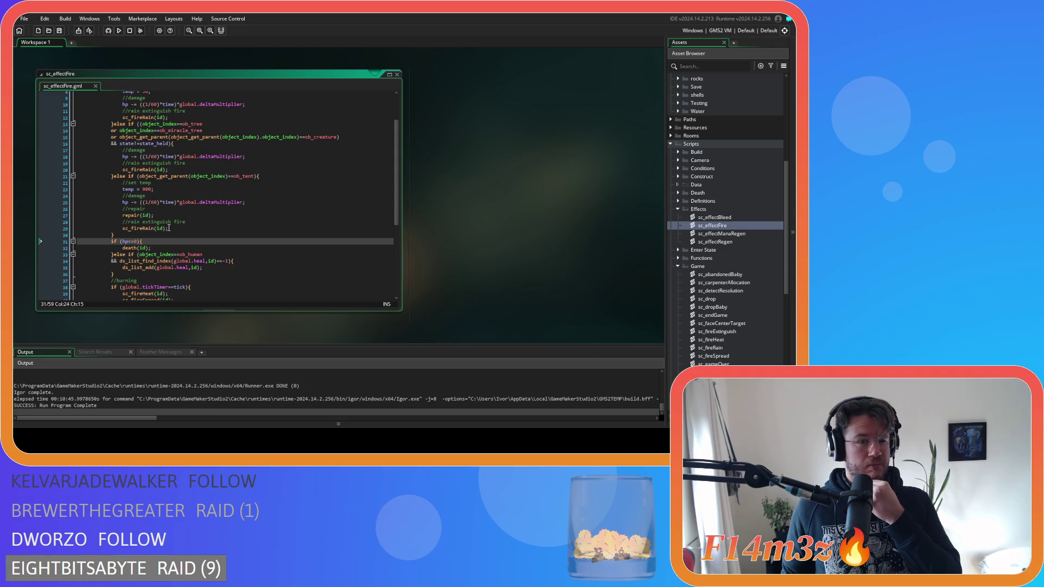
pyautogui.scroll(-4, 169, 228)
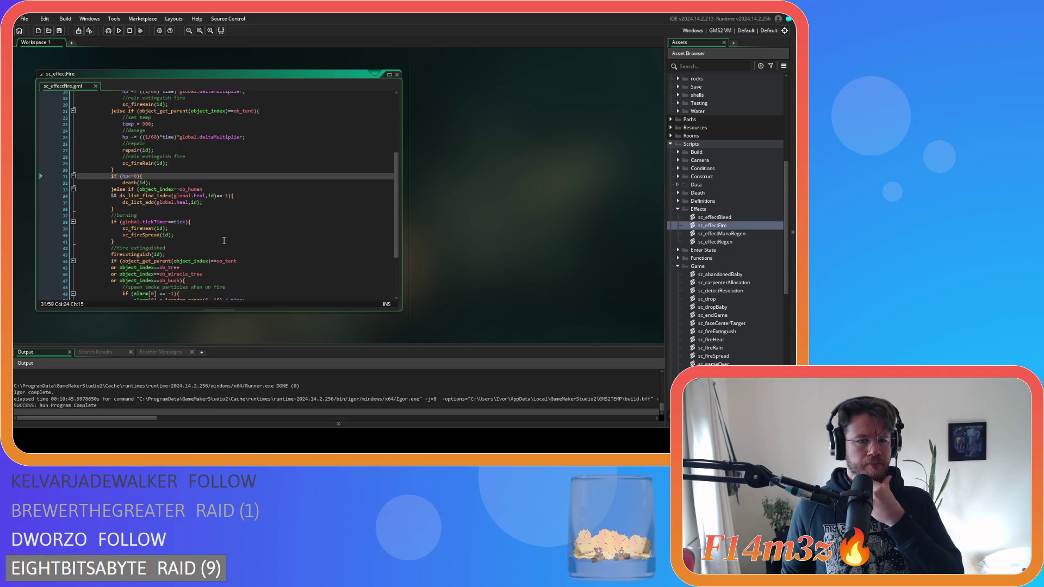
pyautogui.scroll(-3, 223, 240)
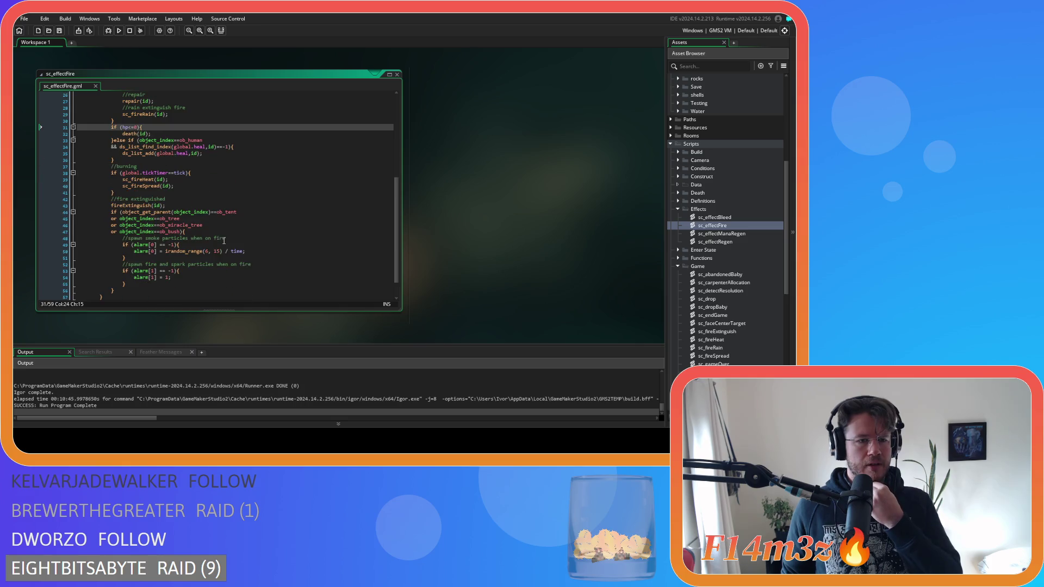
pyautogui.click(211, 183)
pyautogui.scroll(2, 210, 183)
pyautogui.scroll(2, 208, 205)
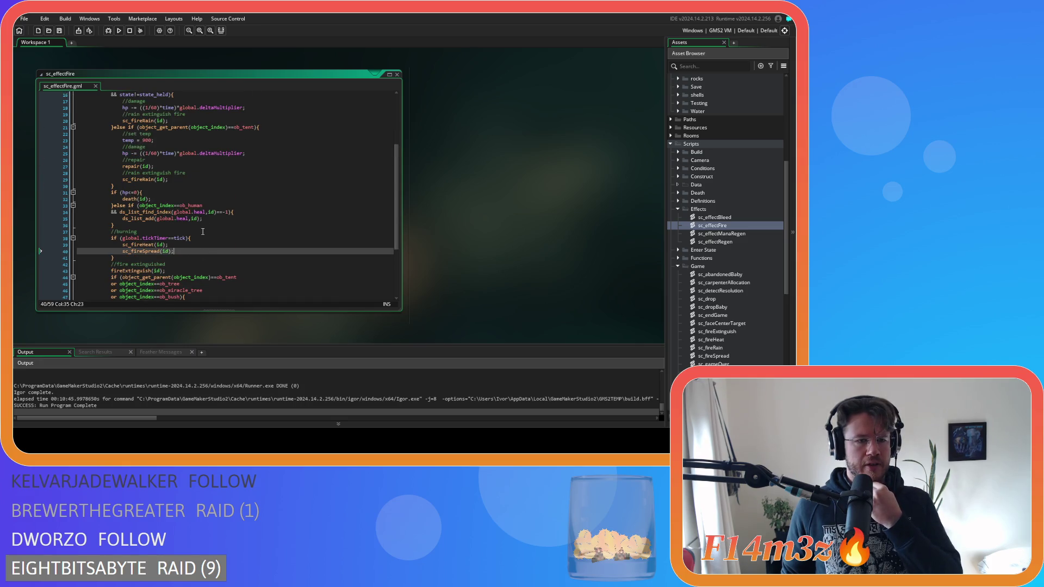
pyautogui.scroll(2, 203, 231)
pyautogui.scroll(-4, 204, 231)
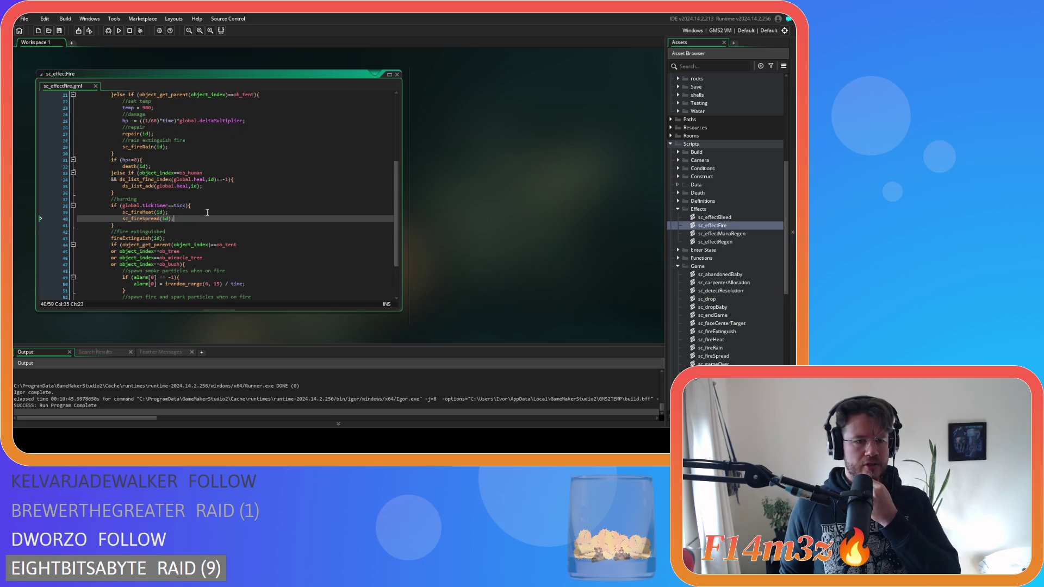
pyautogui.click(207, 213)
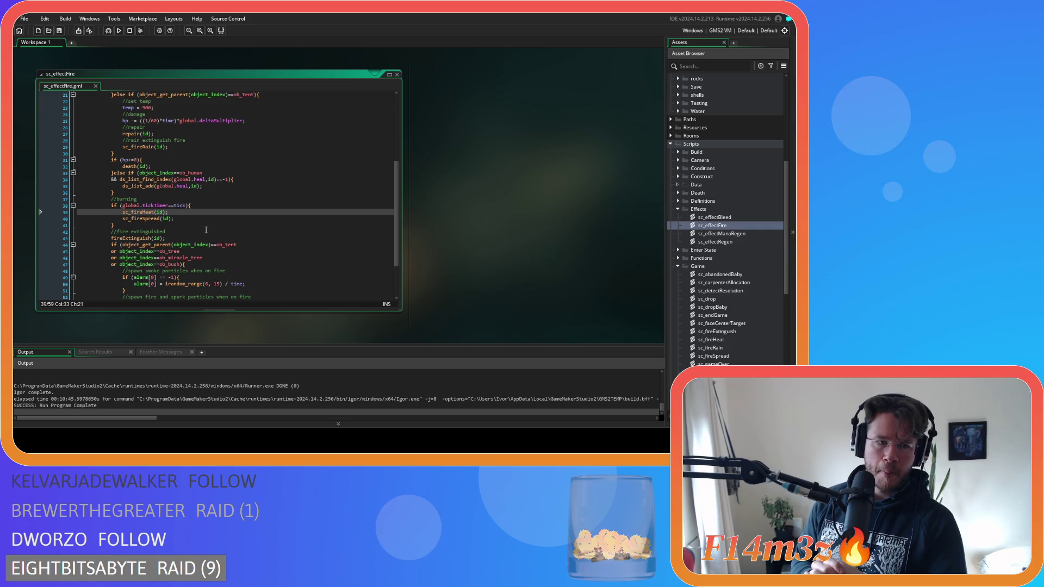
# Review the ob_tent, ob_miracle_tree and ob_bush conditions and the alarm documentation.
pyautogui.scroll(-3, 206, 230)
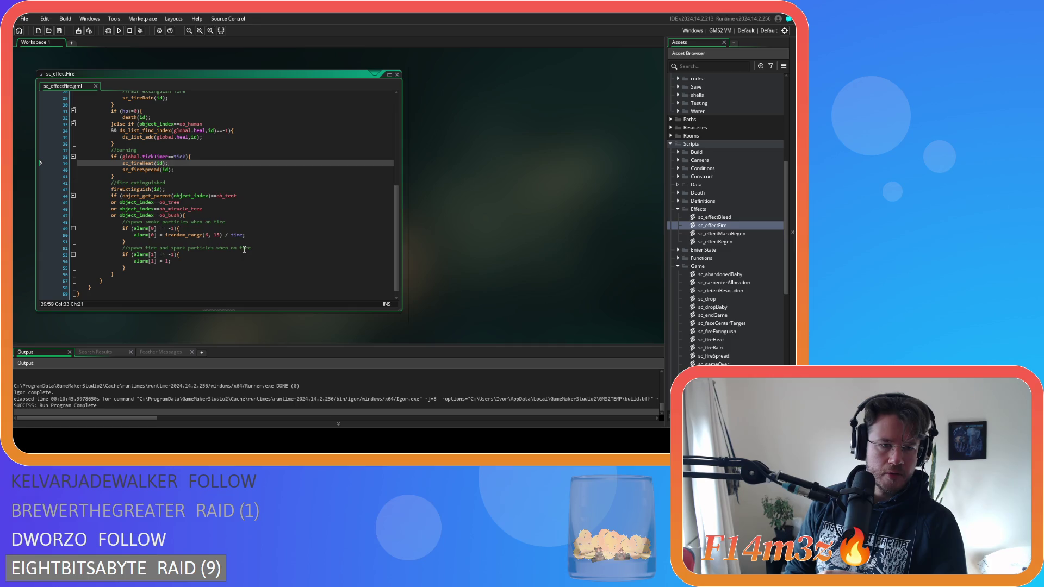
pyautogui.click(266, 231)
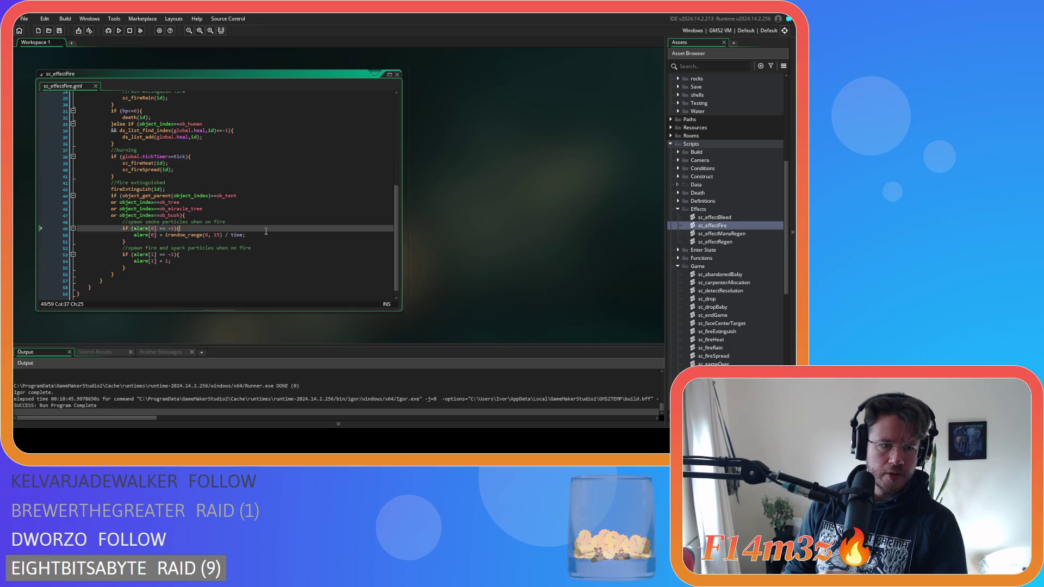
pyautogui.click(272, 195)
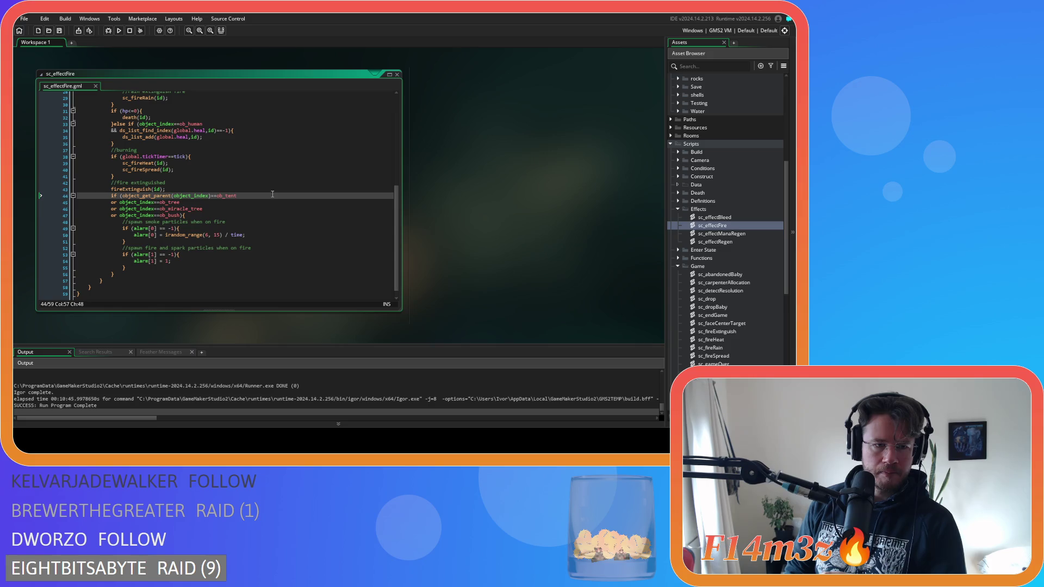
pyautogui.click(267, 201)
pyautogui.click(263, 207)
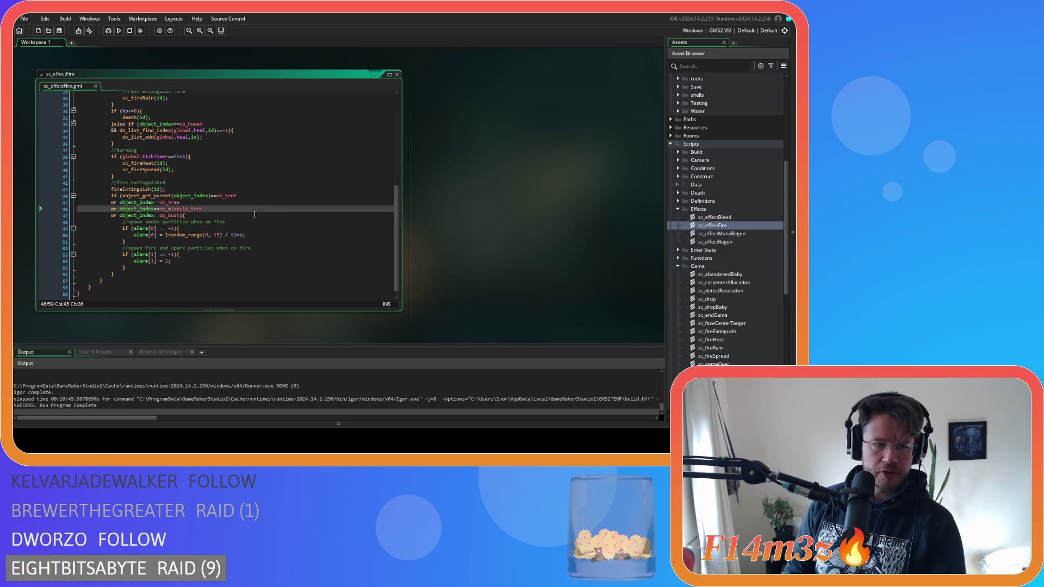
pyautogui.click(253, 214)
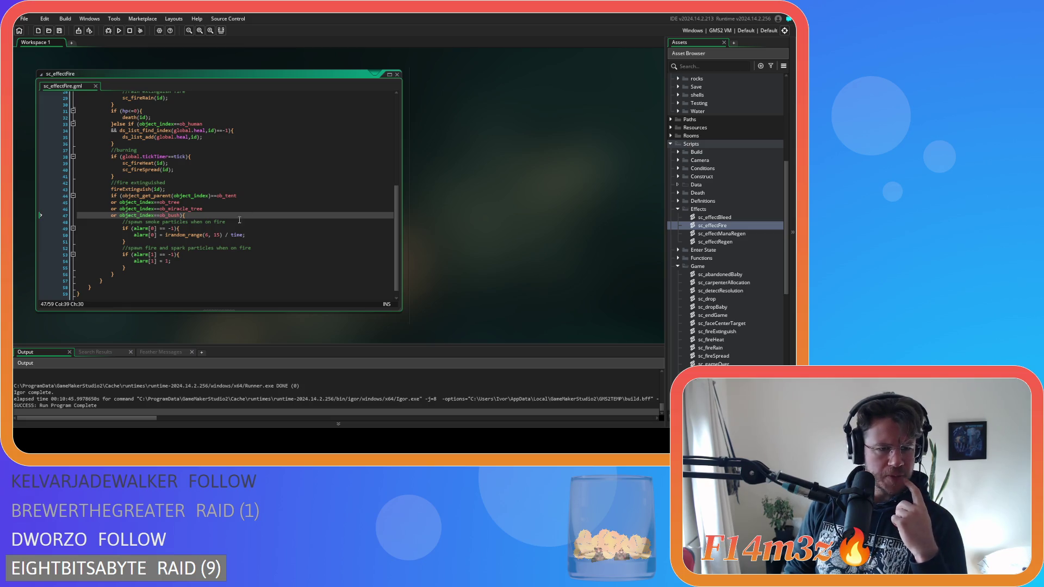
pyautogui.moveTo(200, 248); pyautogui.dragTo(231, 251)
pyautogui.click(232, 255)
pyautogui.click(236, 261)
pyautogui.click(234, 221)
pyautogui.click(233, 196)
pyautogui.press('Down')
pyautogui.press('Down')
pyautogui.press('Down')
pyautogui.click(145, 260)
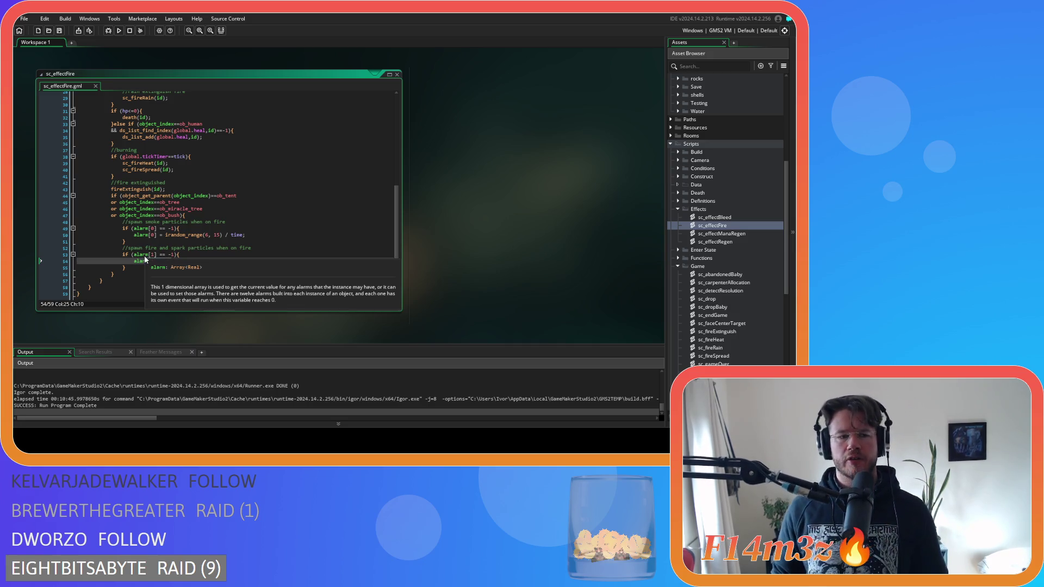
pyautogui.moveTo(135, 261); pyautogui.dragTo(134, 255)
pyautogui.click(183, 259)
pyautogui.write('m[1] = 1;')
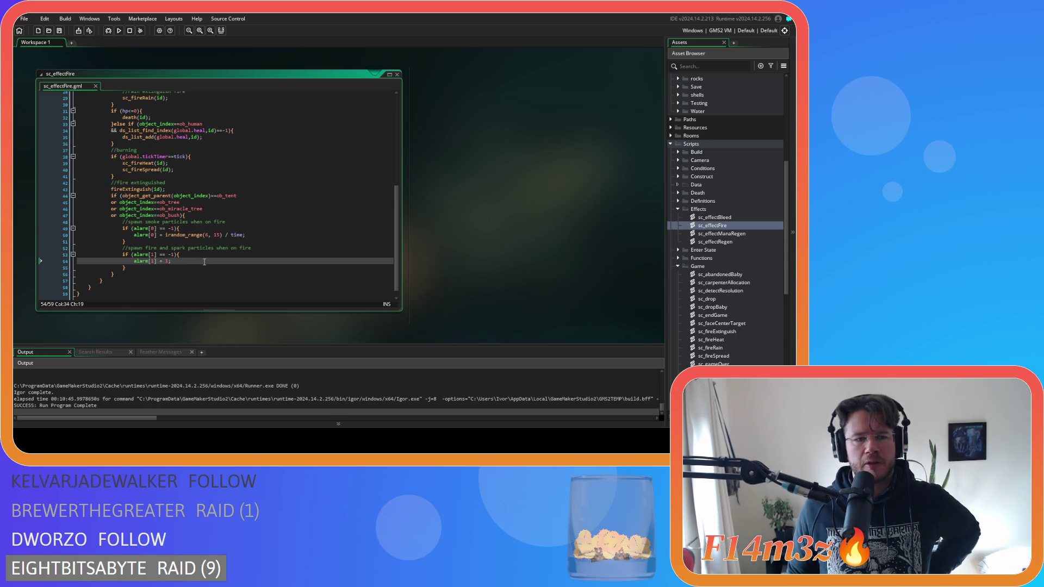
# Change the smoke alarm delay to irandom_range(12, 30) and save the script.
pyautogui.click(206, 235)
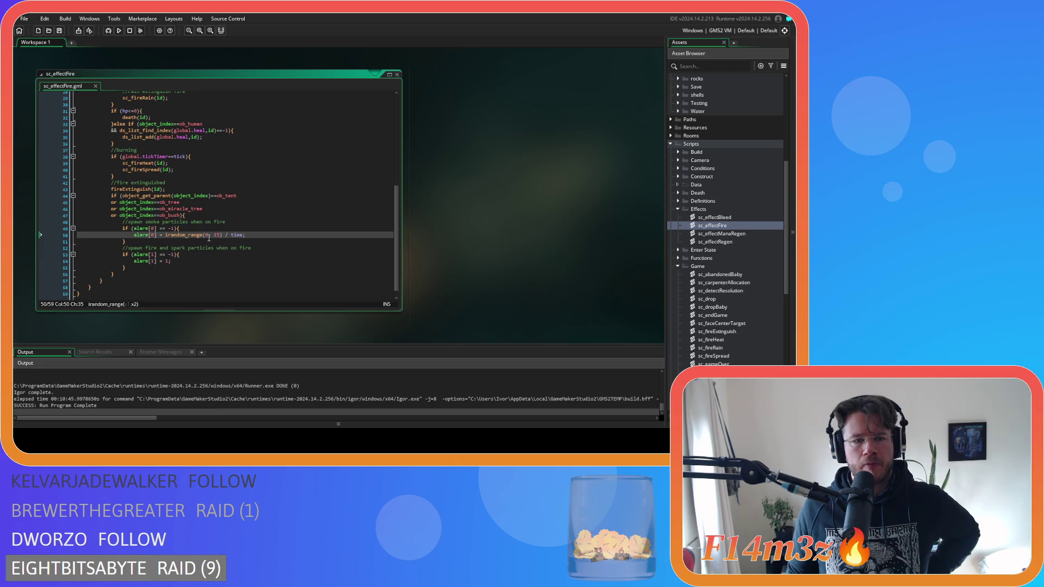
pyautogui.click(208, 236)
pyautogui.press('BackSpace')
pyautogui.write('10')
pyautogui.press('BackSpace')
pyautogui.write('2')
pyautogui.doubleClick(220, 234)
pyautogui.write('30')
pyautogui.click(258, 239)
pyautogui.hotkey('ctrl', 's')
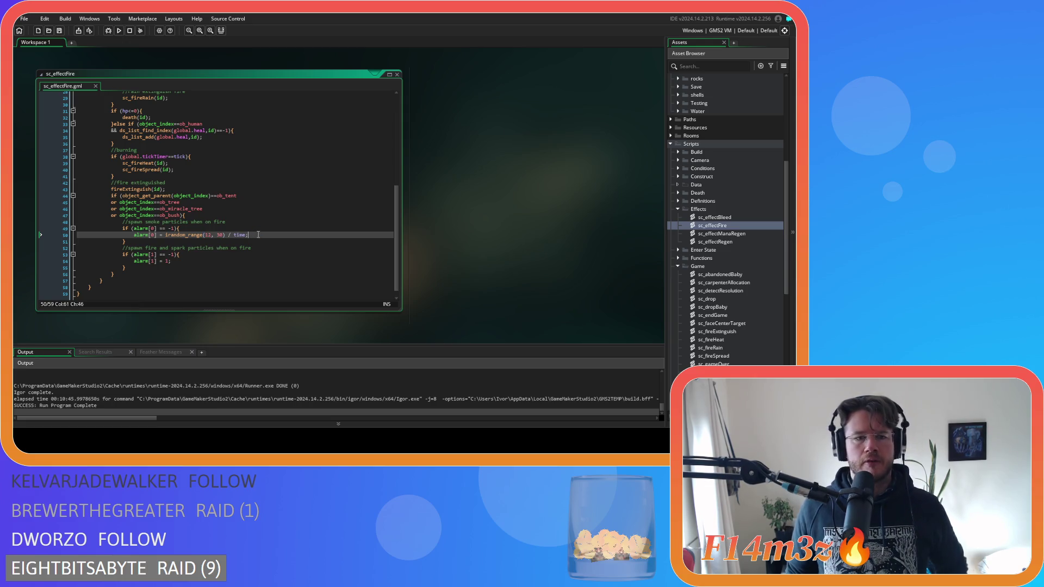
# Inspect the human extinguish/sc_fireRain lines and the creature condition's parent lookup.
pyautogui.scroll(4, 258, 240)
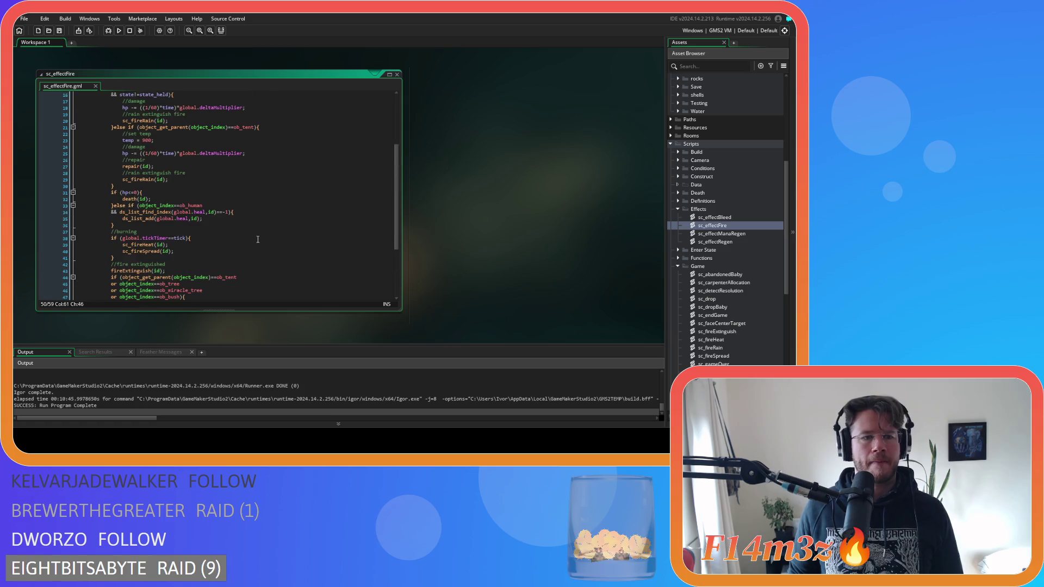
pyautogui.scroll(5, 257, 241)
pyautogui.click(169, 165)
pyautogui.moveTo(169, 166); pyautogui.dragTo(122, 159)
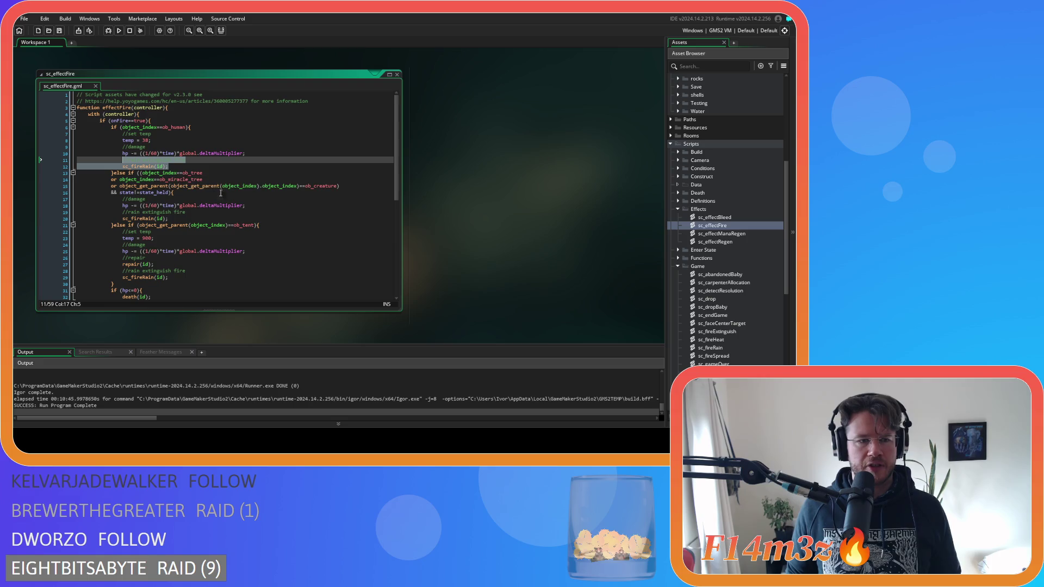
pyautogui.scroll(-2, 228, 220)
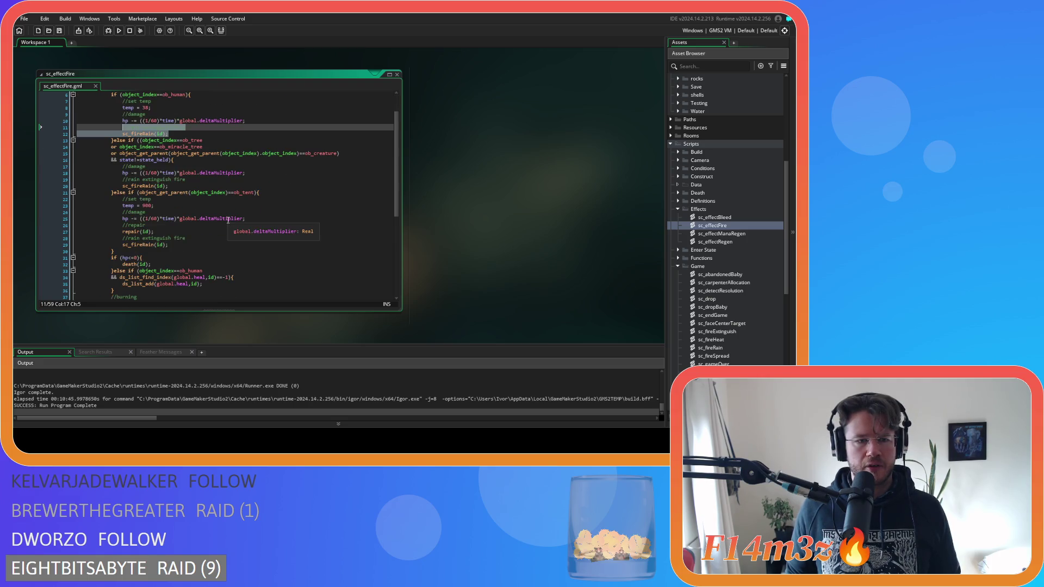
pyautogui.scroll(-3, 227, 220)
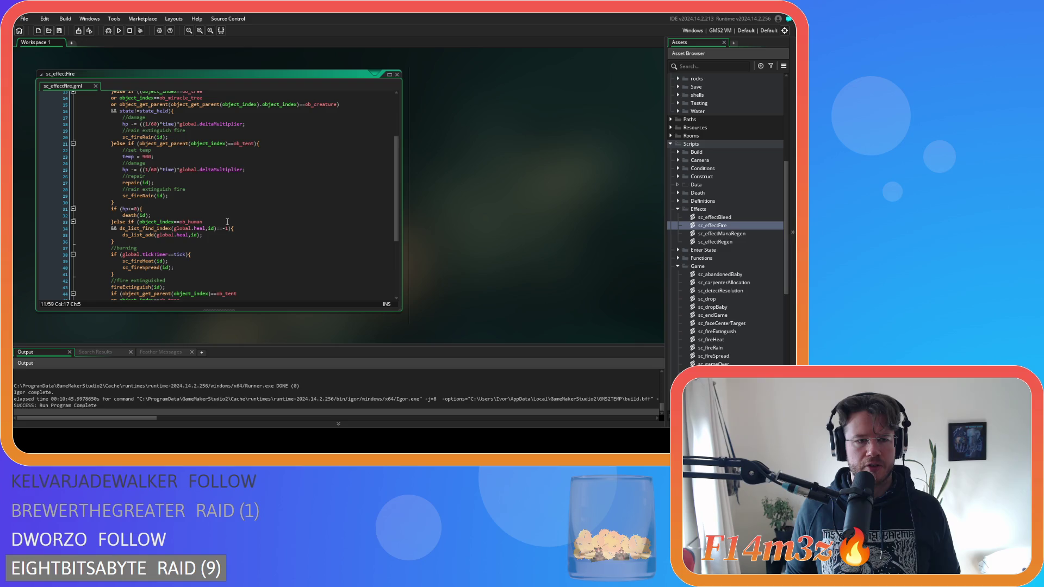
pyautogui.scroll(3, 227, 221)
pyautogui.scroll(2, 227, 221)
pyautogui.scroll(-2, 227, 221)
pyautogui.scroll(2, 227, 222)
pyautogui.scroll(-3, 227, 221)
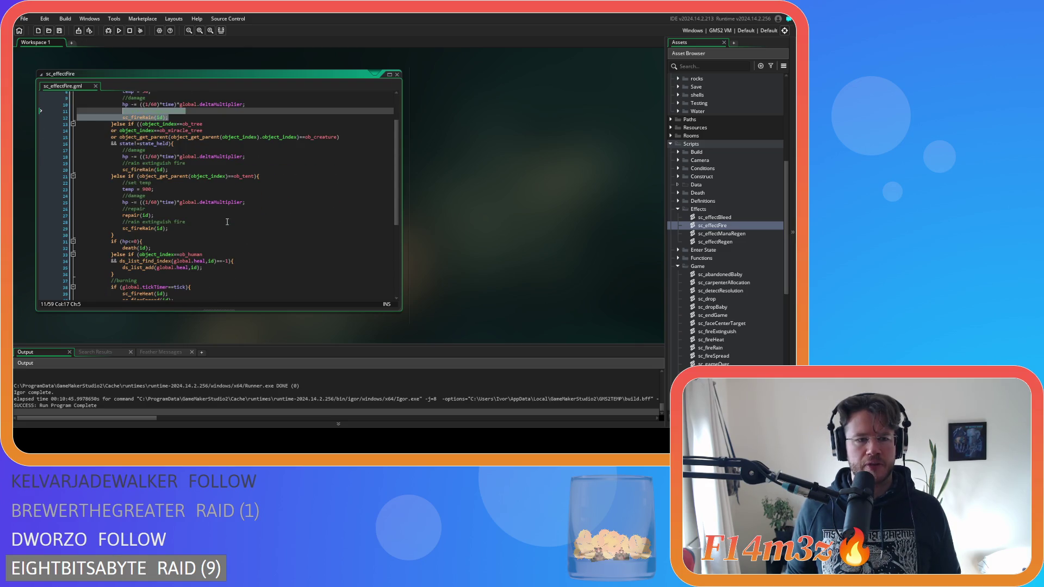
pyautogui.scroll(-2, 228, 221)
pyautogui.scroll(-2, 227, 221)
pyautogui.scroll(4, 227, 221)
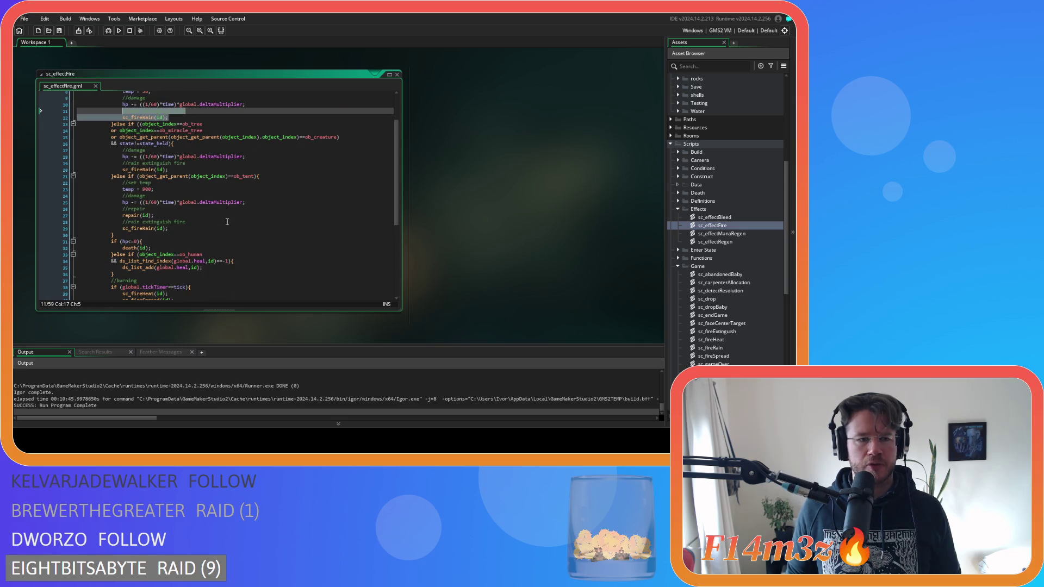
pyautogui.scroll(3, 227, 221)
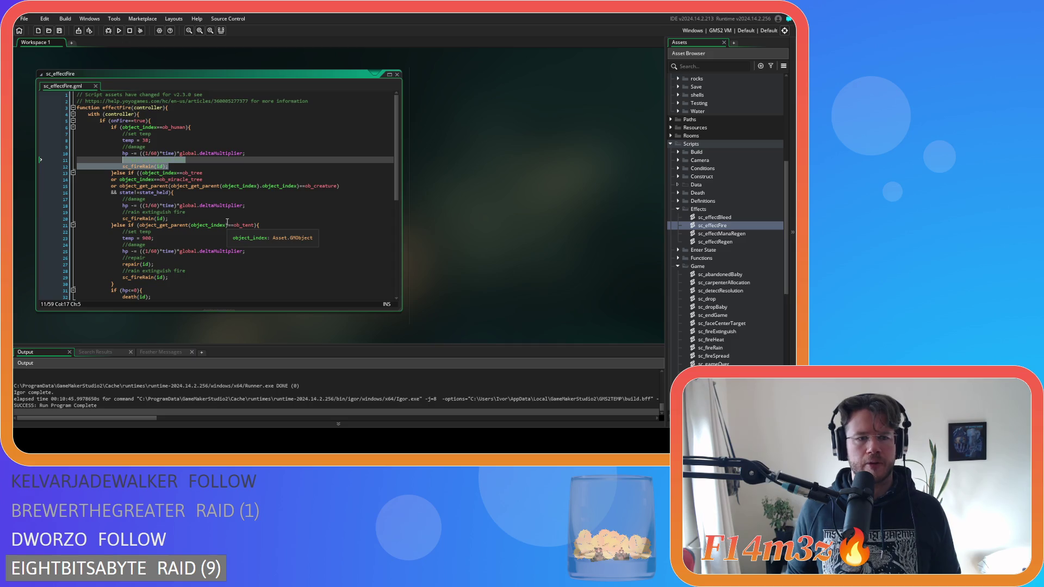
pyautogui.moveTo(203, 186); pyautogui.dragTo(297, 186)
pyautogui.click(329, 187)
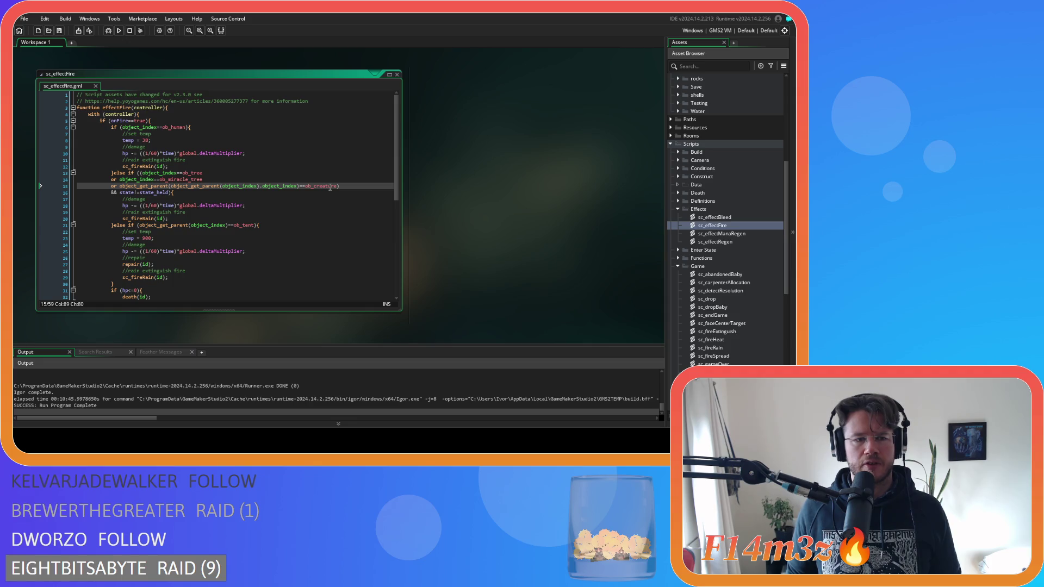
# Add an else-if branch for non-held ob_predator or ob_prey children and save.
pyautogui.press('Up')
pyautogui.press('Up')
pyautogui.press('Up')
pyautogui.moveTo(195, 189); pyautogui.dragTo(285, 183)
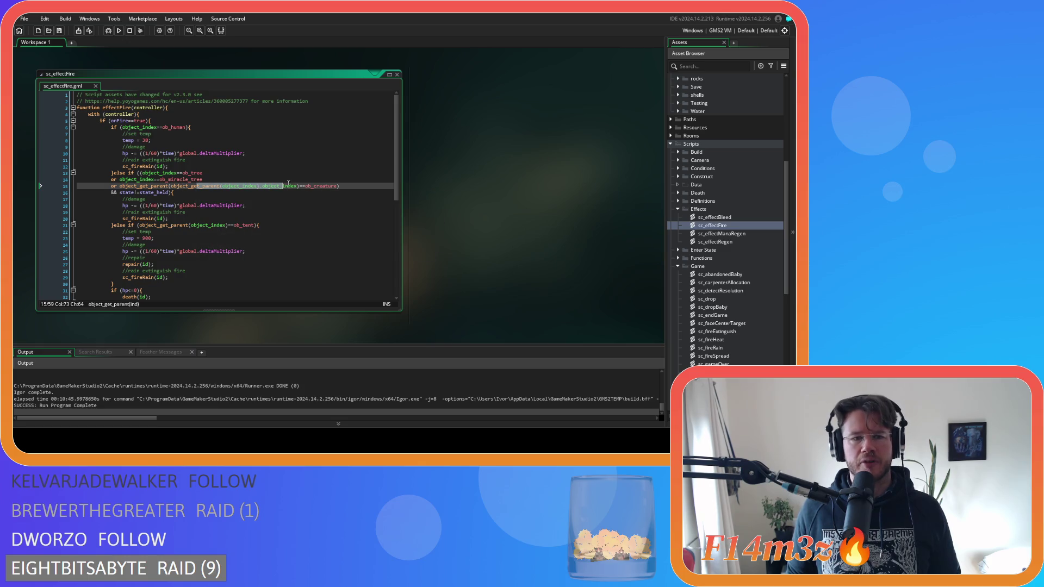
pyautogui.scroll(-1, 240, 202)
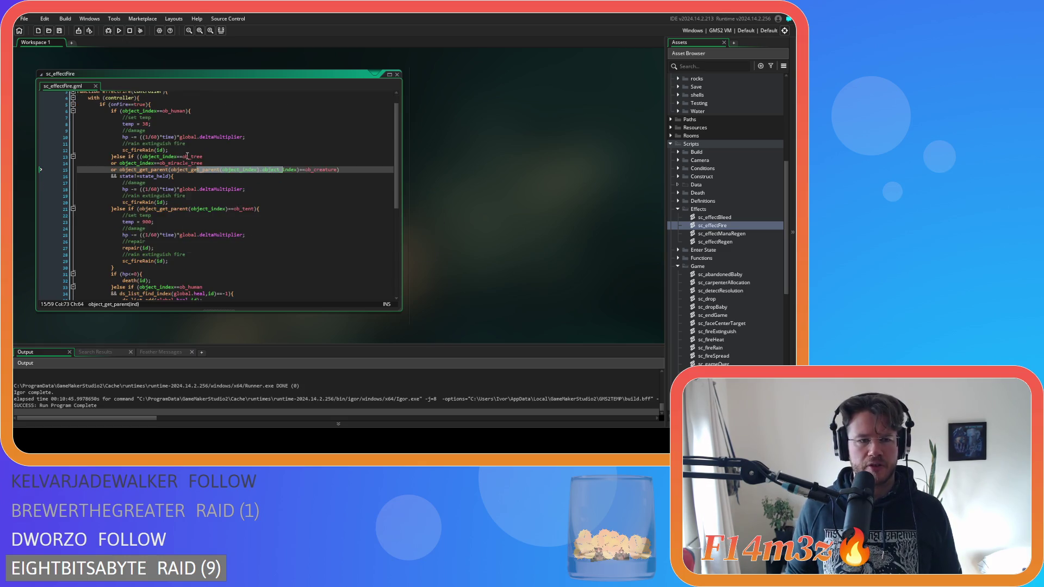
pyautogui.click(204, 158)
pyautogui.moveTo(195, 170)
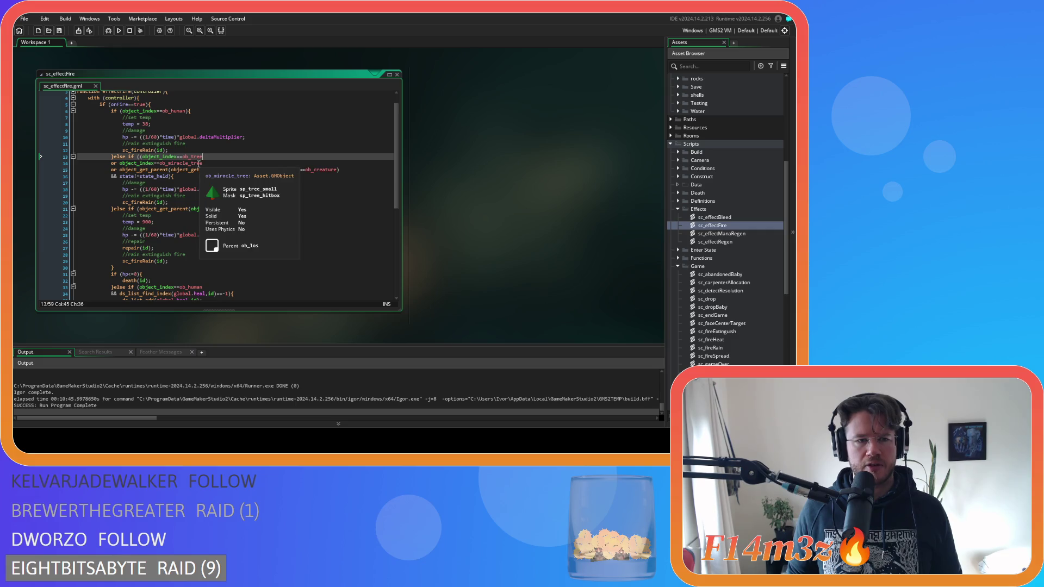
pyautogui.moveTo(192, 170); pyautogui.dragTo(262, 171)
pyautogui.hotkey('ctrl', 'z')
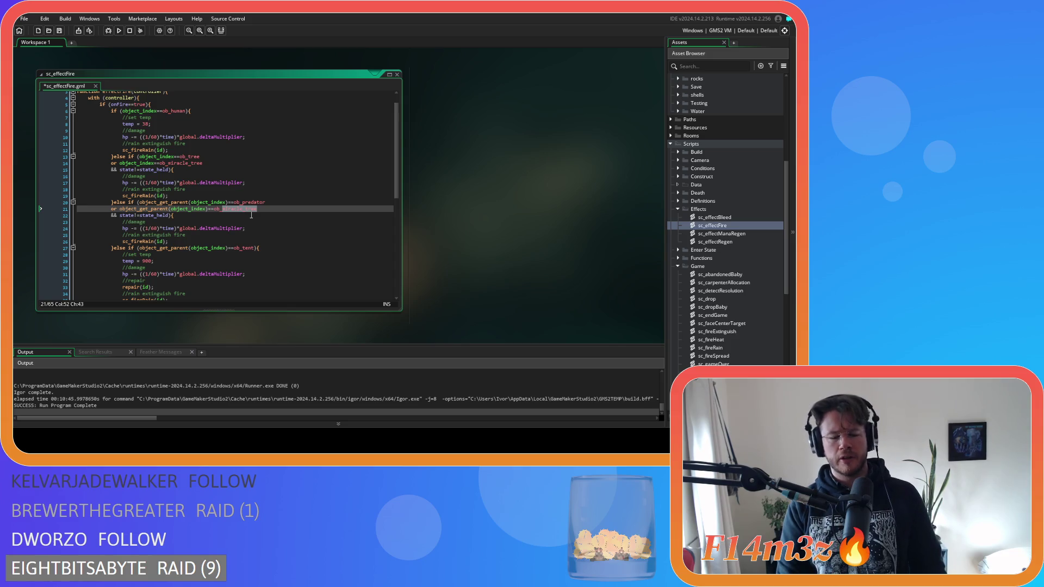
pyautogui.write('prey')
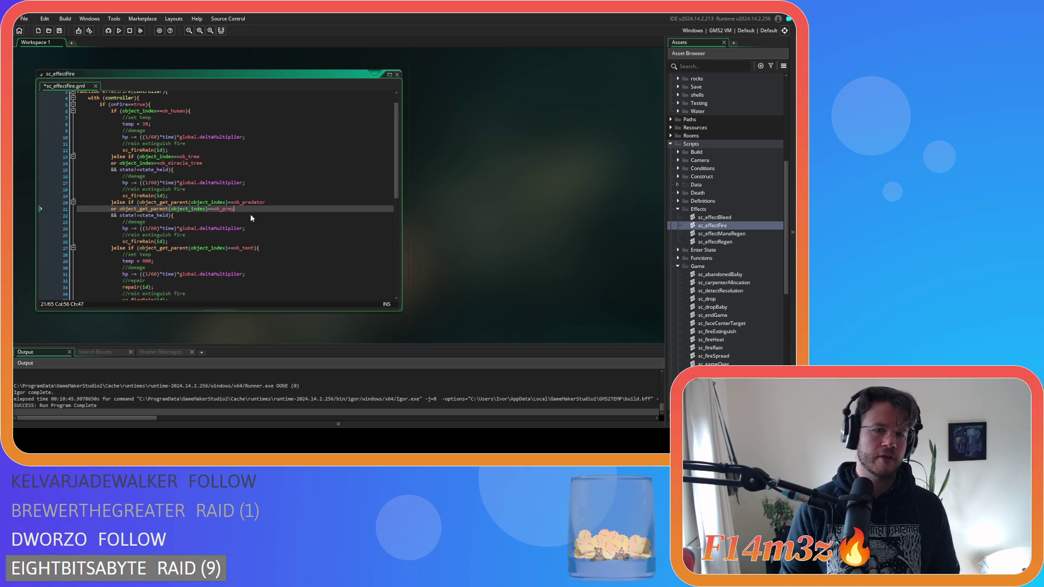
pyautogui.hotkey('ctrl', 's')
# Check the new branch's state_held test, damage line and extinguish comment.
pyautogui.click(225, 217)
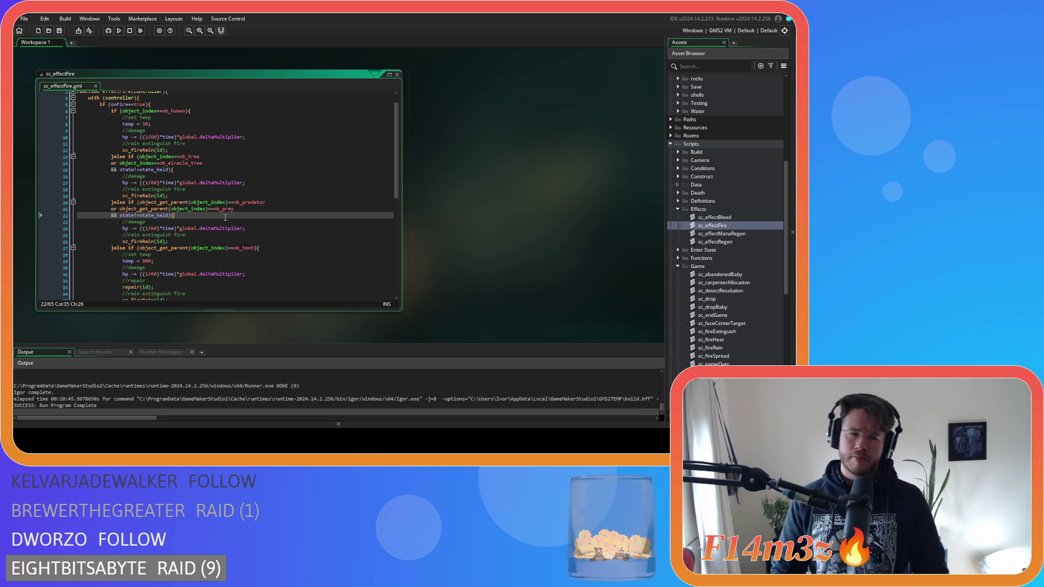
pyautogui.click(205, 228)
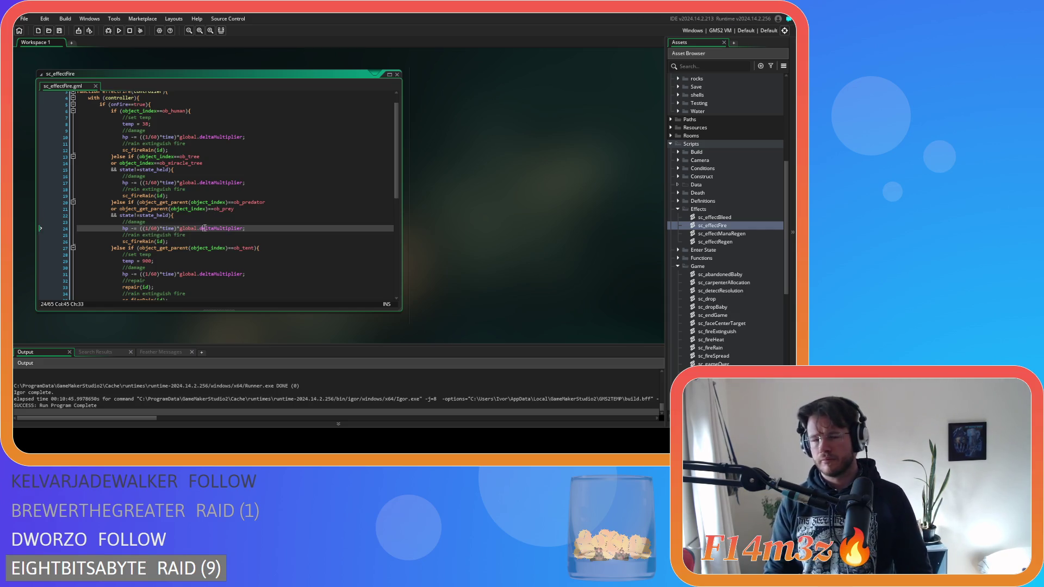
pyautogui.press('Down')
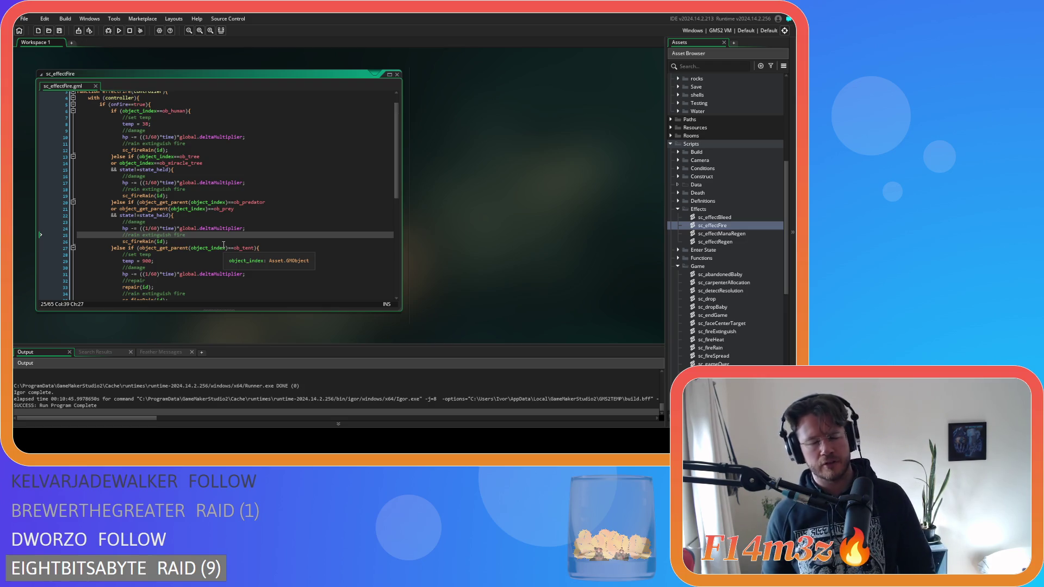
pyautogui.click(174, 235)
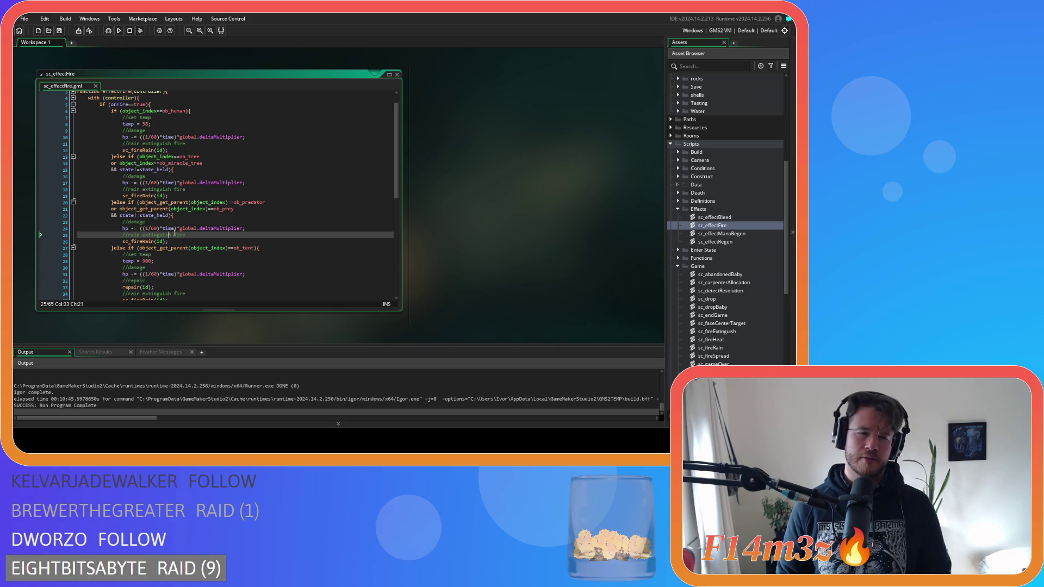
pyautogui.click(155, 241)
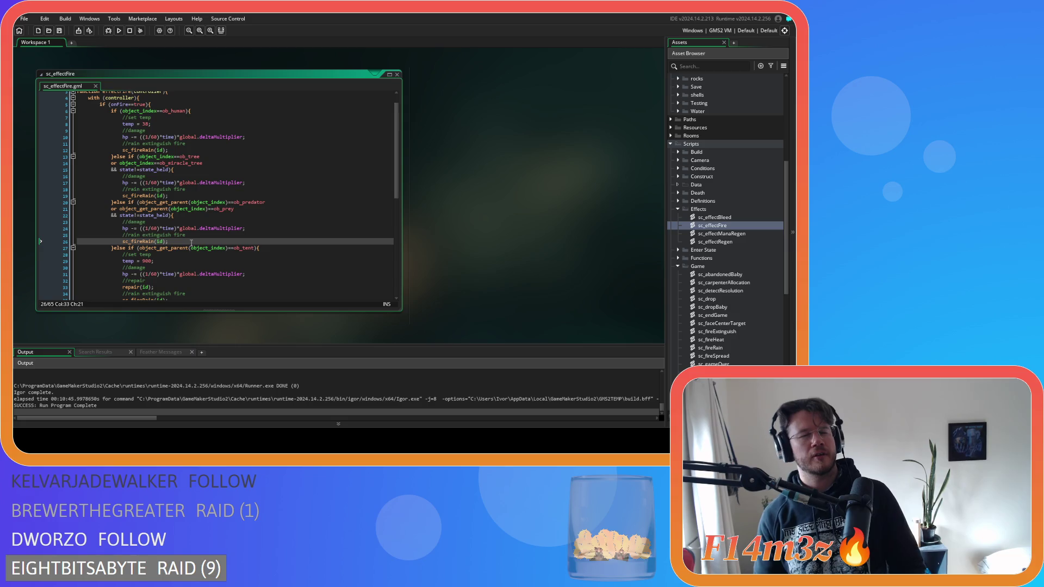
pyautogui.click(195, 235)
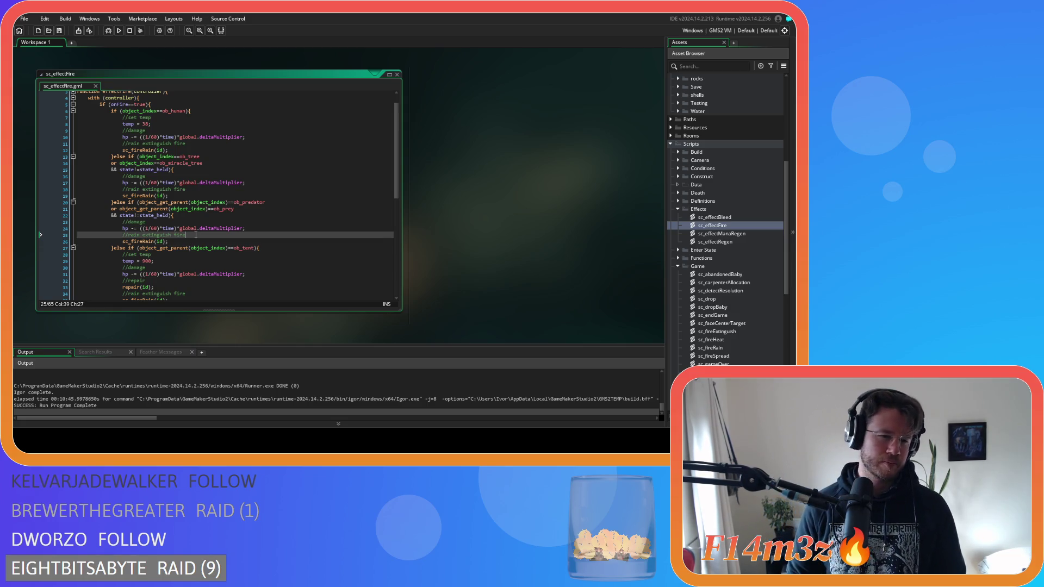
pyautogui.click(138, 229)
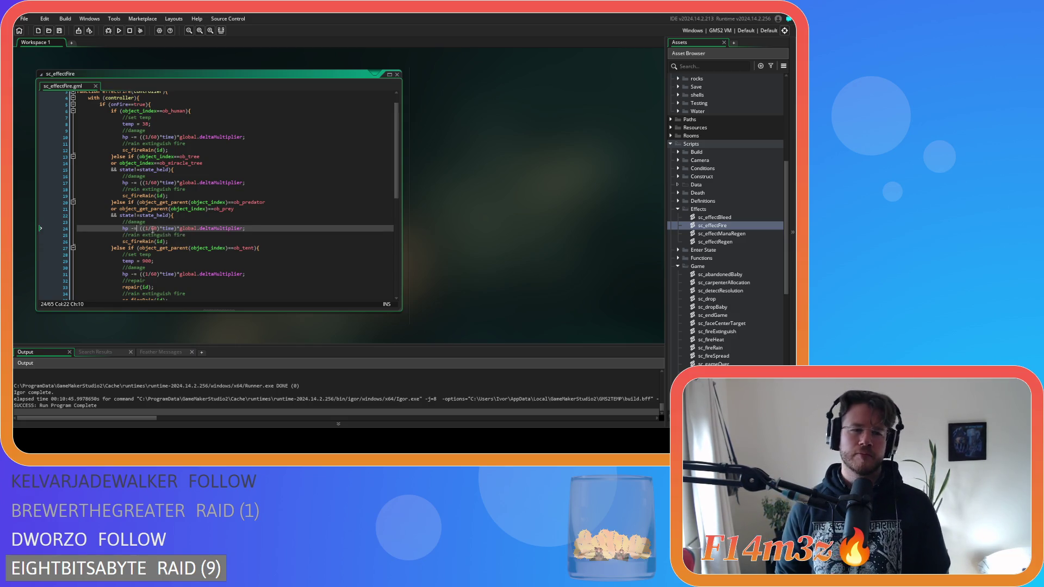
pyautogui.click(258, 236)
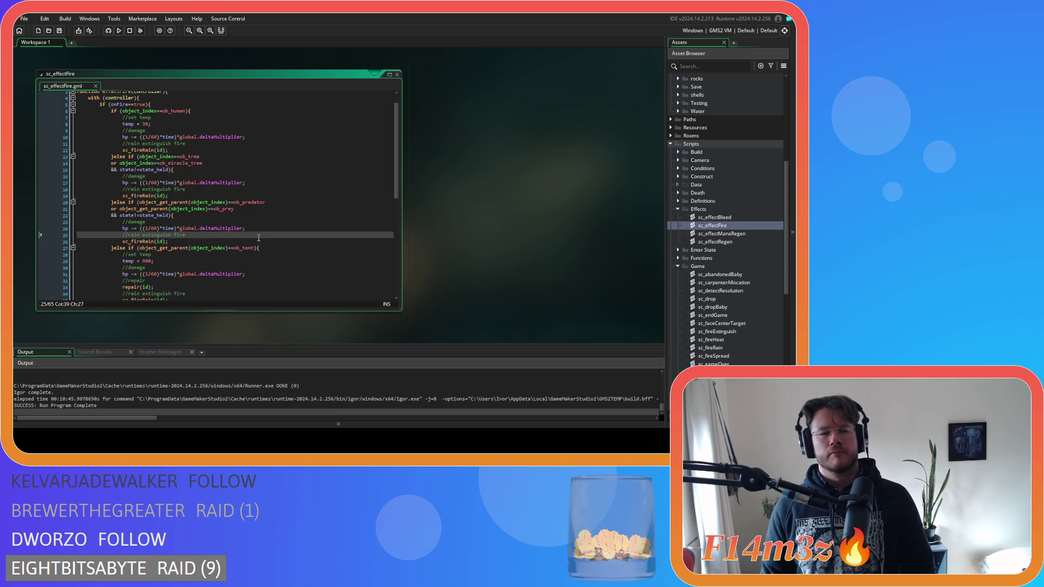
pyautogui.click(257, 241)
pyautogui.click(125, 223)
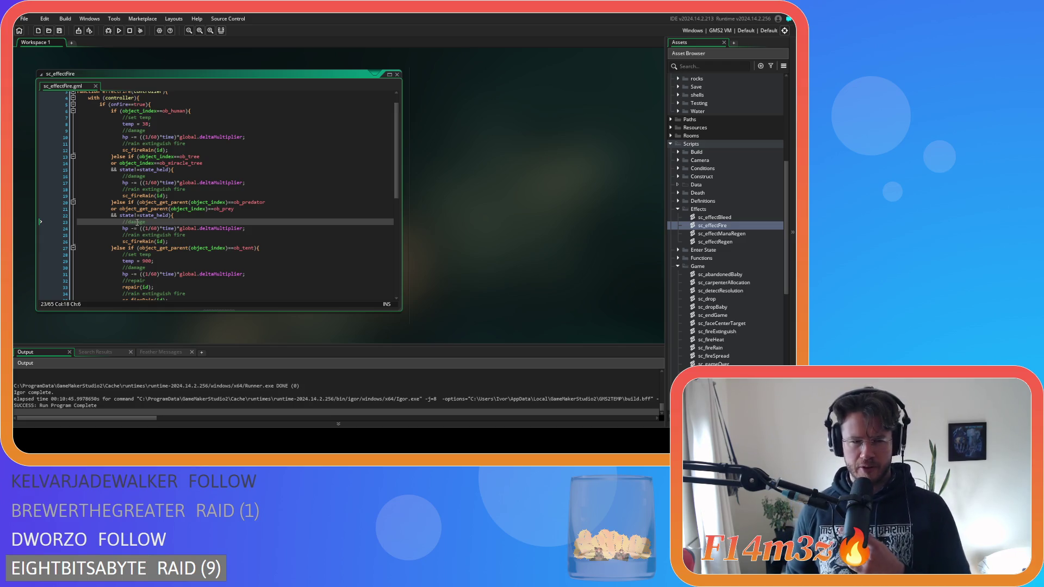
pyautogui.moveTo(149, 197)
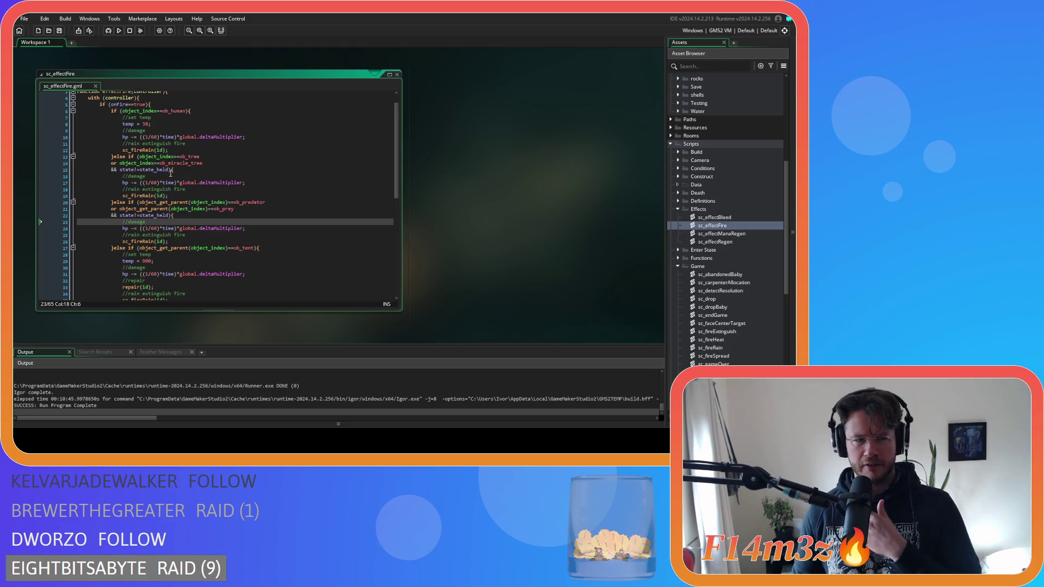
pyautogui.moveTo(170, 171); pyautogui.dragTo(127, 174)
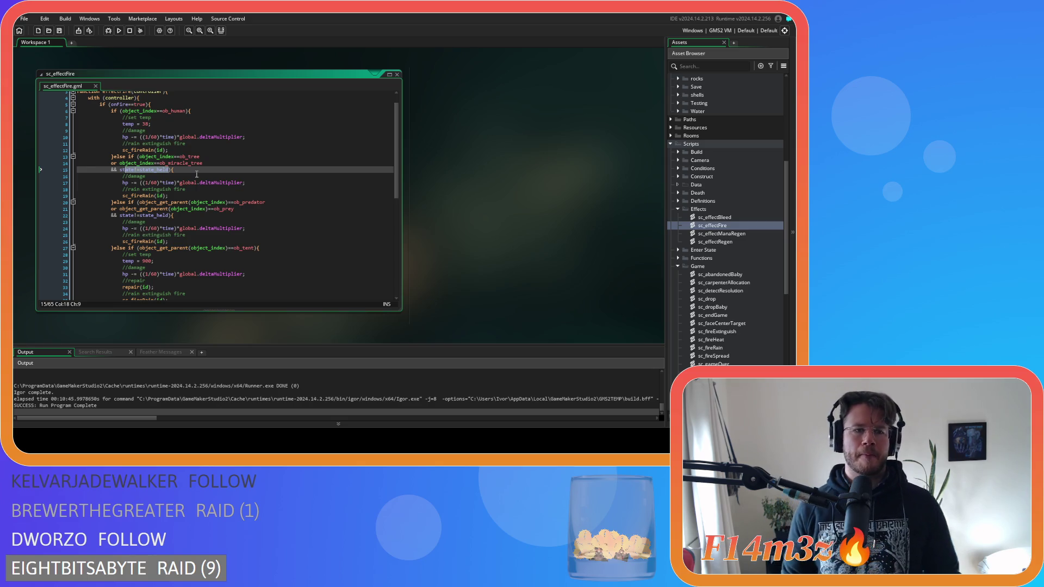
pyautogui.click(196, 174)
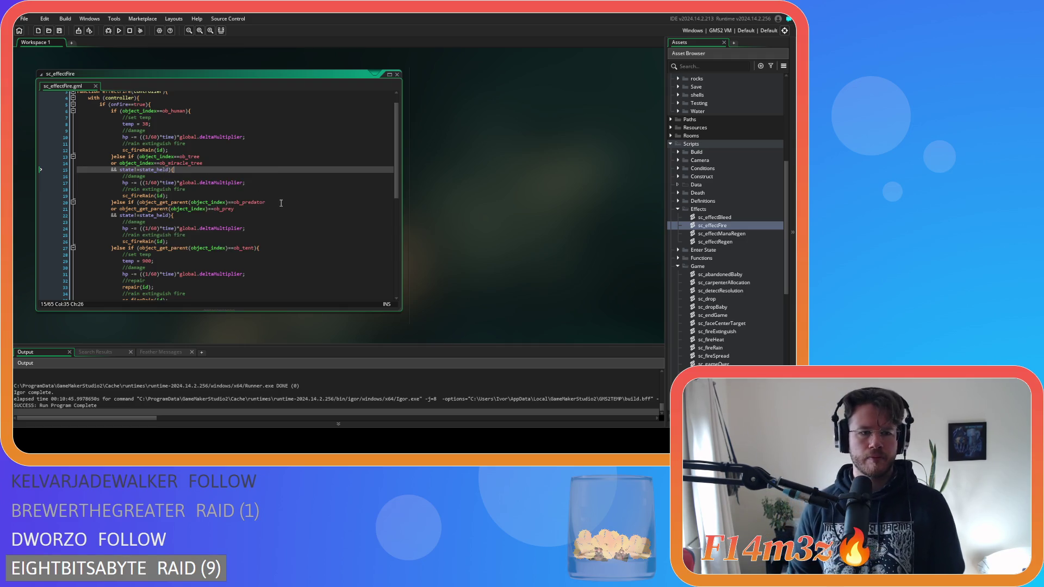
pyautogui.click(220, 242)
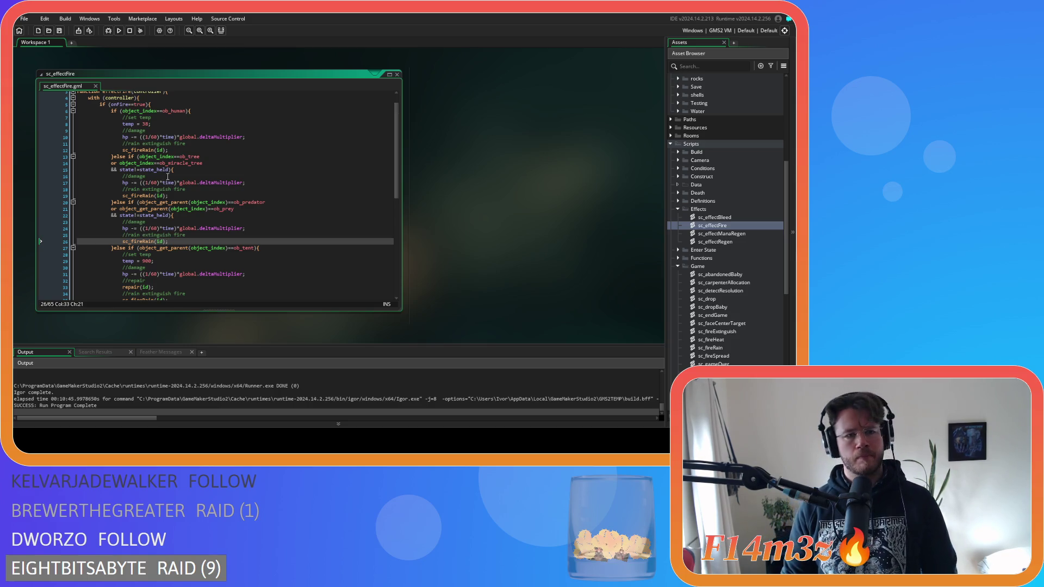
pyautogui.moveTo(169, 182)
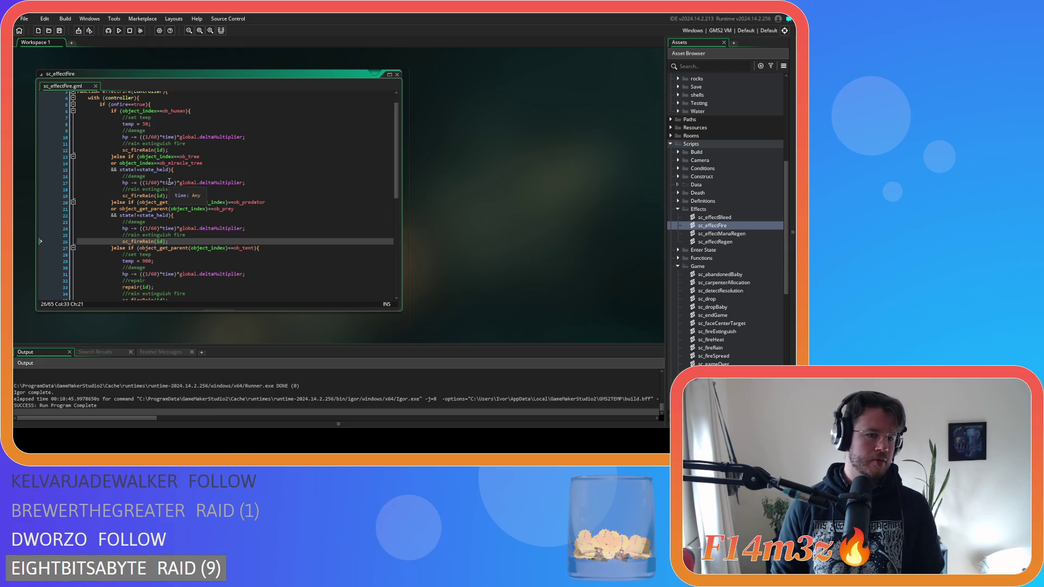
pyautogui.scroll(-3, 169, 182)
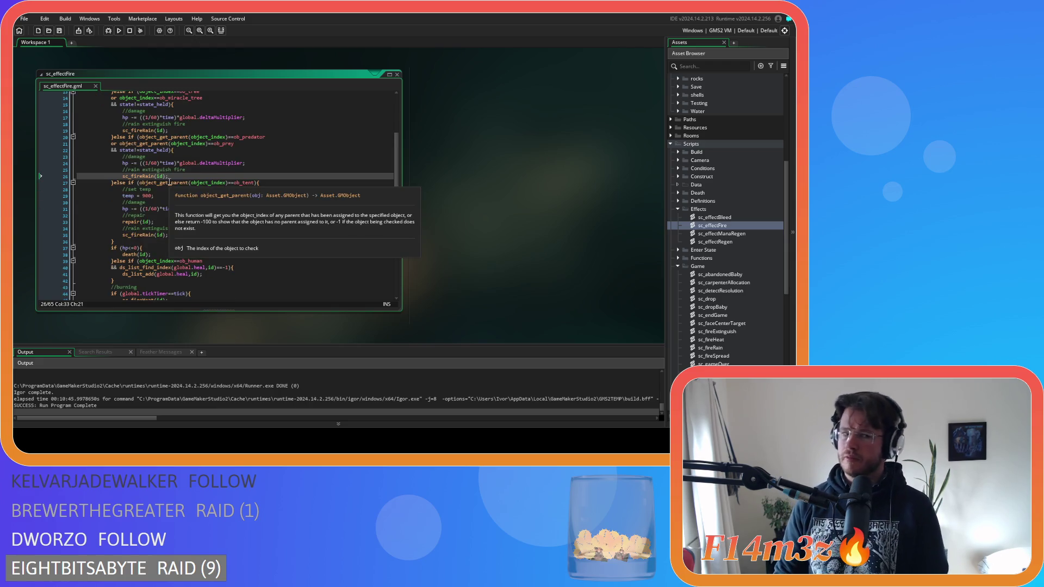
pyautogui.scroll(-2, 170, 182)
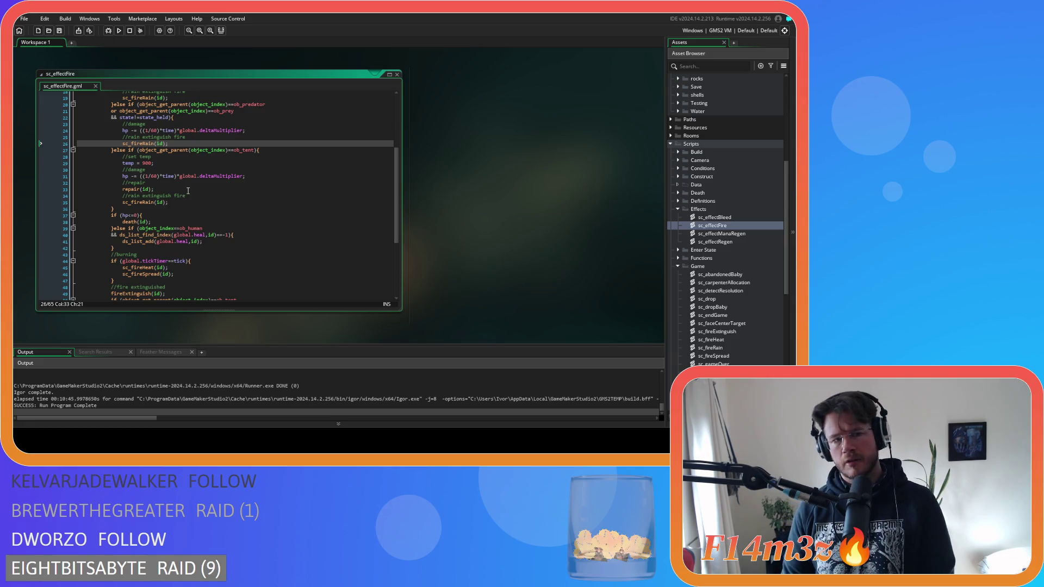
pyautogui.scroll(2, 187, 190)
pyautogui.scroll(2, 180, 189)
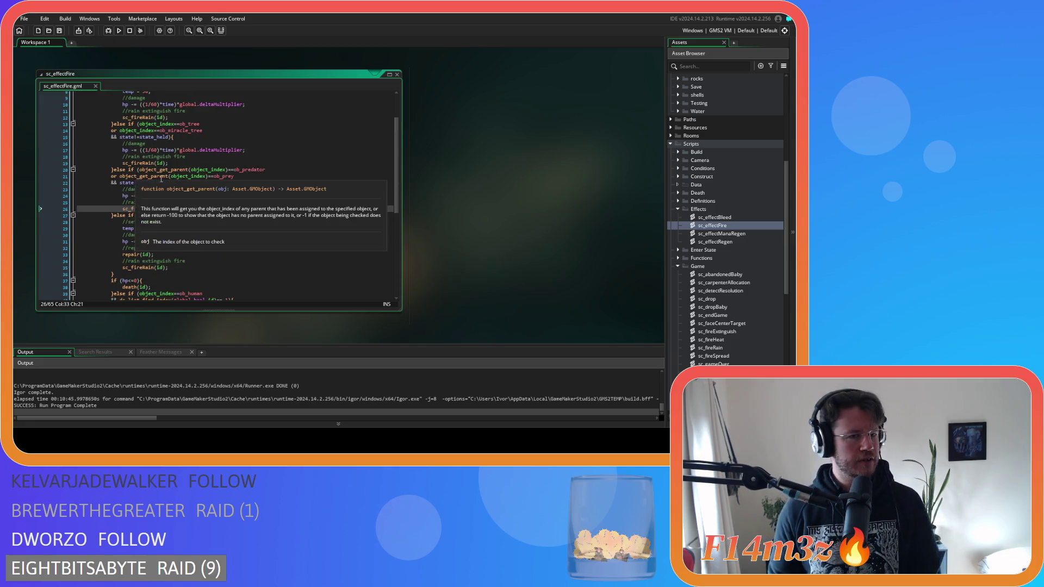
pyautogui.moveTo(242, 148)
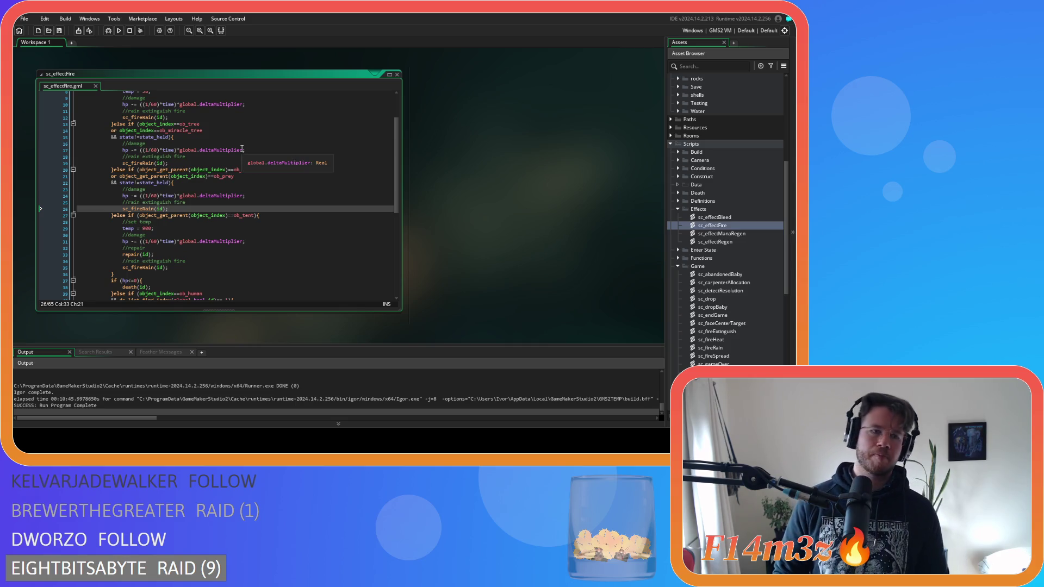
# Duplicate the ob_miracle_tree condition line, rename it to ob_bush, and save.
pyautogui.click(209, 131)
pyautogui.press('Up')
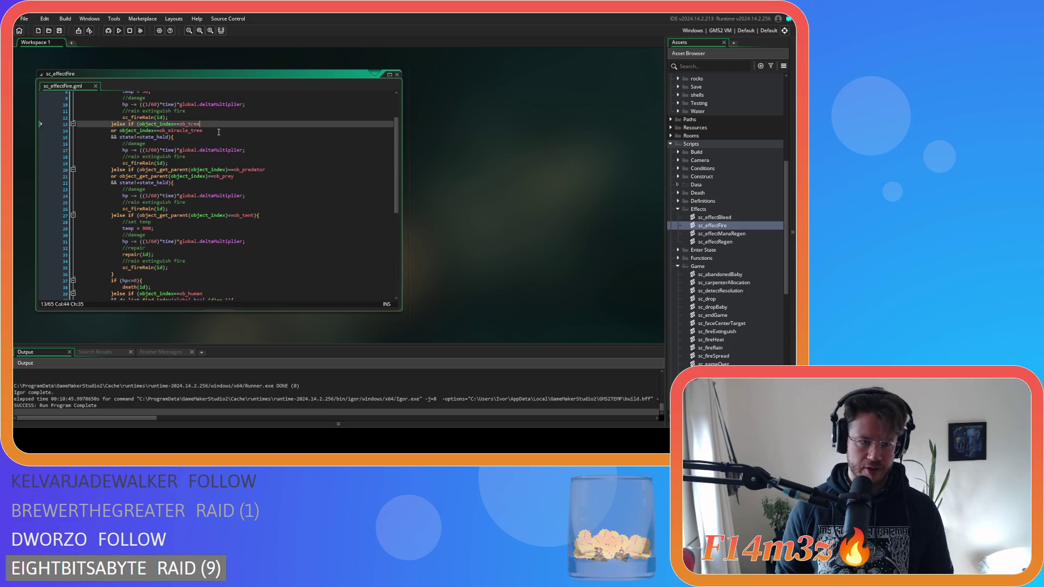
pyautogui.click(219, 132)
pyautogui.hotkey('ctrl', 'd')
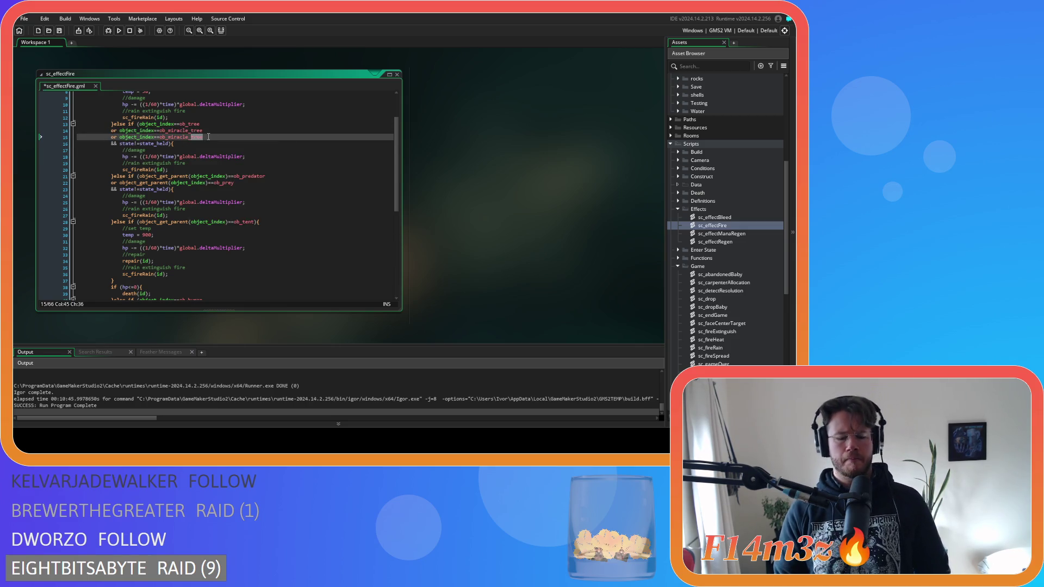
pyautogui.write('brushsh')
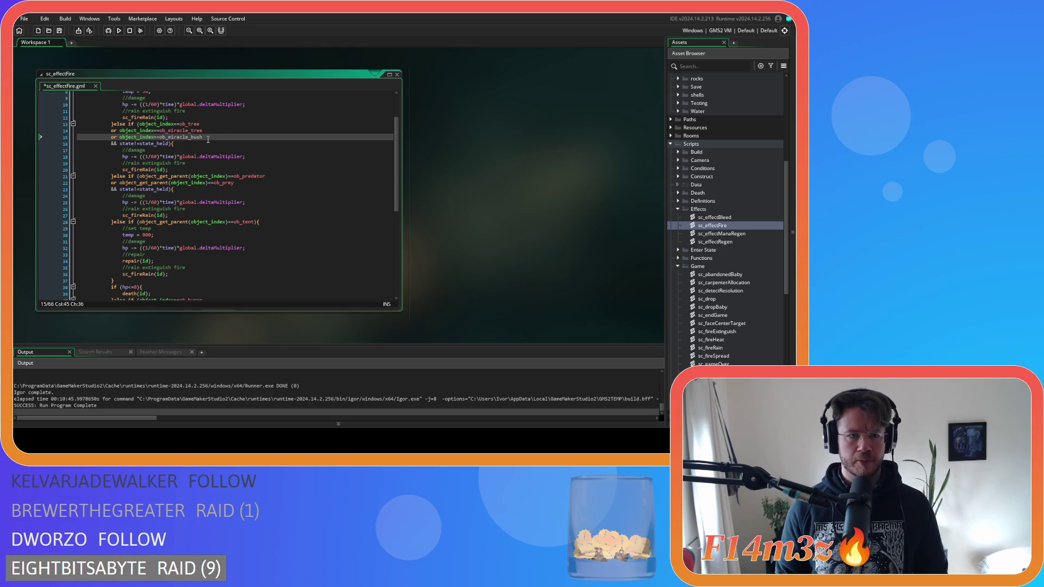
pyautogui.moveTo(203, 136); pyautogui.dragTo(168, 137)
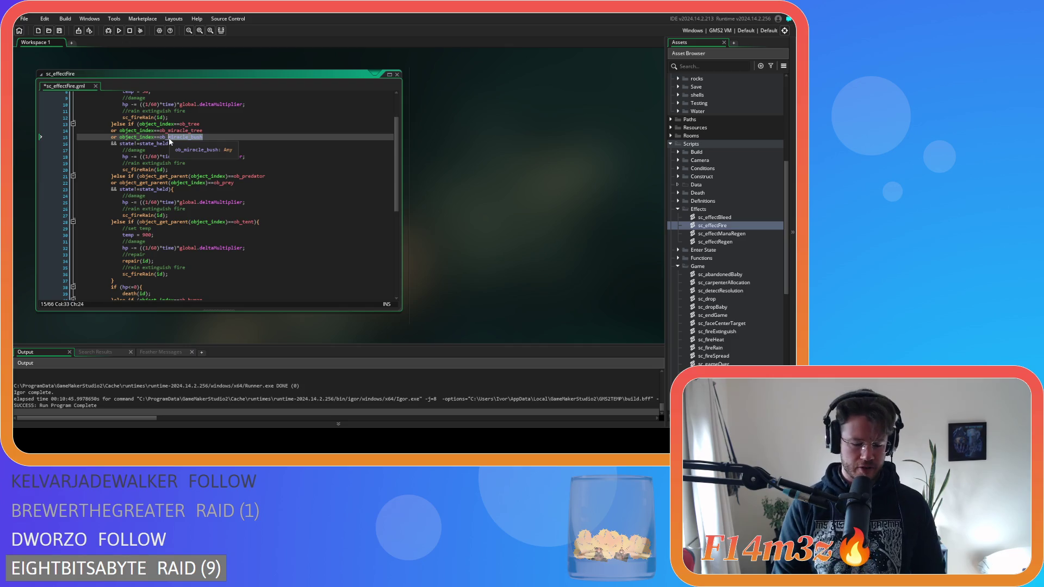
pyautogui.write('bush')
pyautogui.hotkey('ctrl', 's')
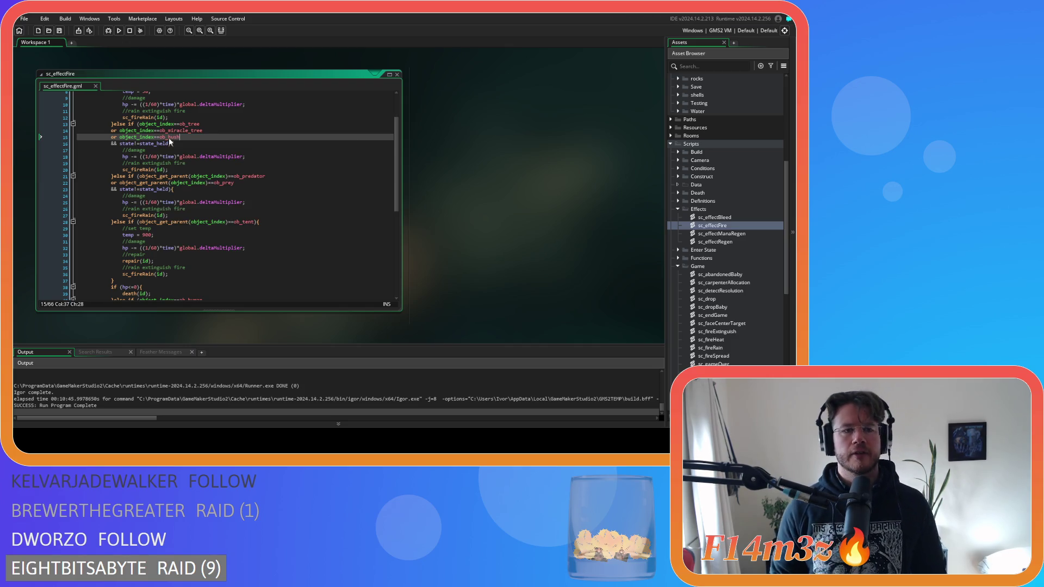
# Review the state_held check, rain extinguish comment and sc_fireRain call below ob_bush.
pyautogui.click(197, 145)
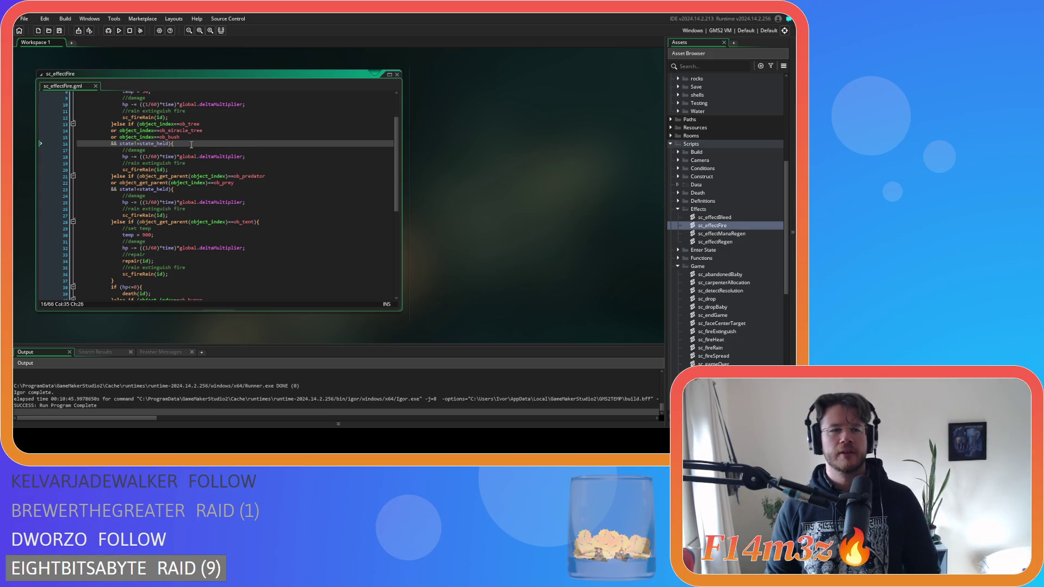
pyautogui.click(201, 164)
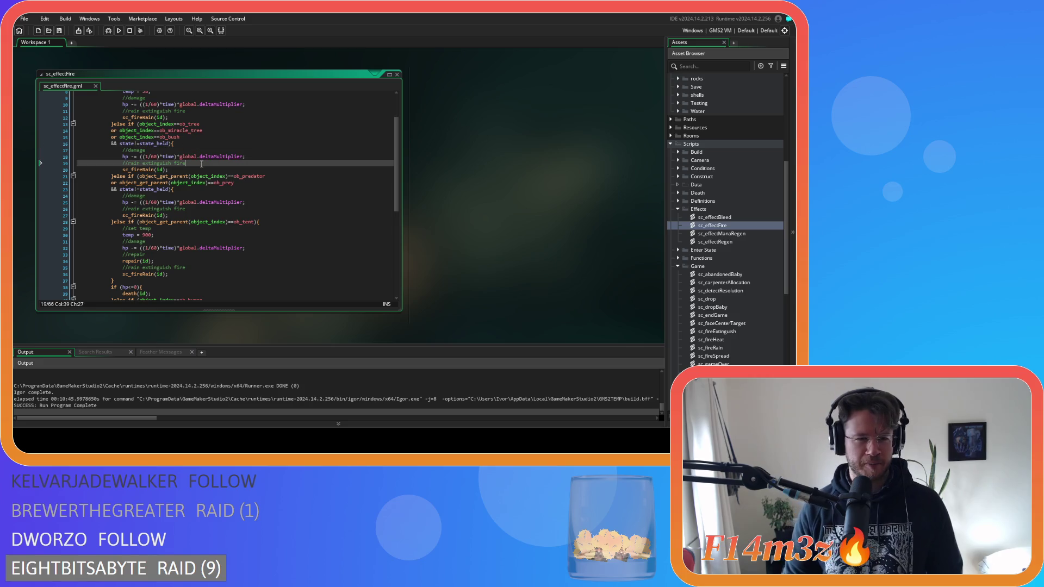
pyautogui.click(182, 170)
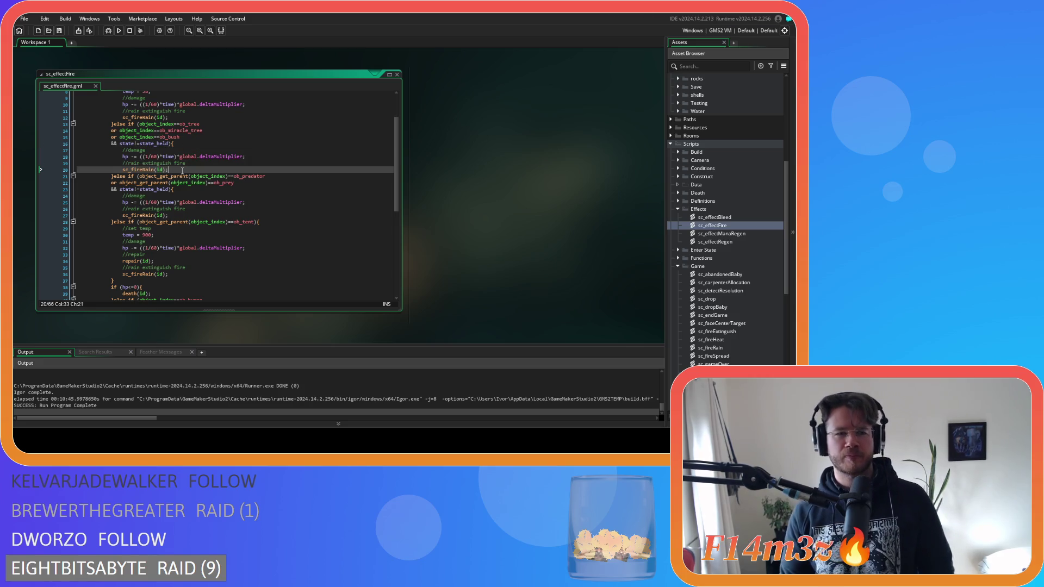
pyautogui.click(209, 176)
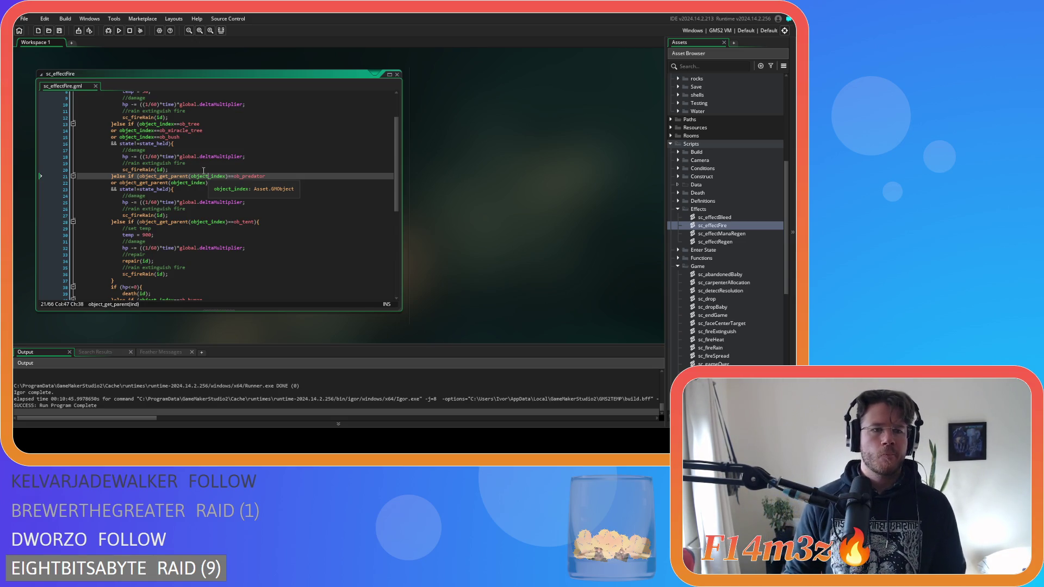
# Look over sc_effectFire up to the ob_tent condition, then build and run with F5.
pyautogui.scroll(3, 204, 171)
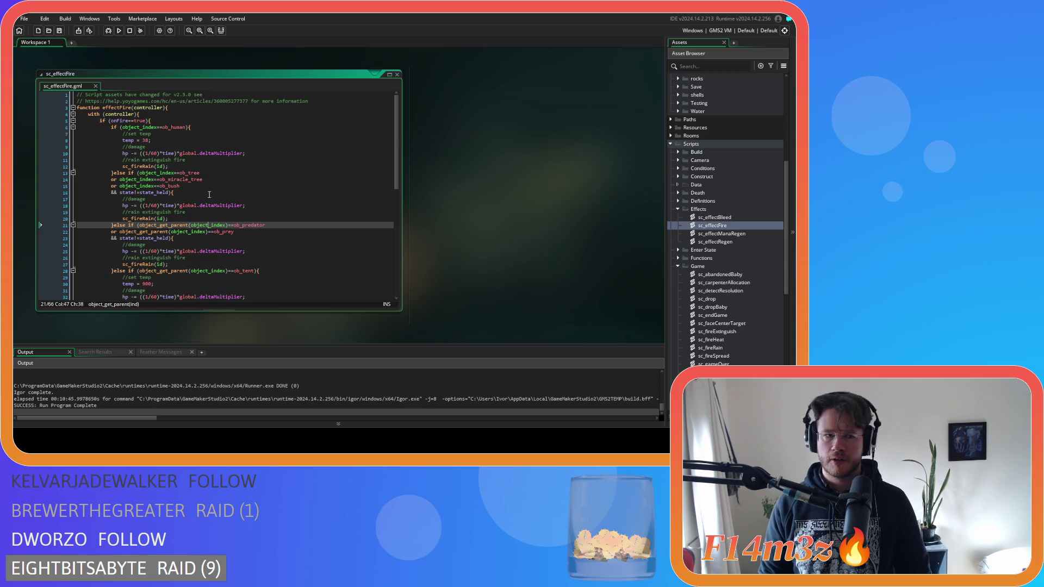
pyautogui.scroll(-2, 209, 194)
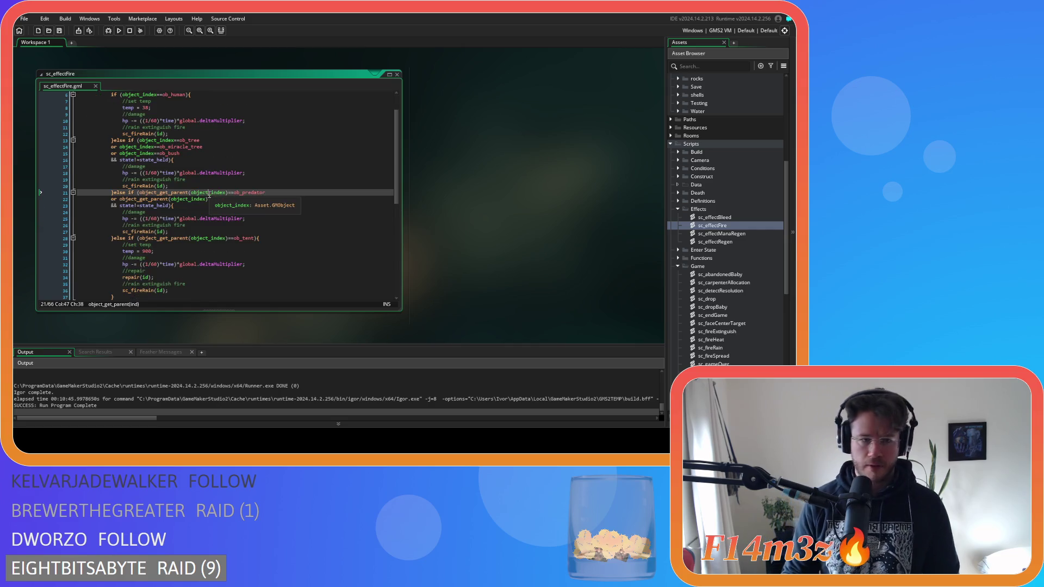
pyautogui.scroll(-2, 209, 196)
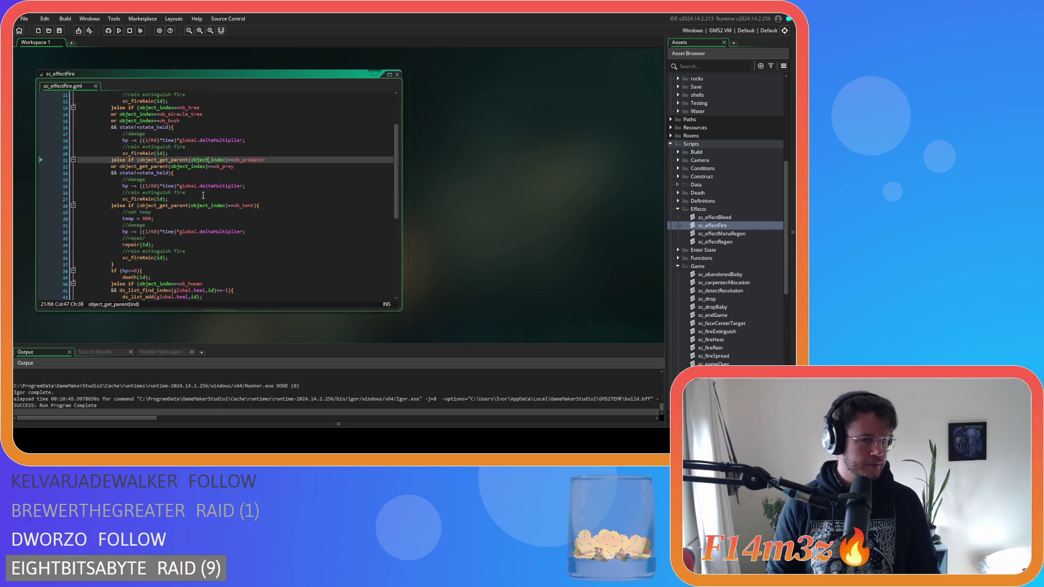
pyautogui.click(269, 205)
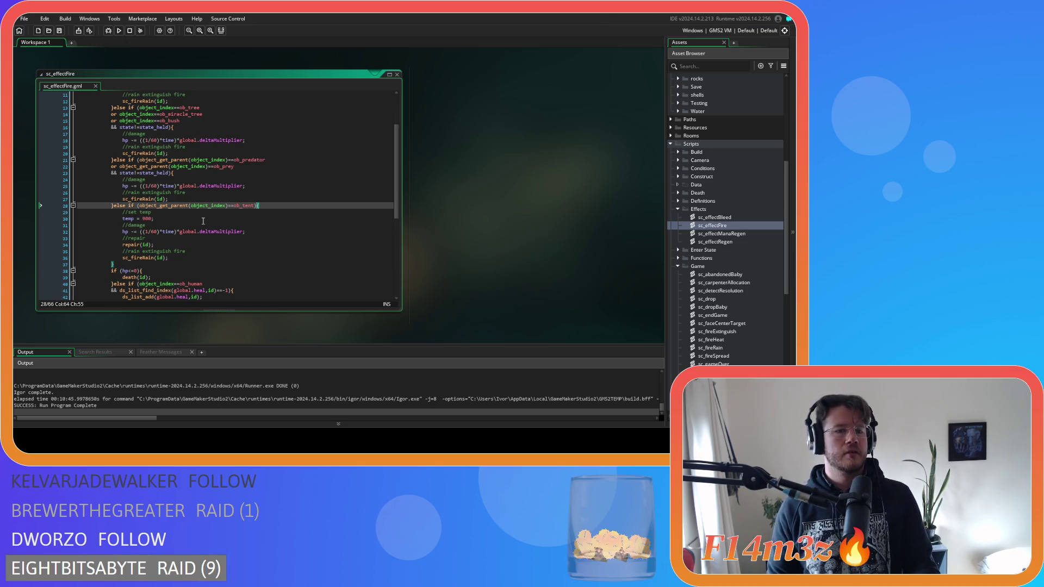
pyautogui.press('F5')
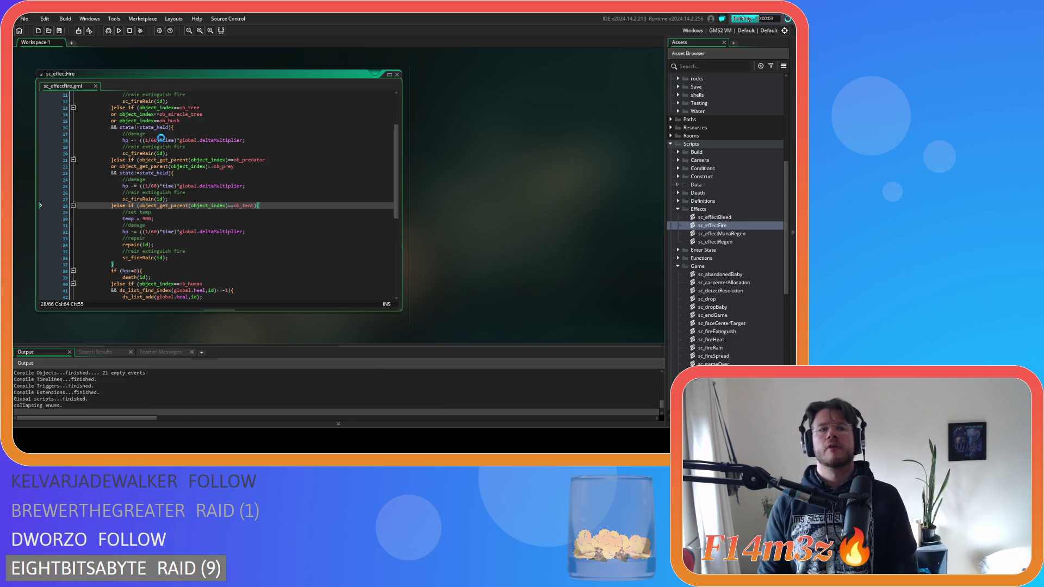
# Stop the game and wrap the tree/bush object_index clauses on lines 13–15 in parentheses.
pyautogui.click(130, 32)
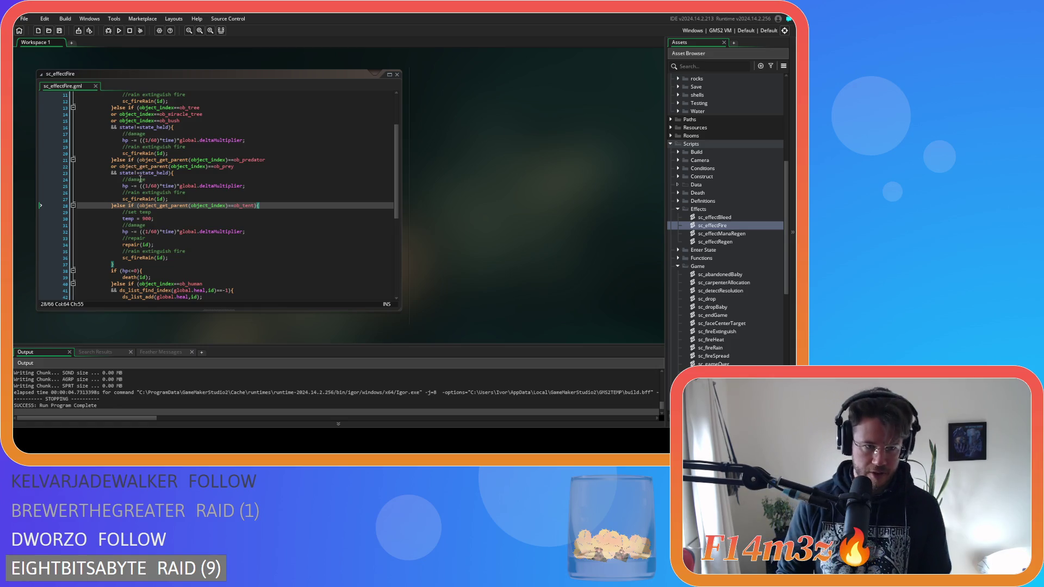
pyautogui.scroll(1, 141, 131)
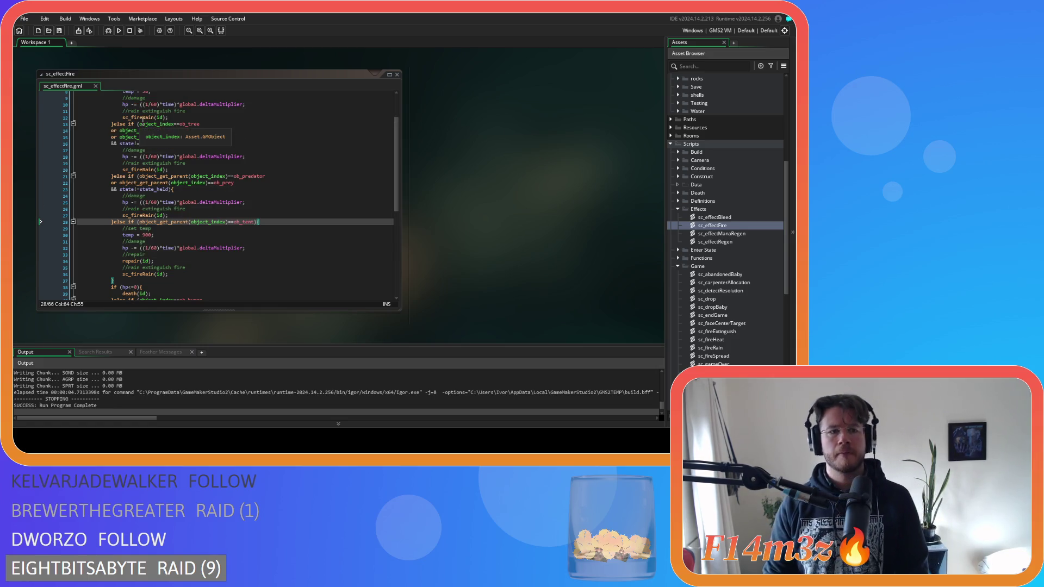
pyautogui.click(141, 124)
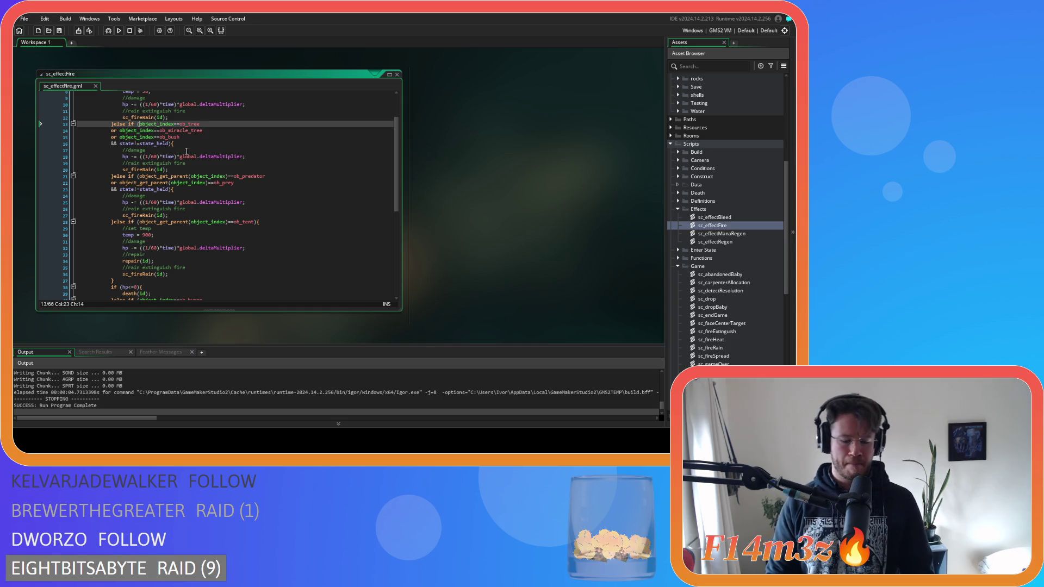
pyautogui.write('(')
pyautogui.click(185, 137)
pyautogui.write(')')
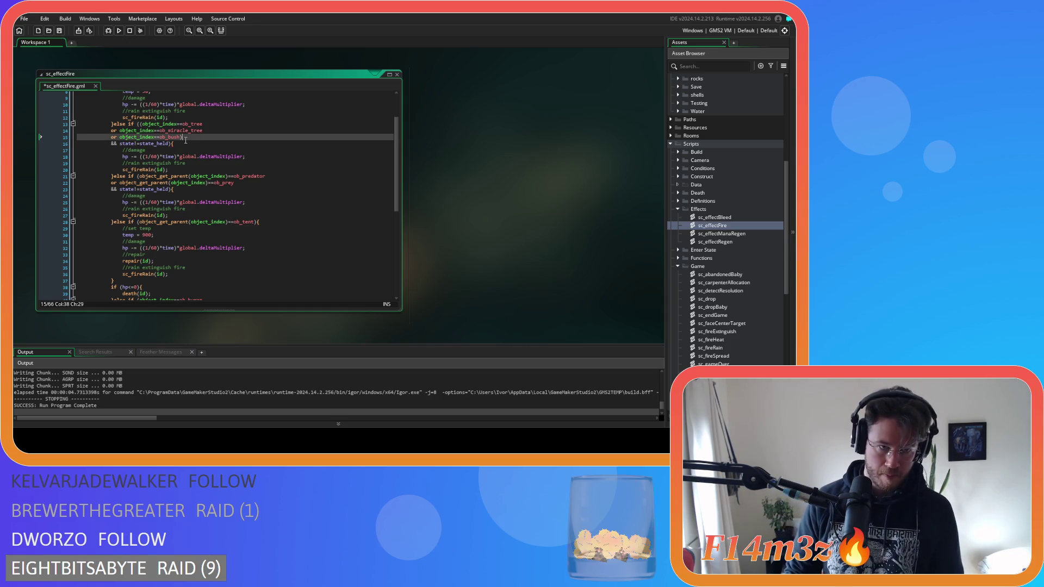
# Wrap the predator/prey clauses on lines 21–22 in parentheses, save, and rerun with F5.
pyautogui.click(140, 176)
pyautogui.write('(')
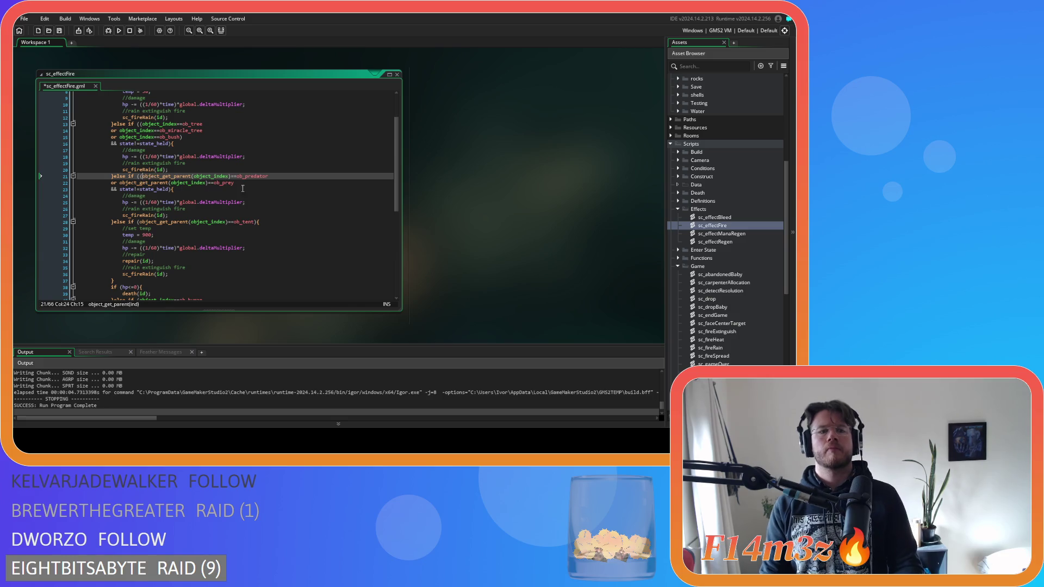
pyautogui.click(248, 183)
pyautogui.write(')')
pyautogui.hotkey('ctrl', 's')
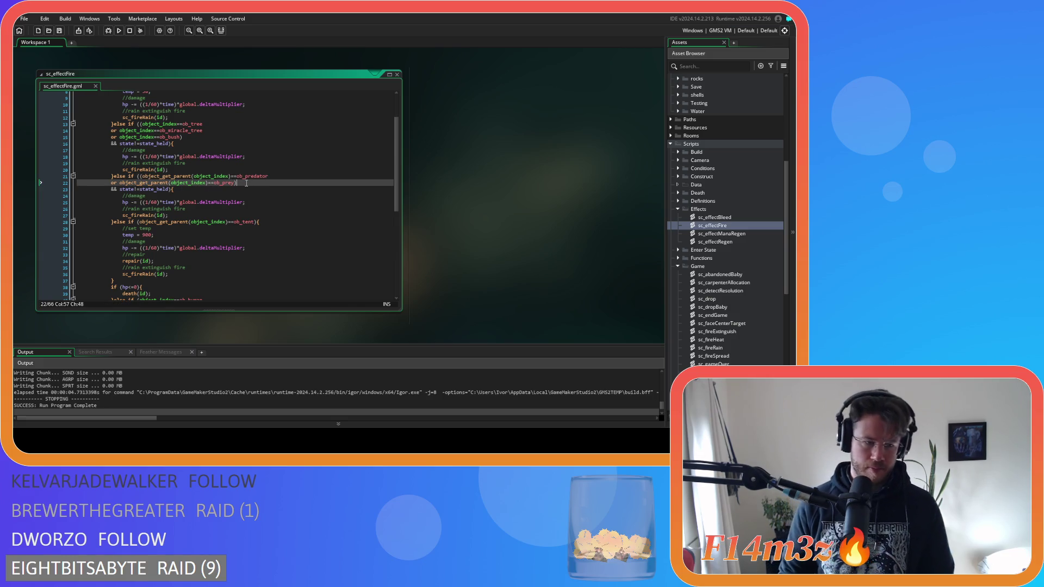
pyautogui.press('F5')
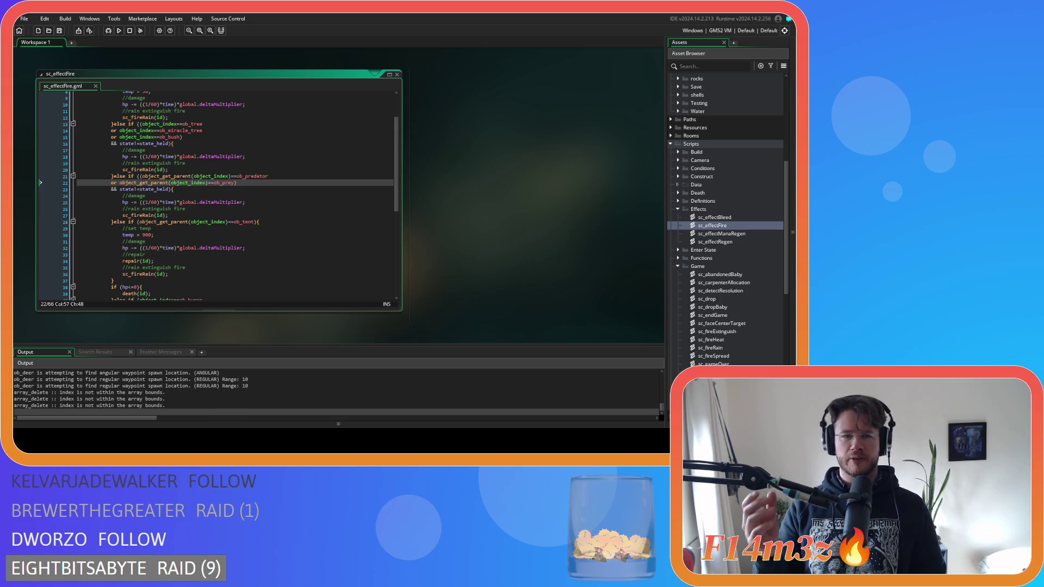
# Switch to the running game window once it has launched.
pyautogui.hotkey('alt', 'Tab')
# Switch the god power from Storm to Hand and centre the view on the settlement.
pyautogui.press('Escape')
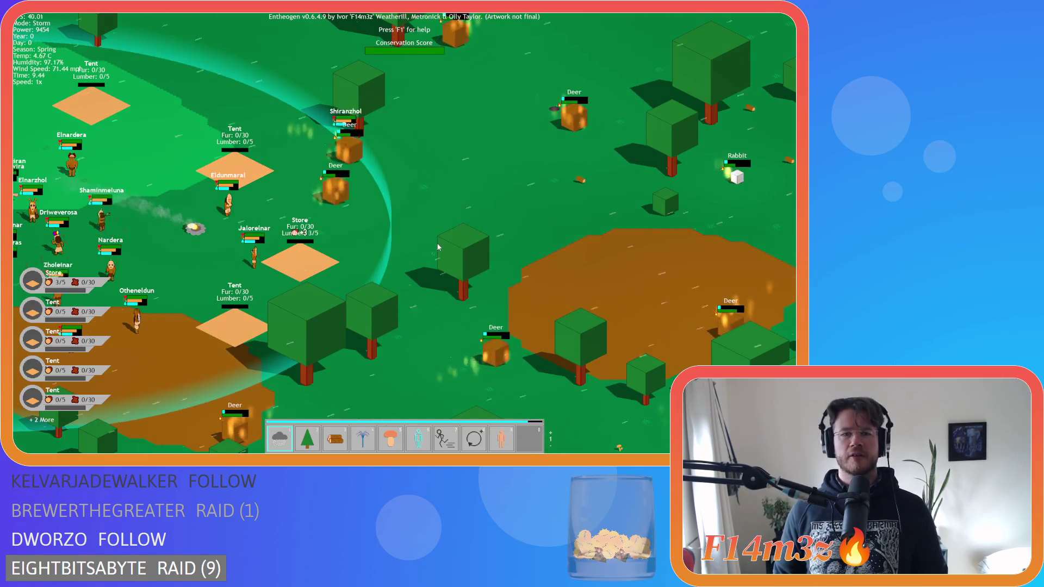
pyautogui.press('s')
pyautogui.press('d')
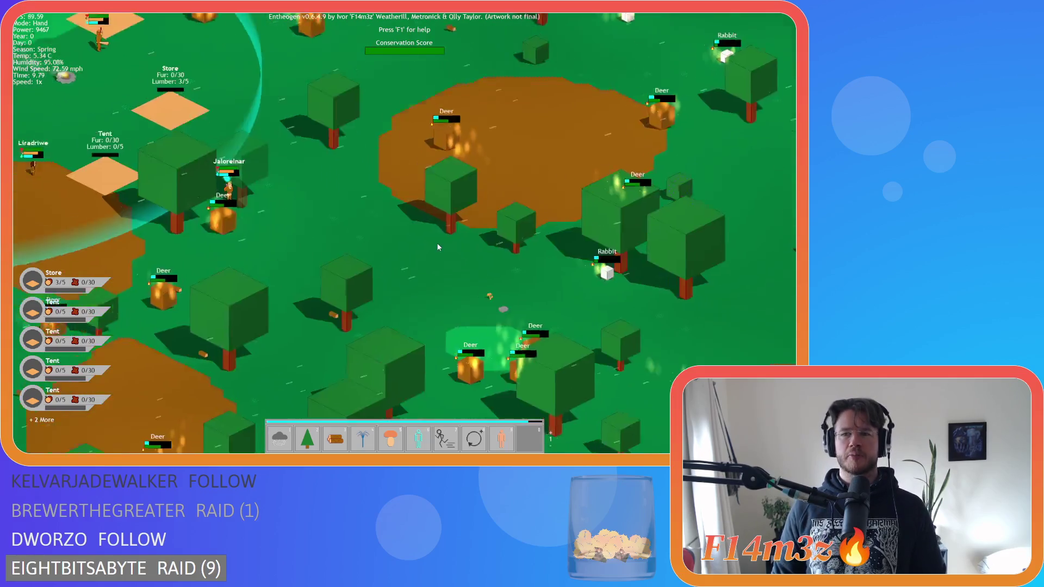
pyautogui.scroll(-5, 438, 246)
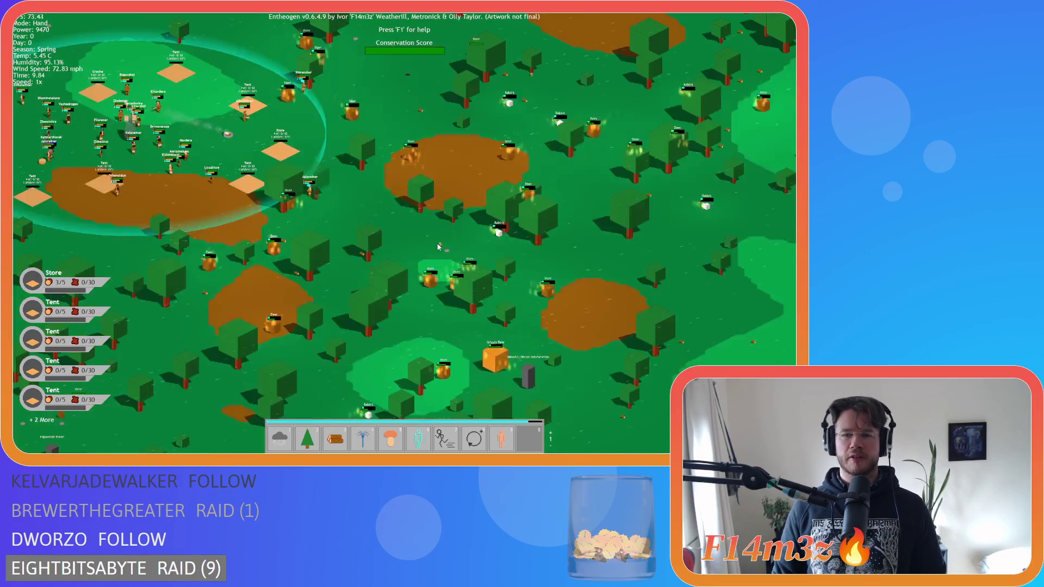
pyautogui.scroll(3, 438, 246)
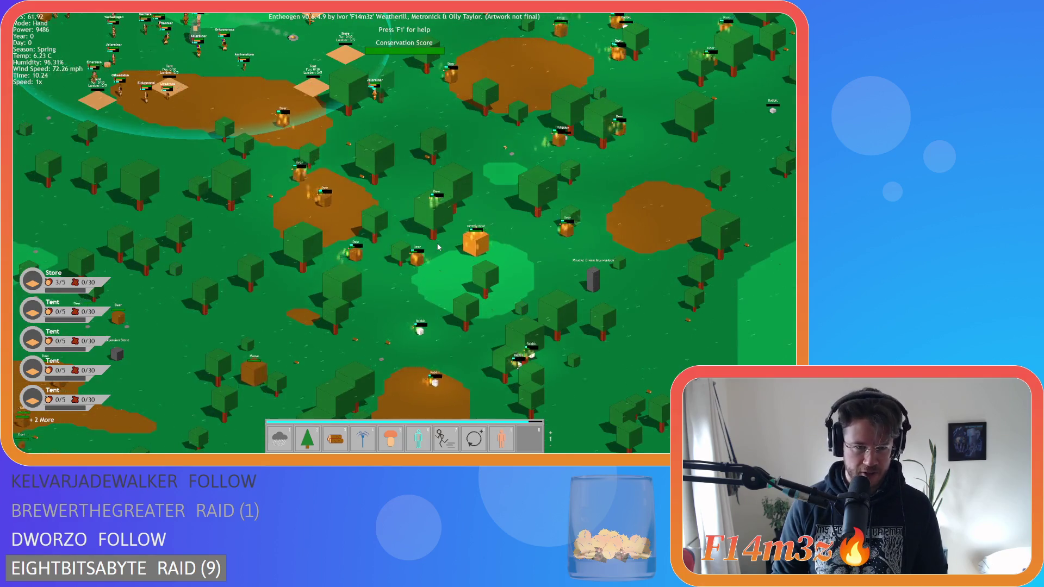
pyautogui.press('w')
pyautogui.press('a')
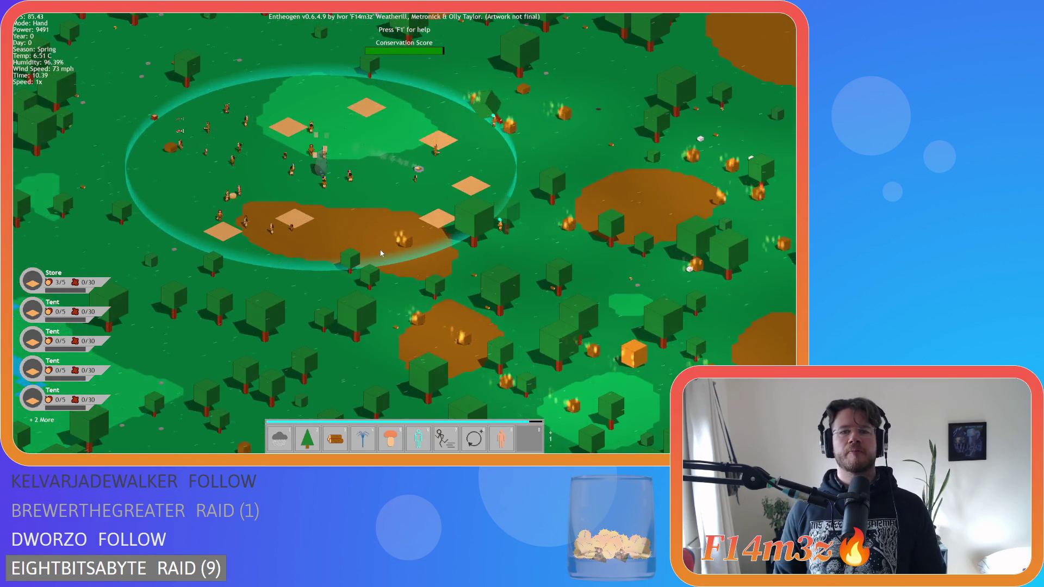
# Pan and zoom around the forest to watch the burning deer, moose and grizzly bear.
pyautogui.press('d')
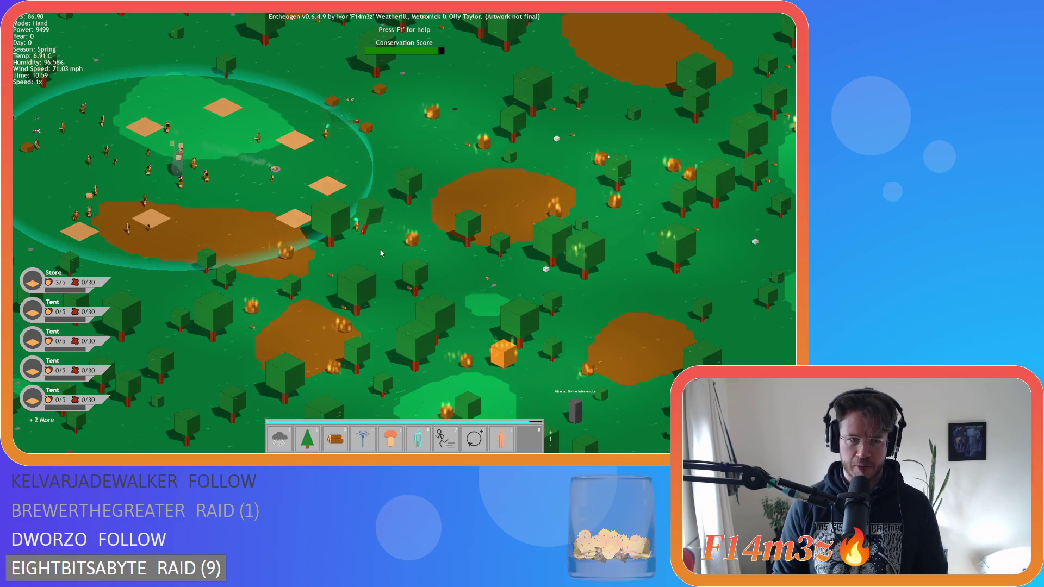
pyautogui.press('a')
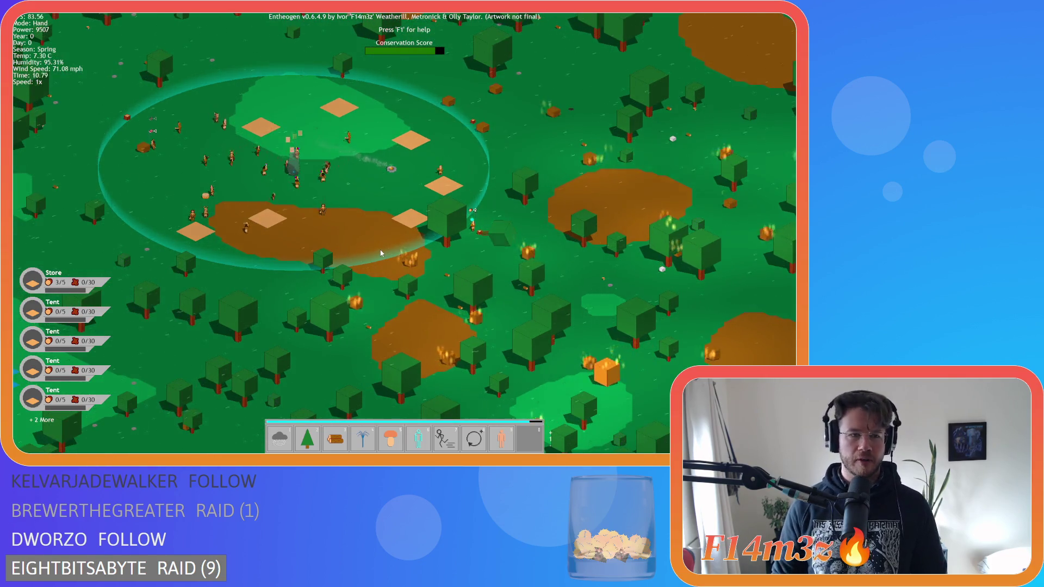
pyautogui.press('s')
pyautogui.press('d')
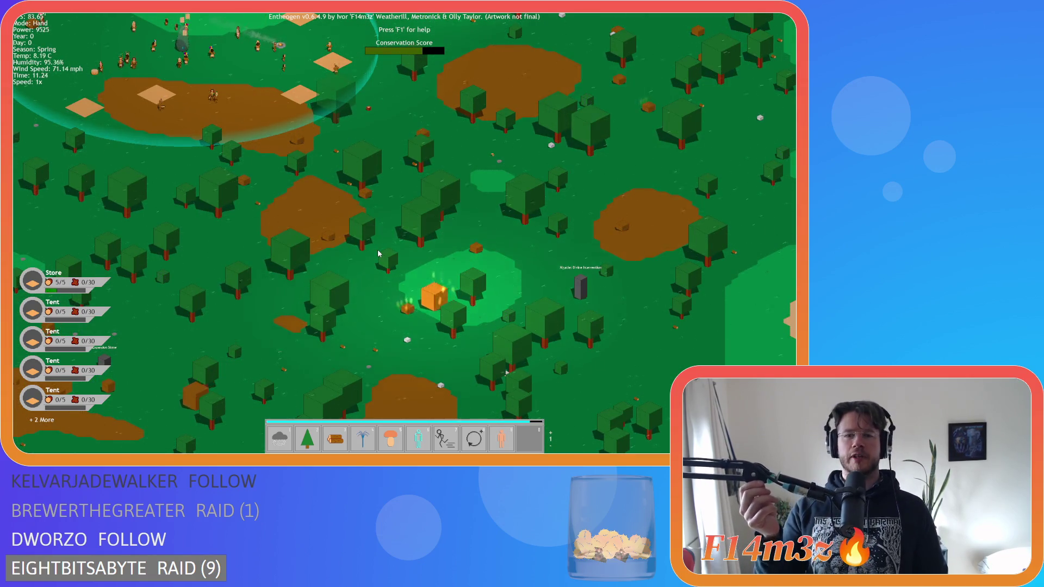
pyautogui.press('d')
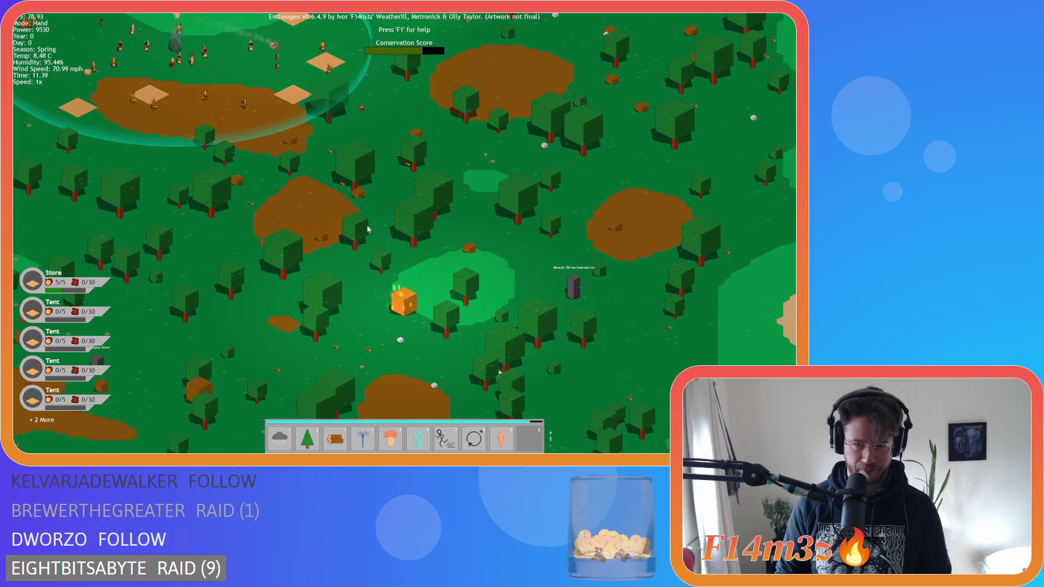
pyautogui.press('w')
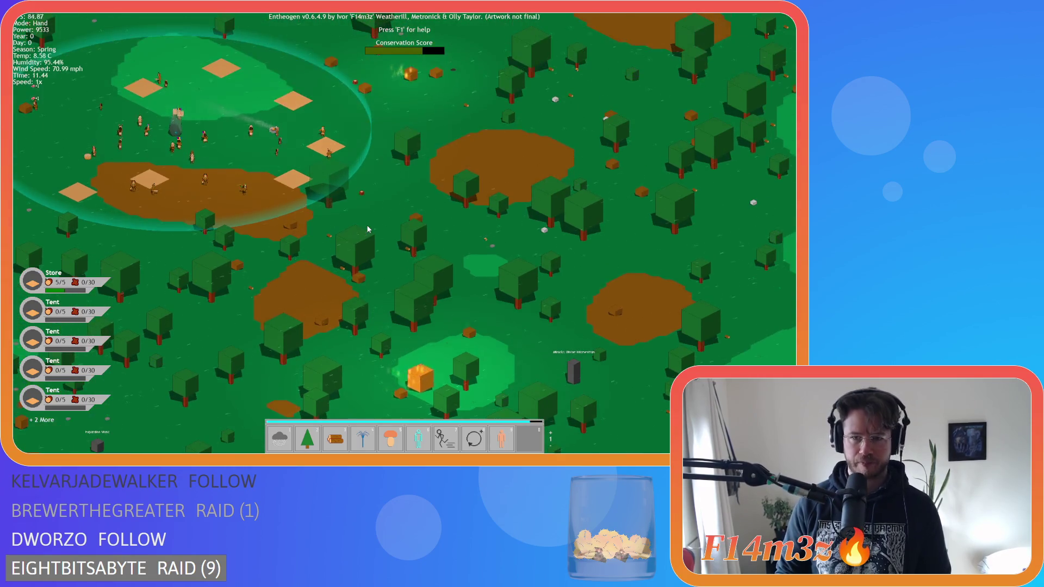
pyautogui.press('w')
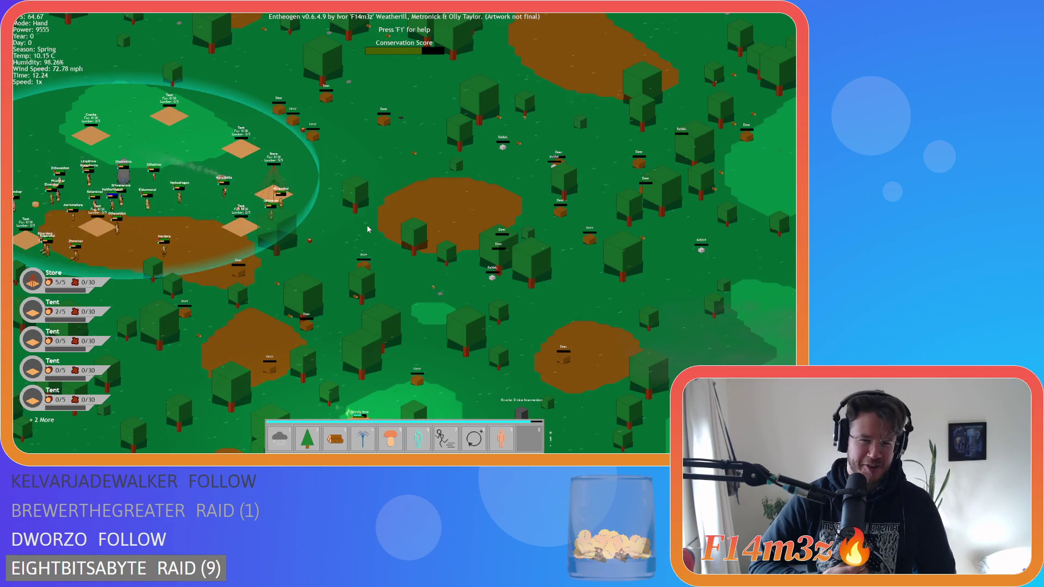
pyautogui.scroll(-5, 368, 229)
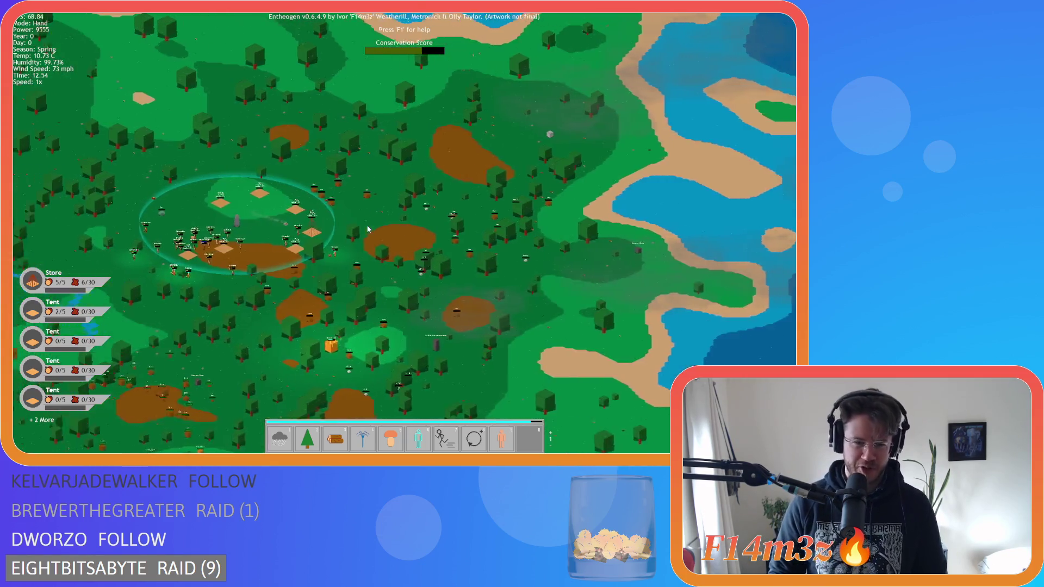
pyautogui.scroll(5, 367, 228)
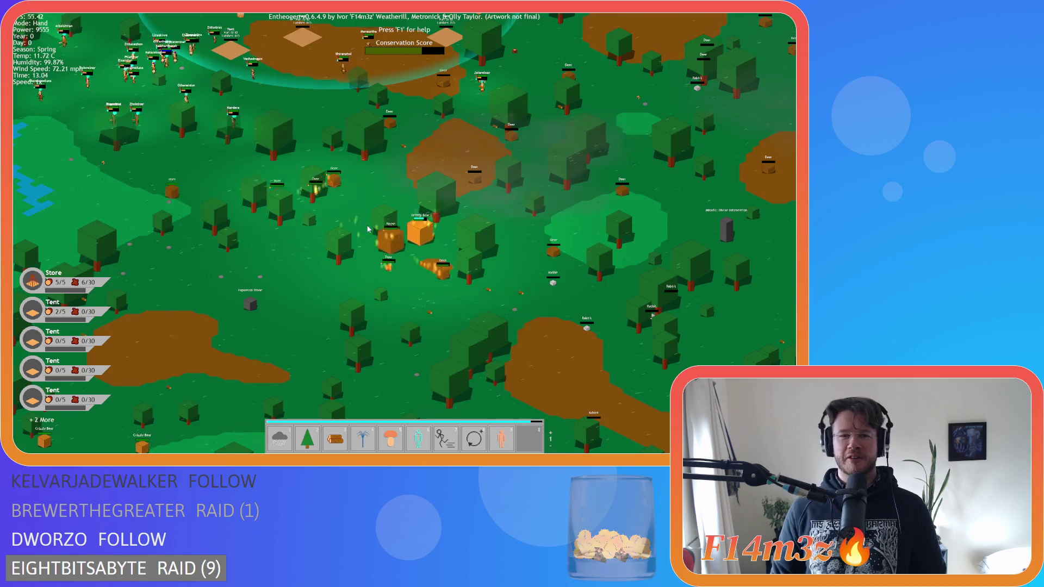
pyautogui.scroll(3, 367, 229)
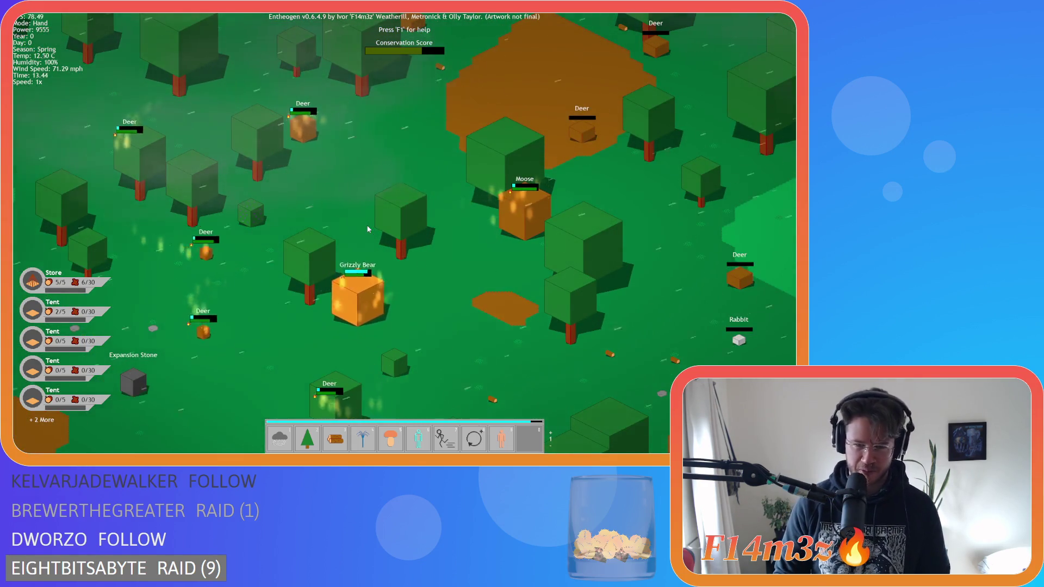
# Pan and zoom the game camera around the map to reveal the river.
pyautogui.scroll(-5, 368, 229)
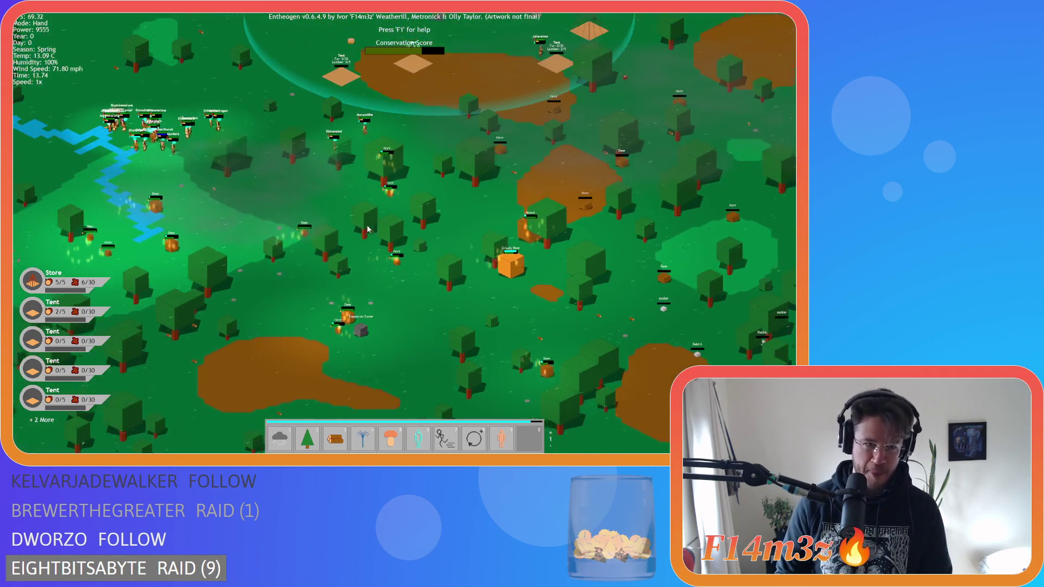
pyautogui.press('d')
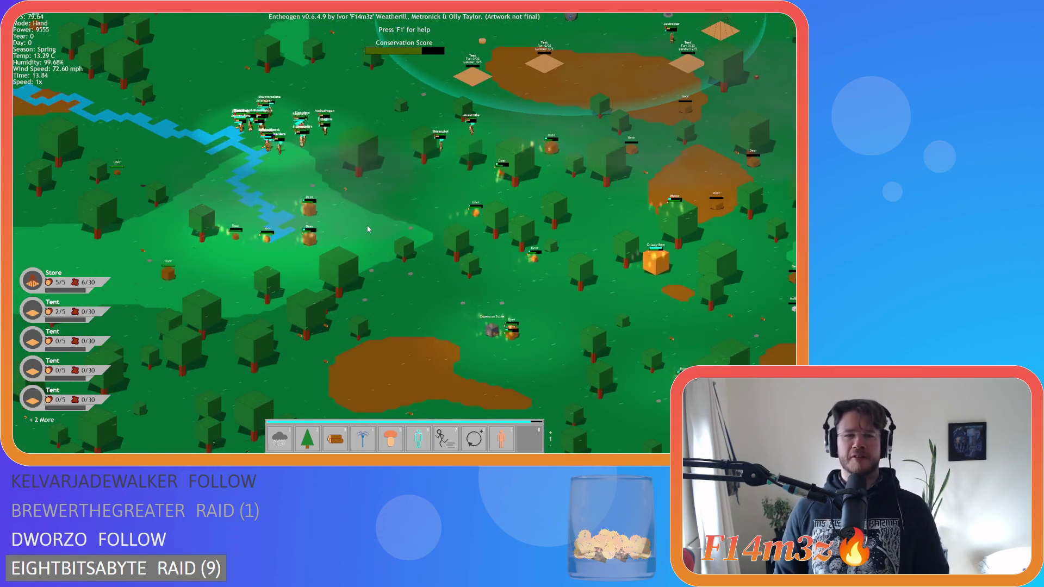
pyautogui.scroll(5, 367, 229)
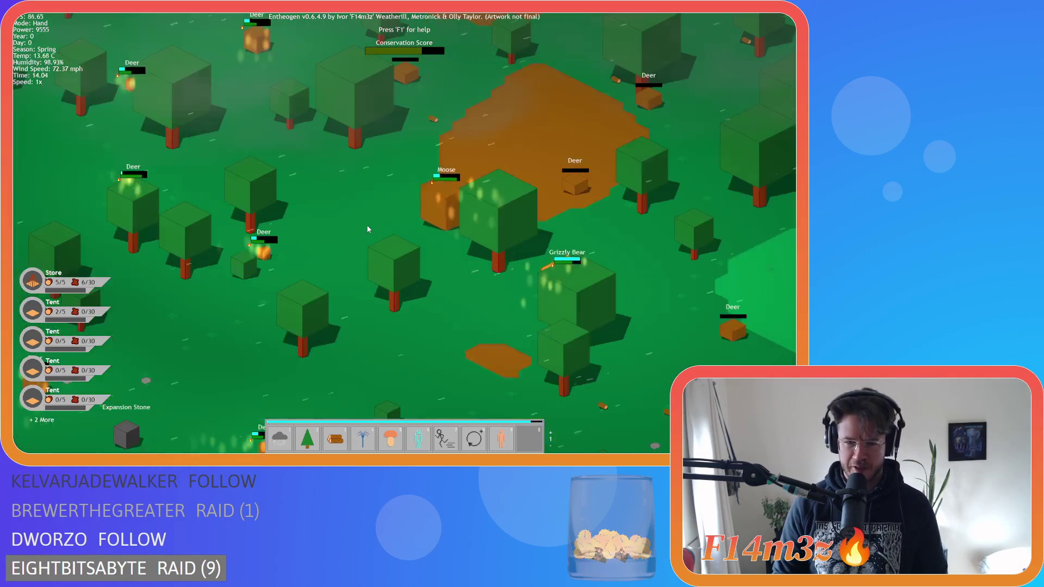
pyautogui.scroll(-5, 368, 229)
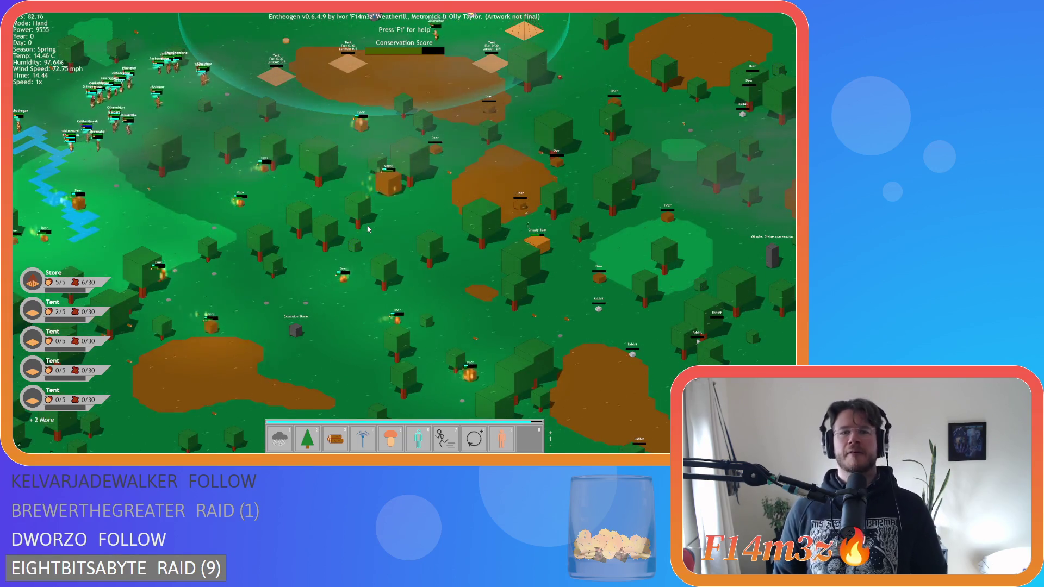
pyautogui.press('w')
pyautogui.press('a')
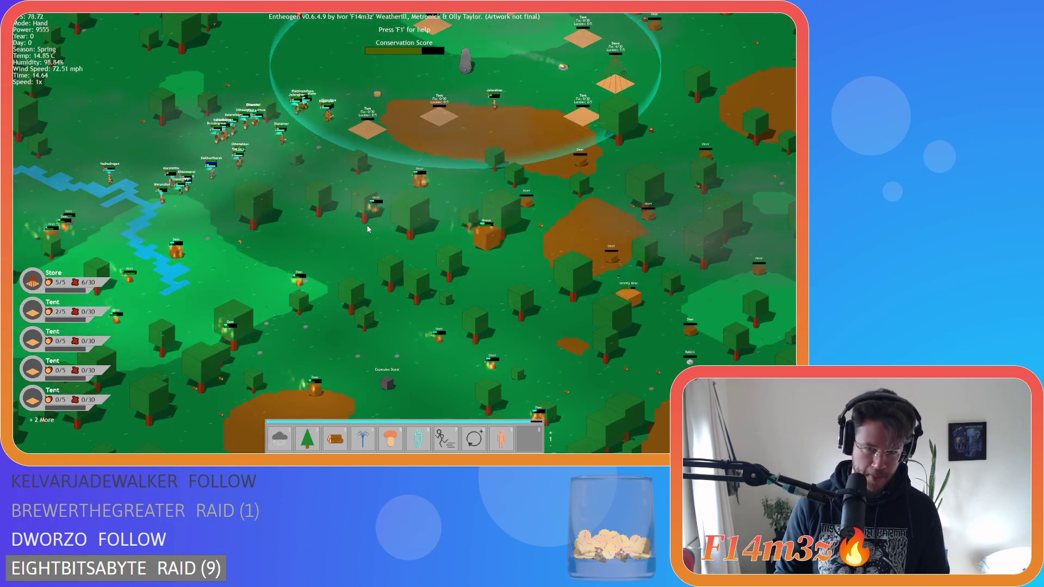
pyautogui.press('d')
pyautogui.scroll(5, 428, 315)
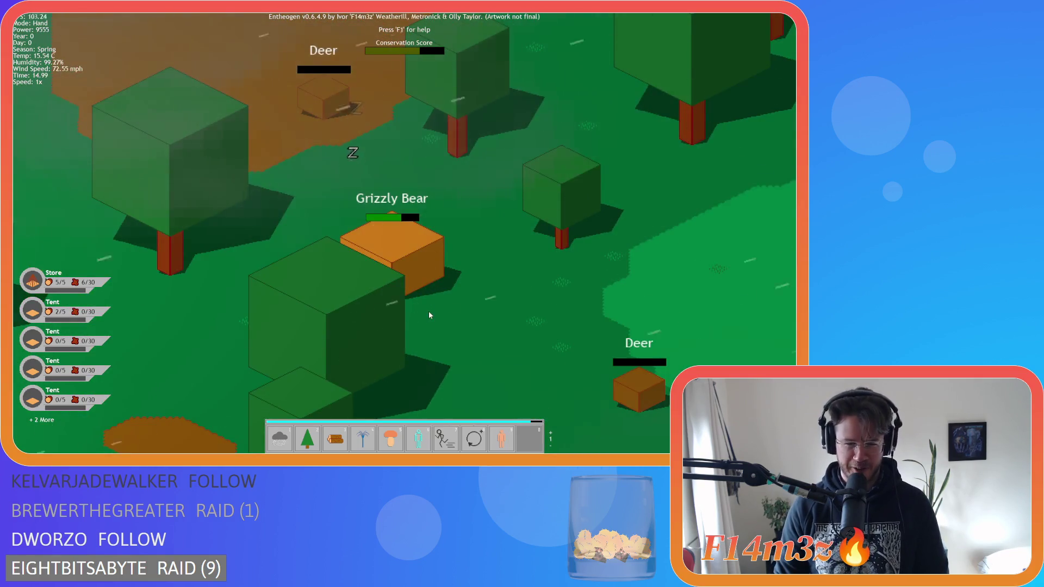
pyautogui.scroll(-5, 429, 316)
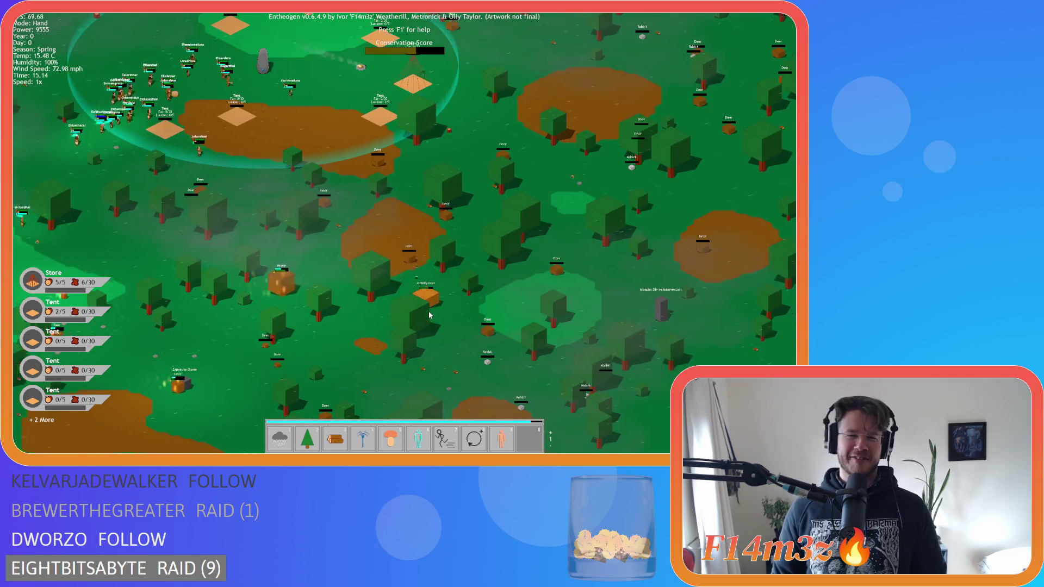
pyautogui.press('a')
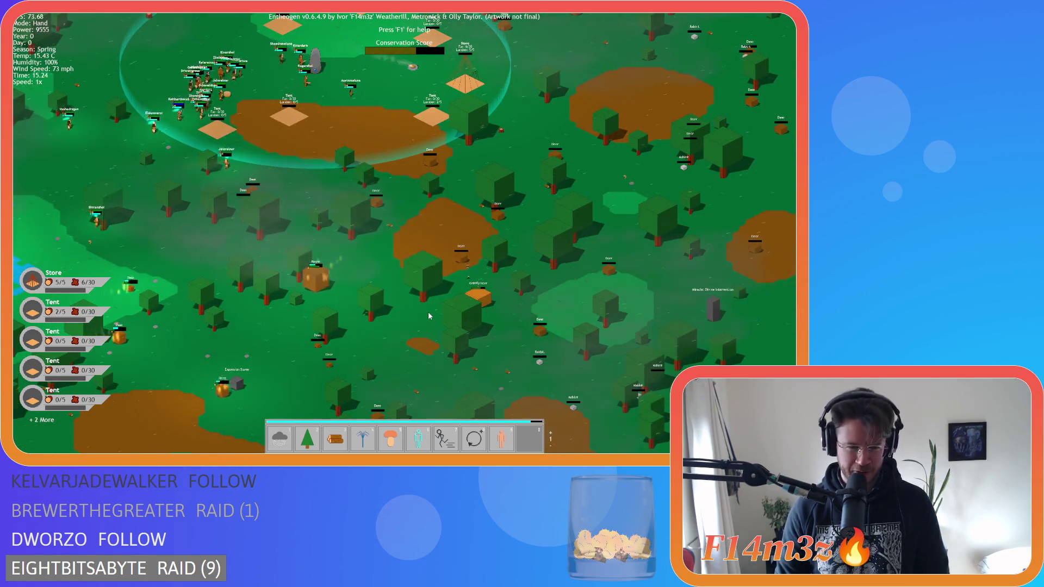
pyautogui.press('a')
pyautogui.press('s')
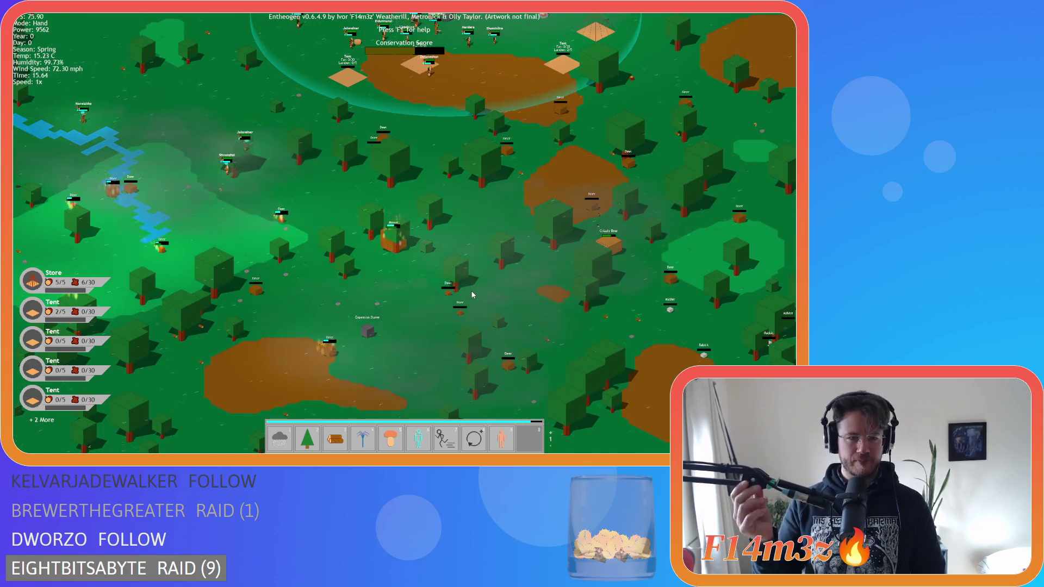
pyautogui.scroll(5, 390, 298)
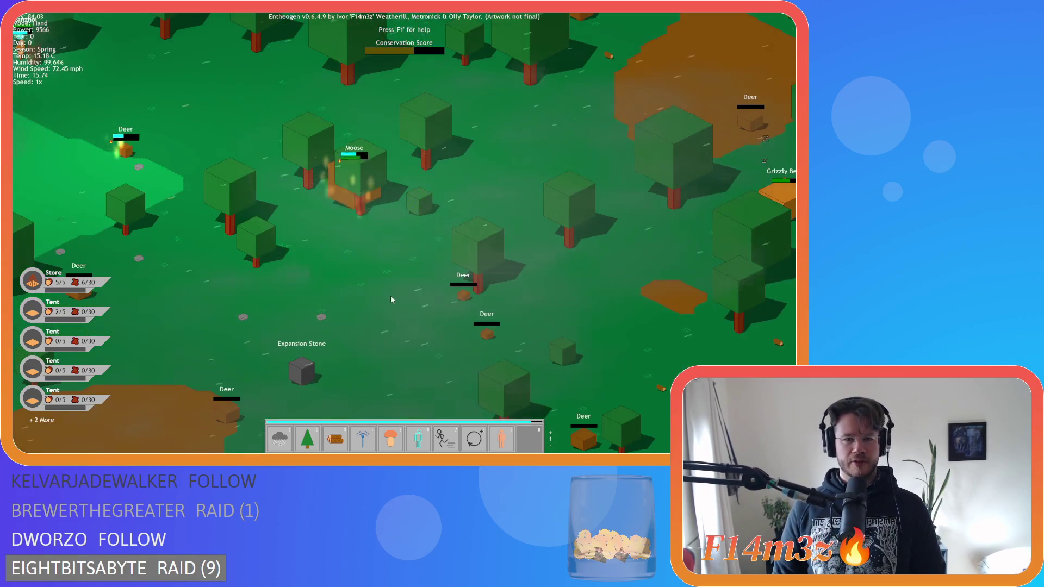
pyautogui.scroll(5, 348, 215)
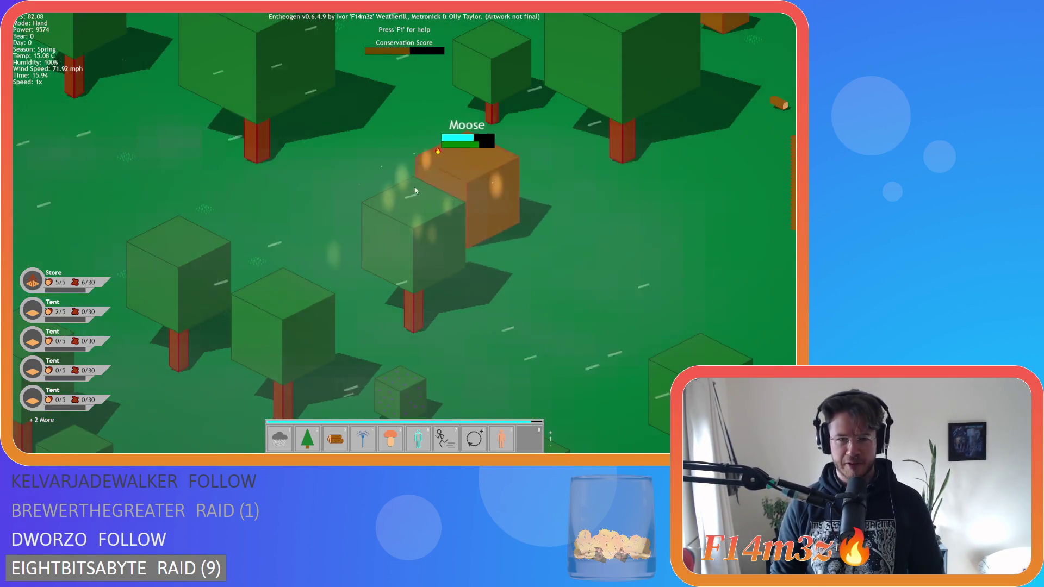
pyautogui.scroll(-2, 414, 191)
pyautogui.scroll(6, 419, 236)
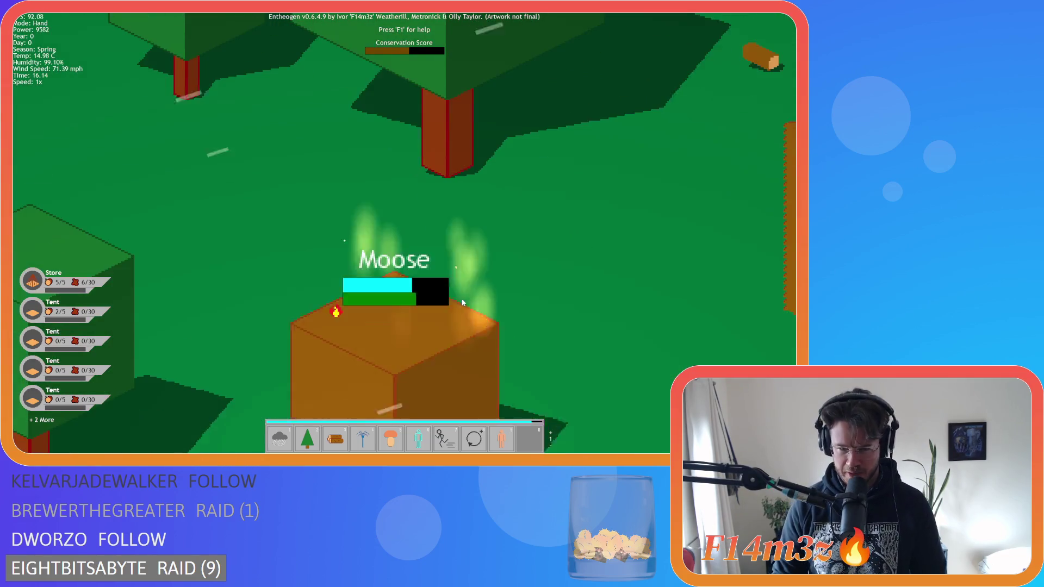
pyautogui.scroll(-6, 412, 293)
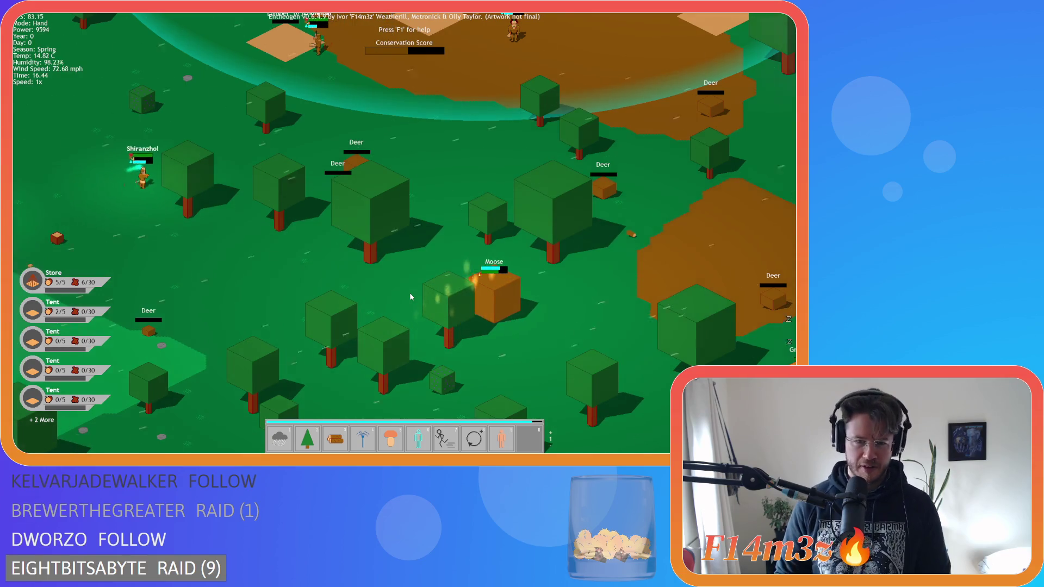
pyautogui.scroll(-2, 410, 296)
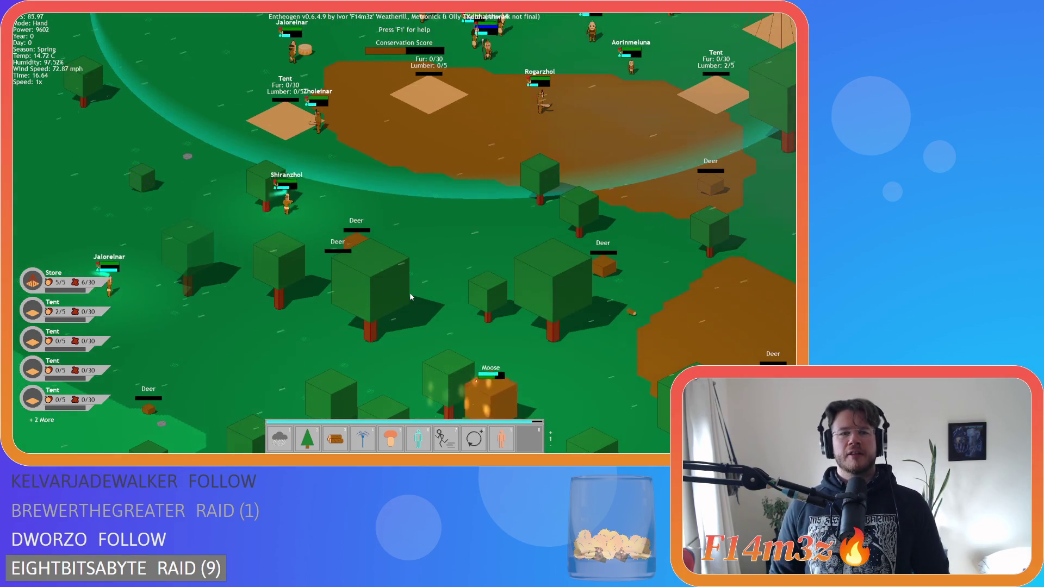
pyautogui.scroll(2, 439, 324)
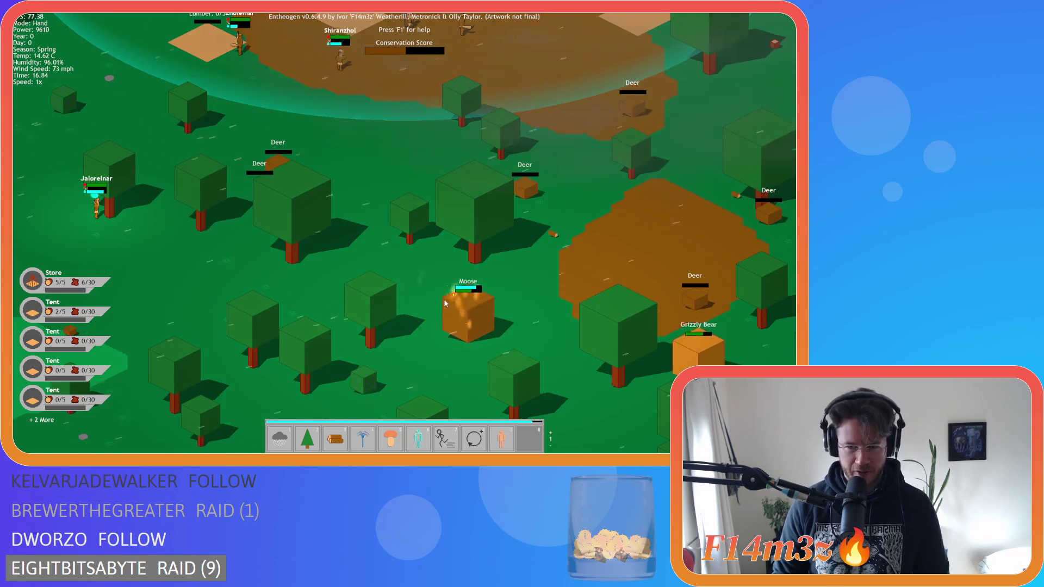
# Recentre on the tribe's village, then survey the forest, river and deer around it.
pyautogui.press('space')
pyautogui.scroll(3, 379, 228)
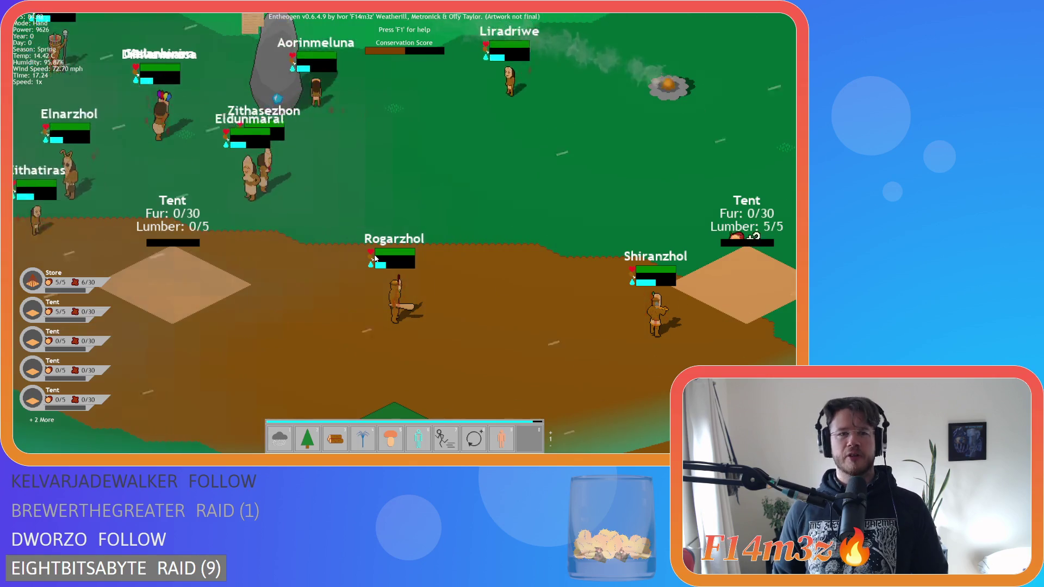
pyautogui.scroll(-3, 374, 257)
pyautogui.scroll(-5, 374, 258)
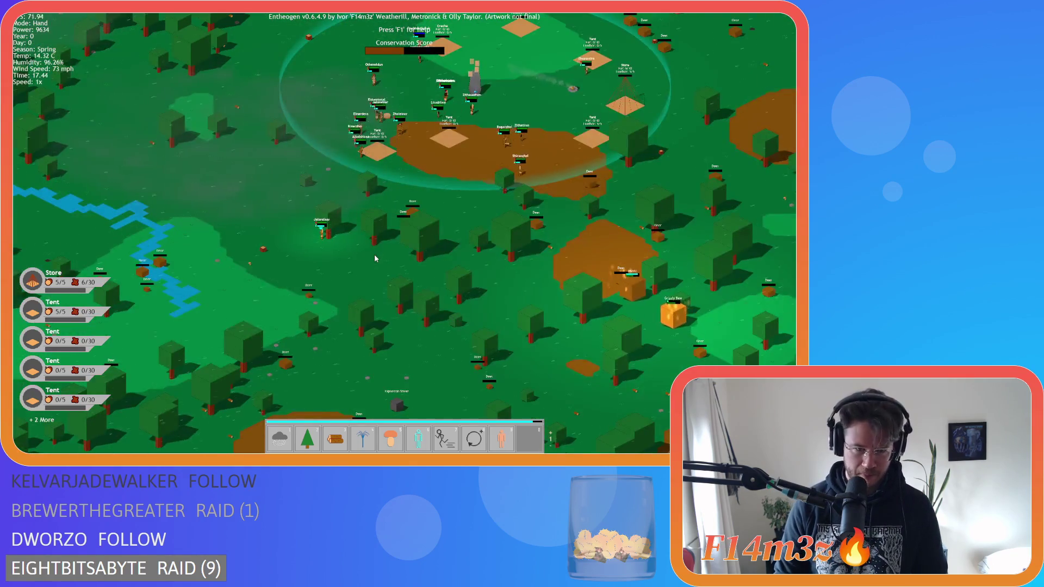
pyautogui.press('a')
pyautogui.press('s')
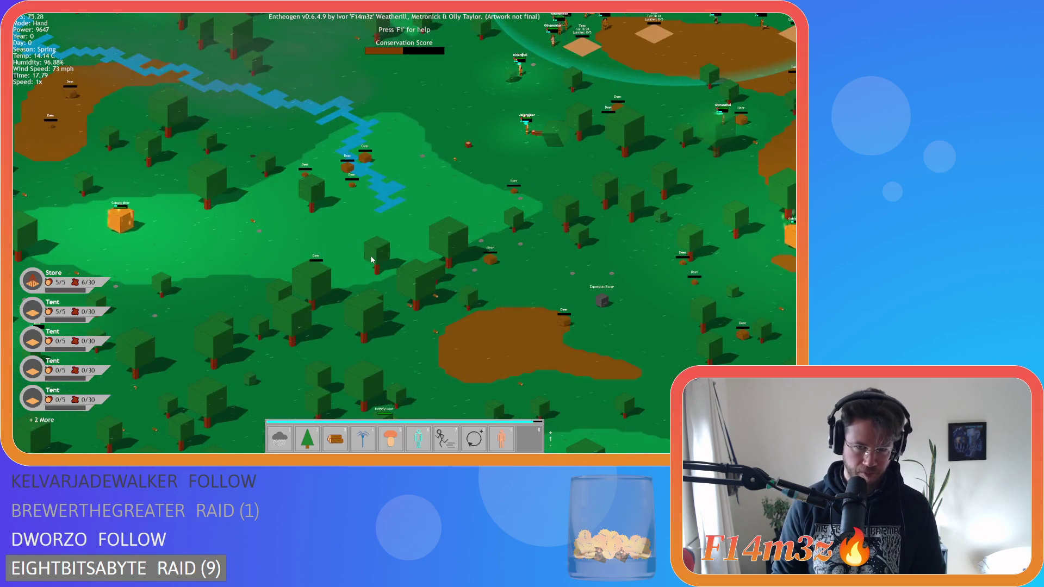
pyautogui.scroll(5, 371, 259)
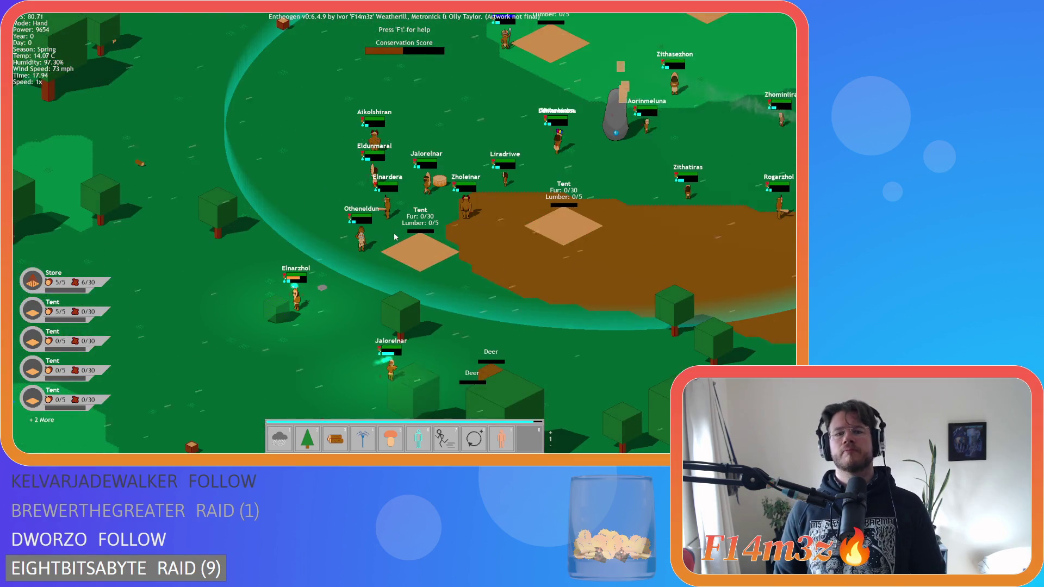
pyautogui.press('s')
pyautogui.press('a')
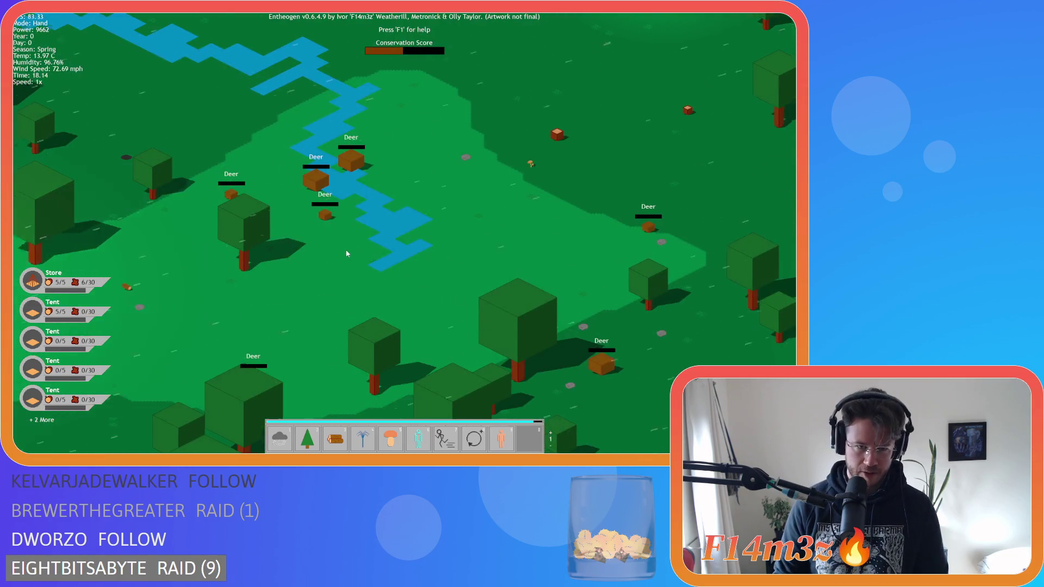
pyautogui.scroll(-5, 346, 253)
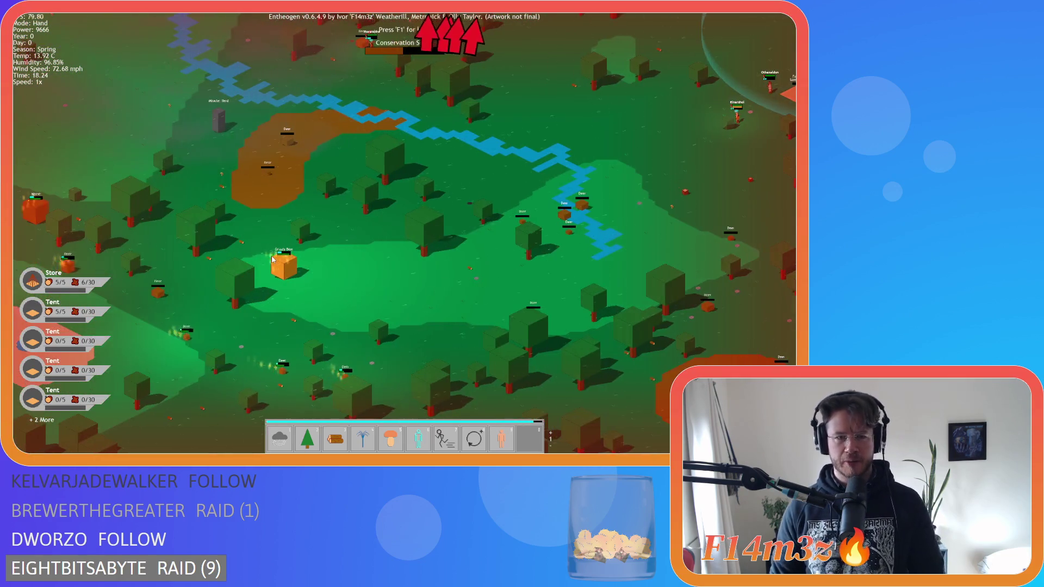
pyautogui.press('w')
pyautogui.scroll(3, 284, 255)
pyautogui.scroll(-3, 284, 253)
pyautogui.press('d')
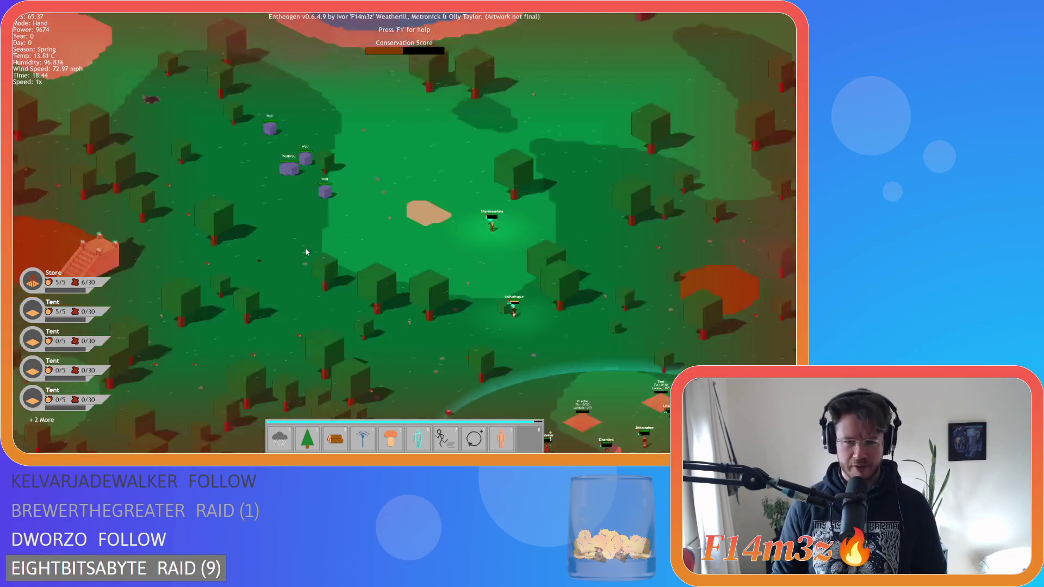
pyautogui.press('s')
pyautogui.scroll(5, 309, 253)
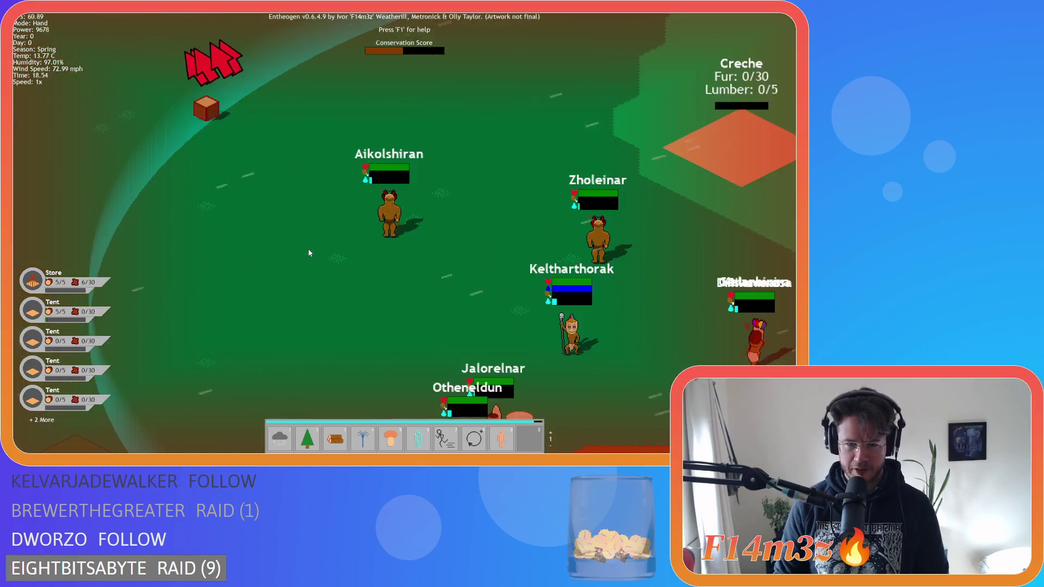
pyautogui.scroll(-5, 309, 253)
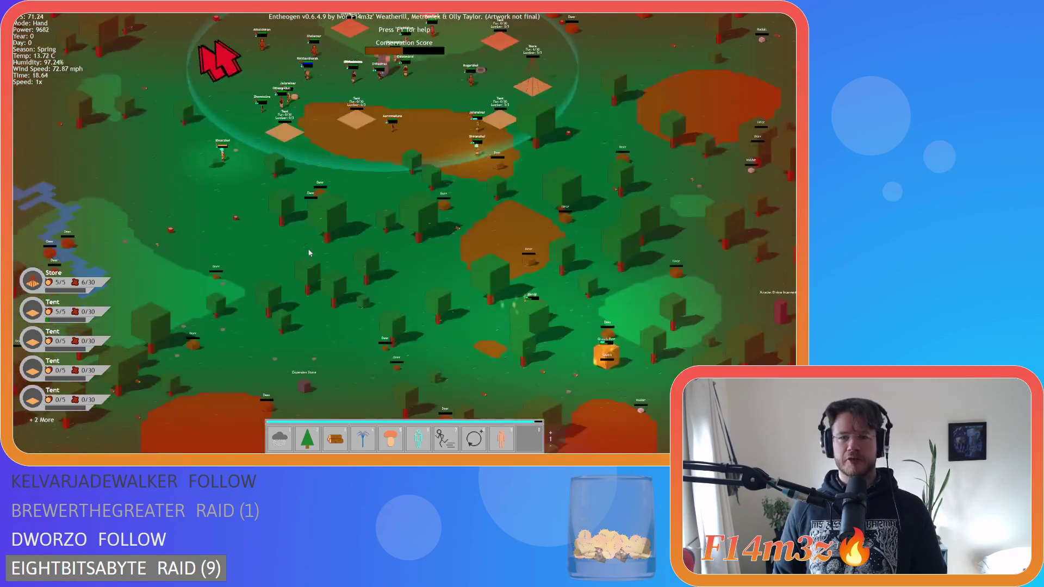
pyautogui.press('w')
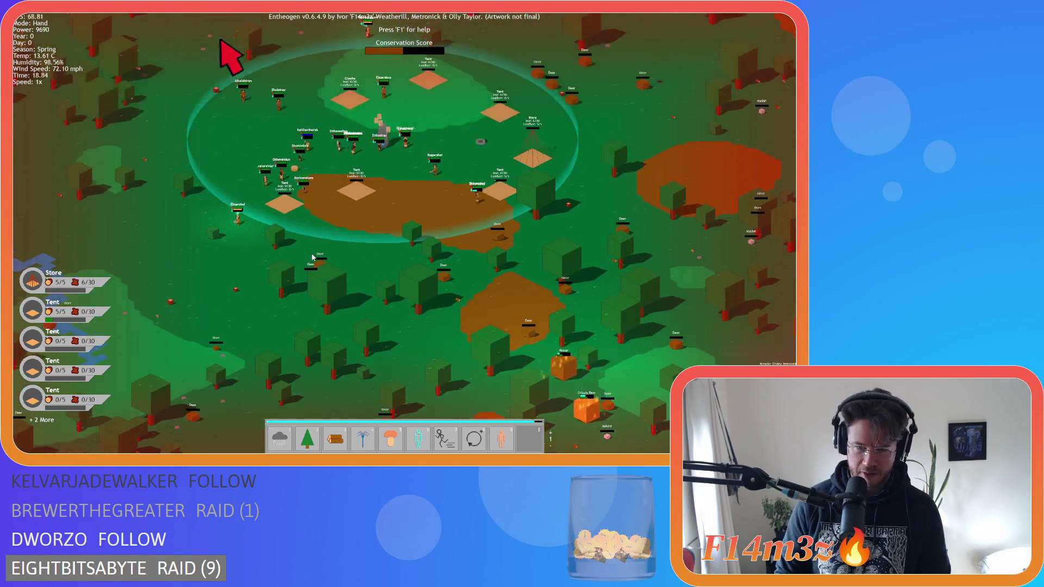
pyautogui.scroll(4, 313, 257)
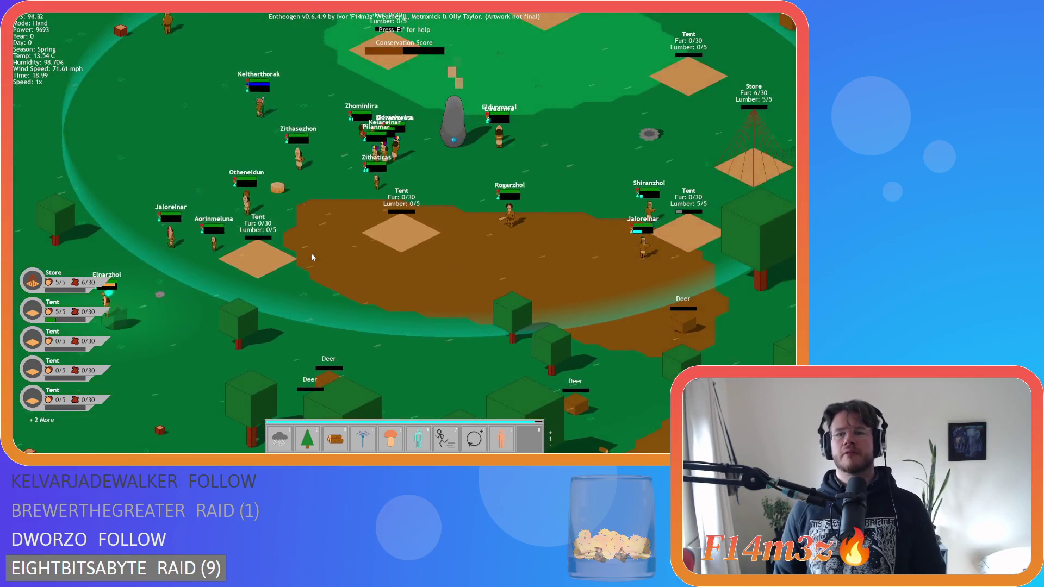
pyautogui.scroll(-2, 313, 257)
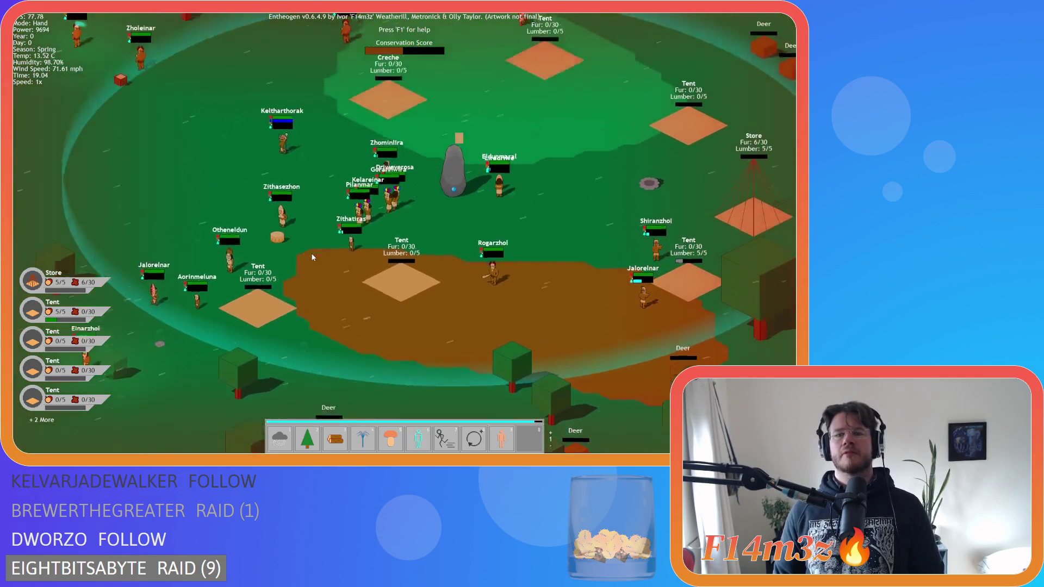
pyautogui.press('w')
pyautogui.scroll(-3, 312, 256)
pyautogui.scroll(1, 312, 256)
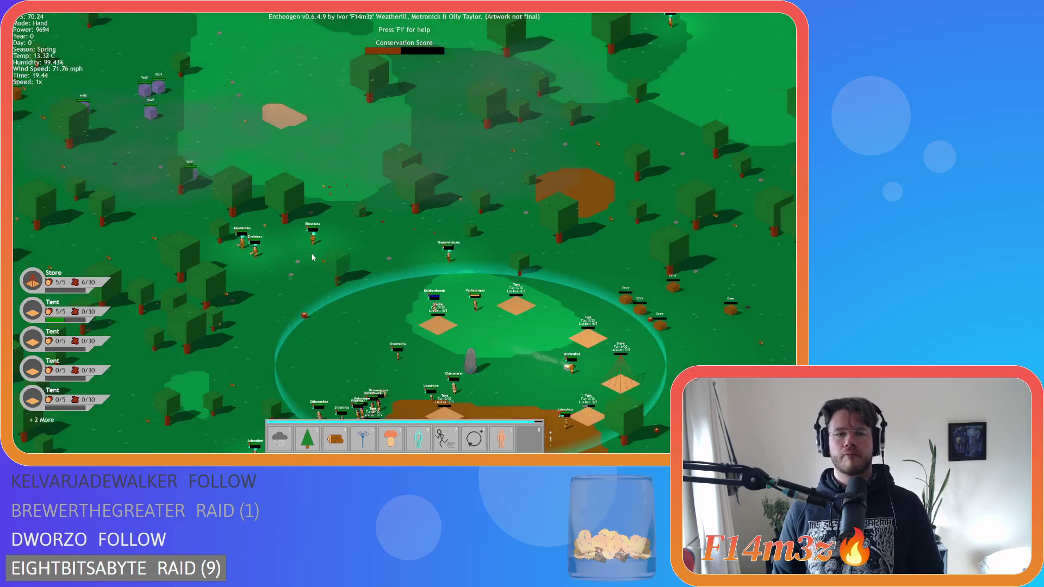
pyautogui.scroll(-5, 312, 256)
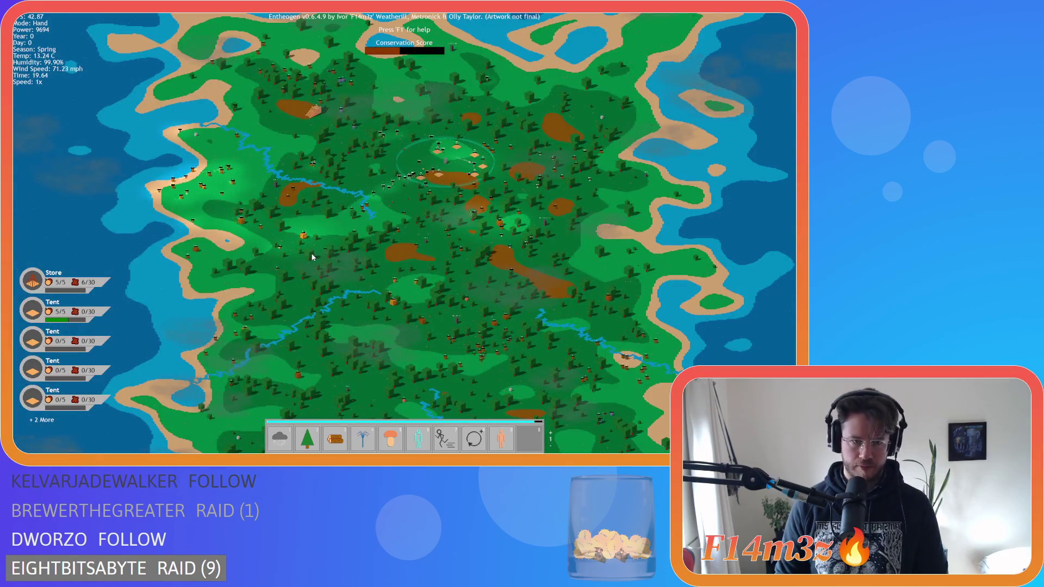
pyautogui.scroll(5, 291, 249)
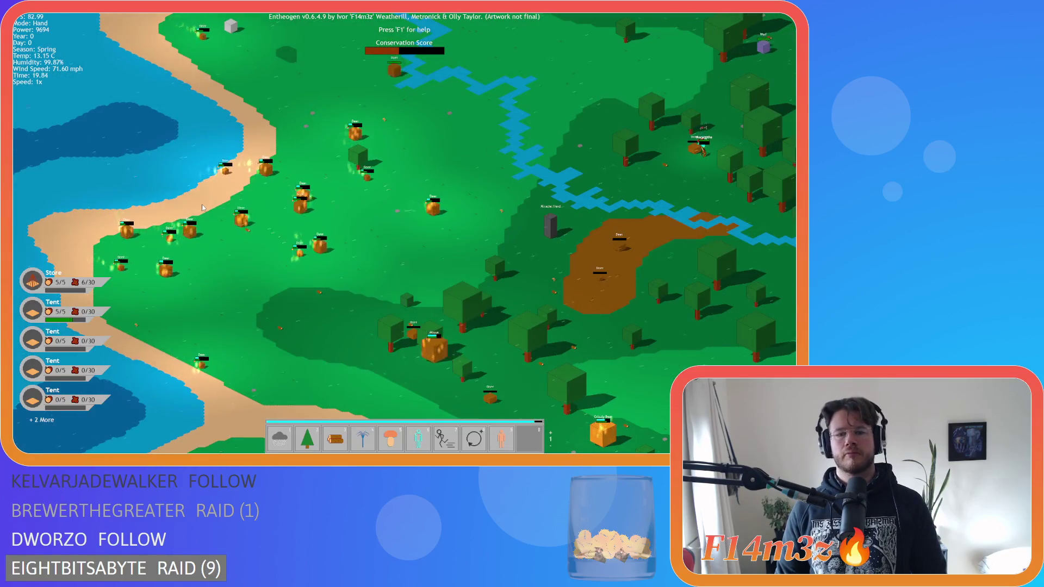
pyautogui.scroll(-3, 202, 207)
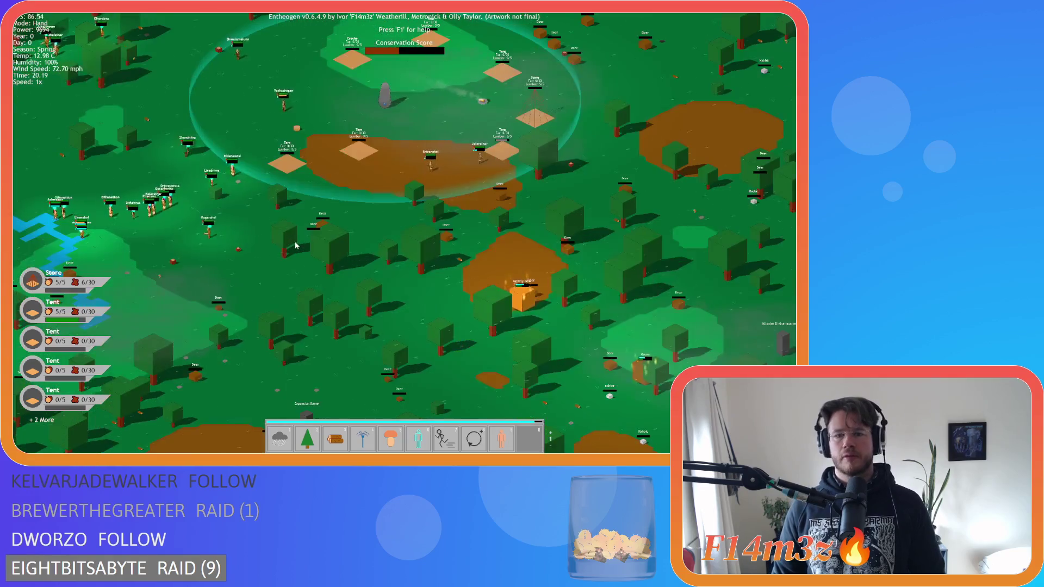
pyautogui.scroll(2, 298, 246)
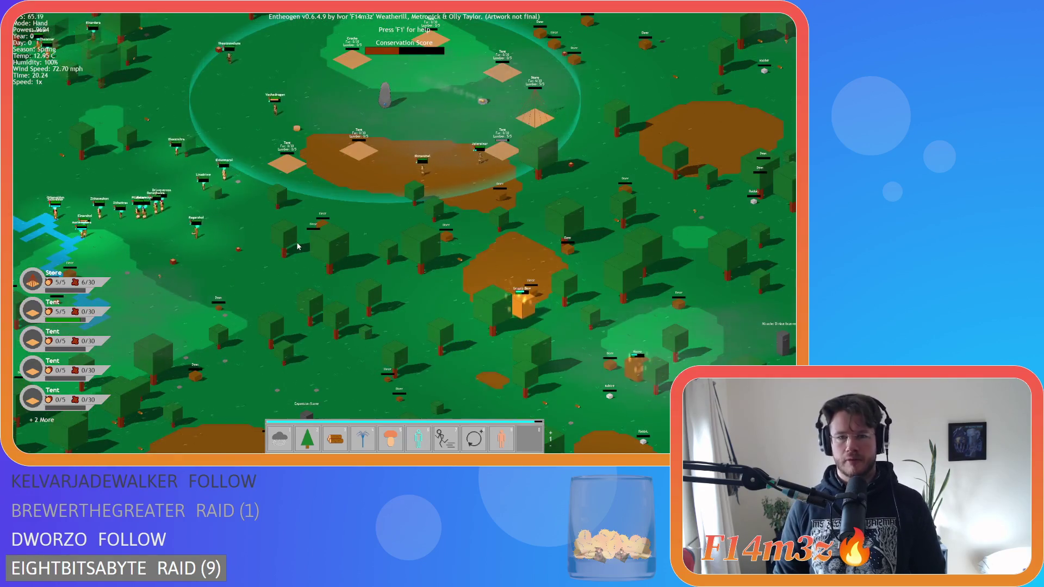
pyautogui.scroll(2, 297, 246)
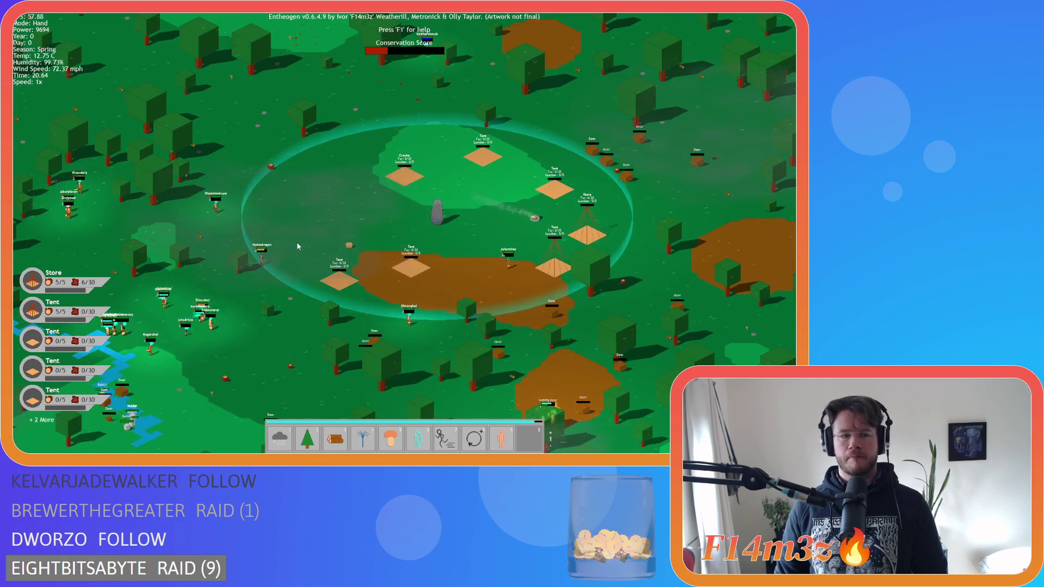
pyautogui.press('s')
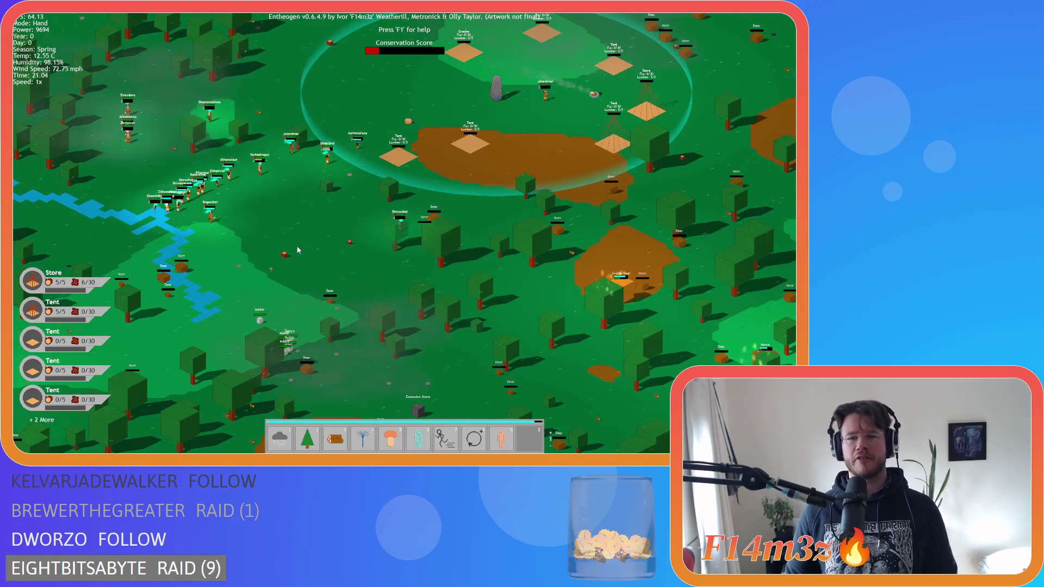
# Quit Entheogen, close the game window, and return to line 24 of sc_effectFire.
pyautogui.press('Escape')
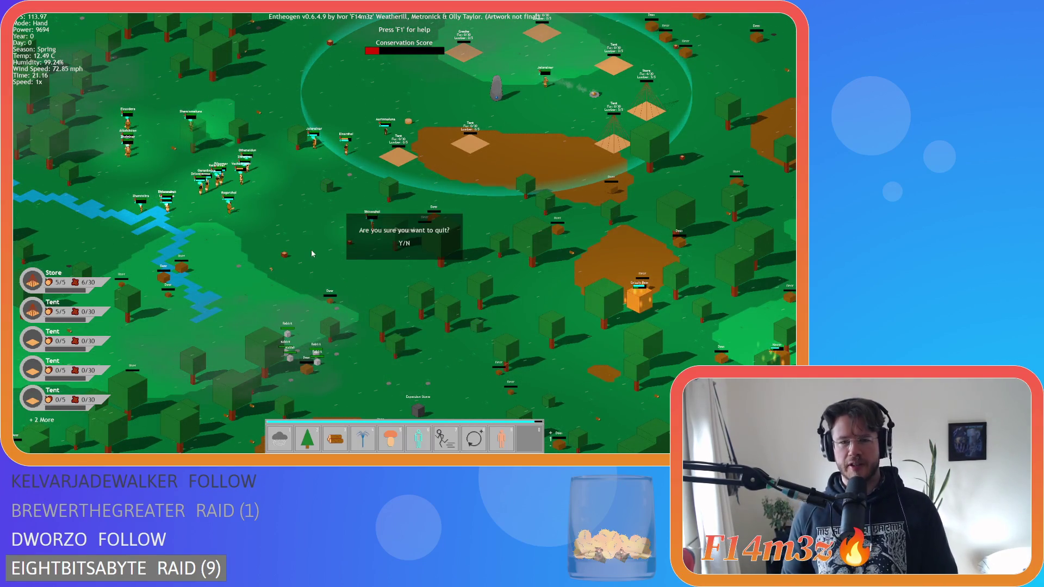
pyautogui.press('Return')
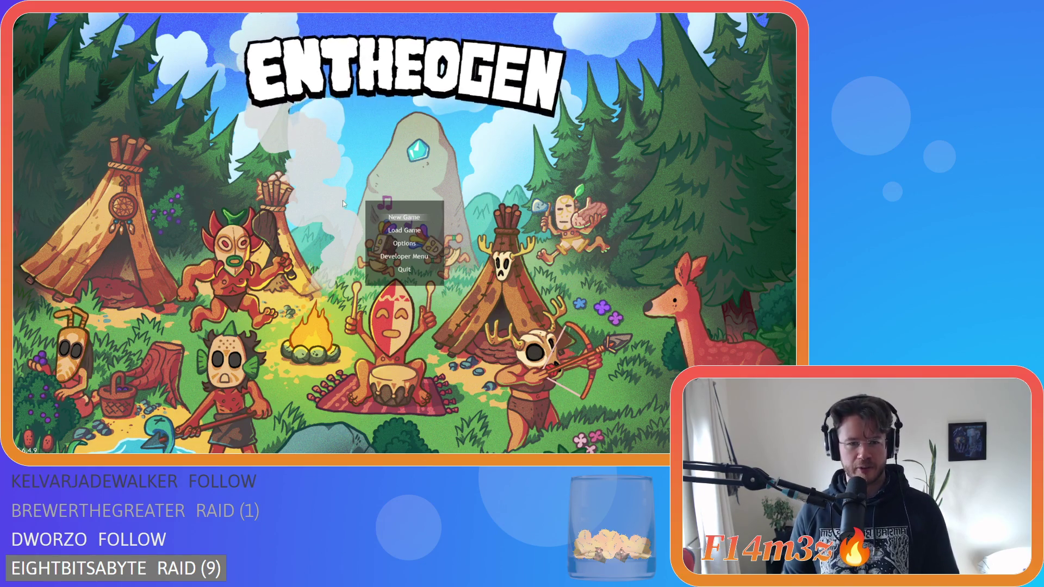
pyautogui.hotkey('alt', 'F4')
pyautogui.click(328, 197)
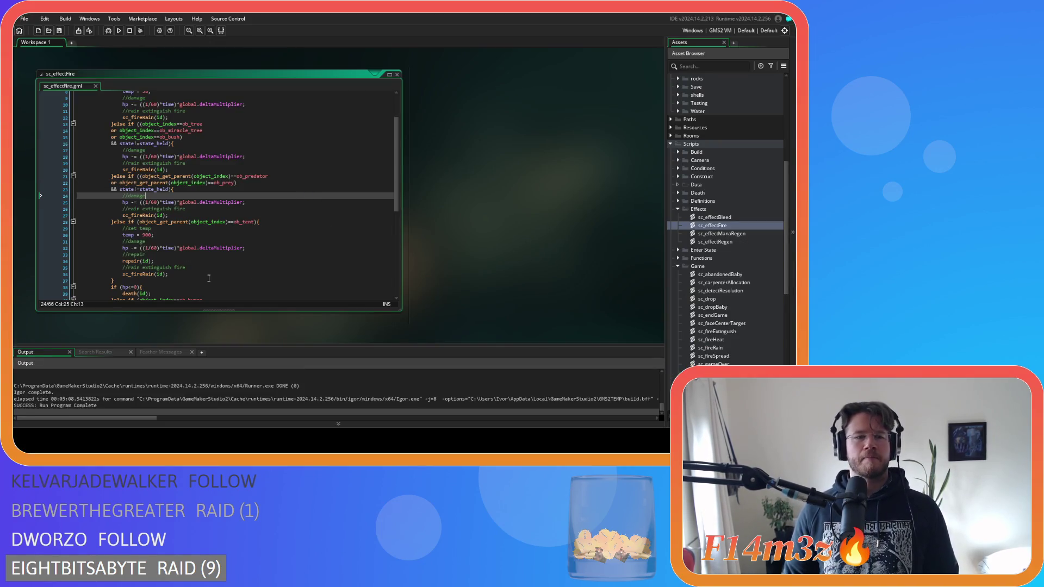
# Review lines 37 and 14 of sc_effectFire and save the script.
pyautogui.click(161, 283)
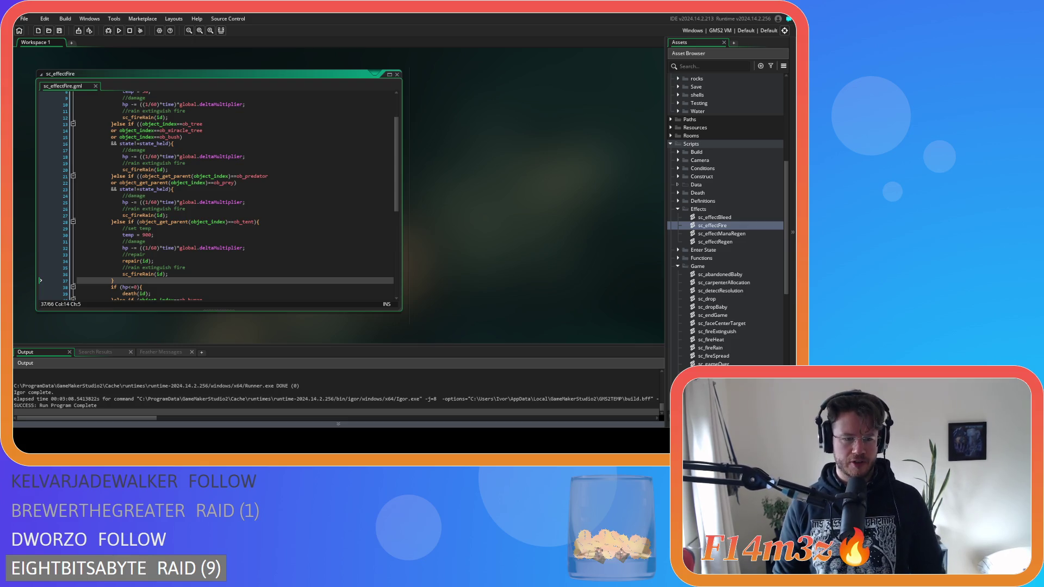
pyautogui.click(264, 131)
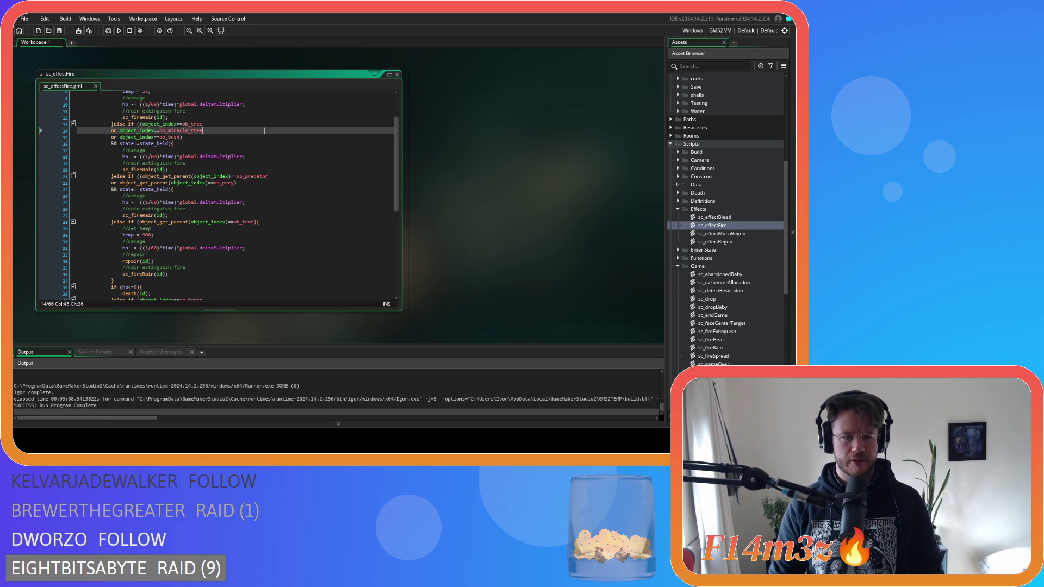
pyautogui.click(59, 34)
# Inspect the ob_predator and held-state checks on lines 21–24, then expand Scripts > Death.
pyautogui.moveTo(161, 176)
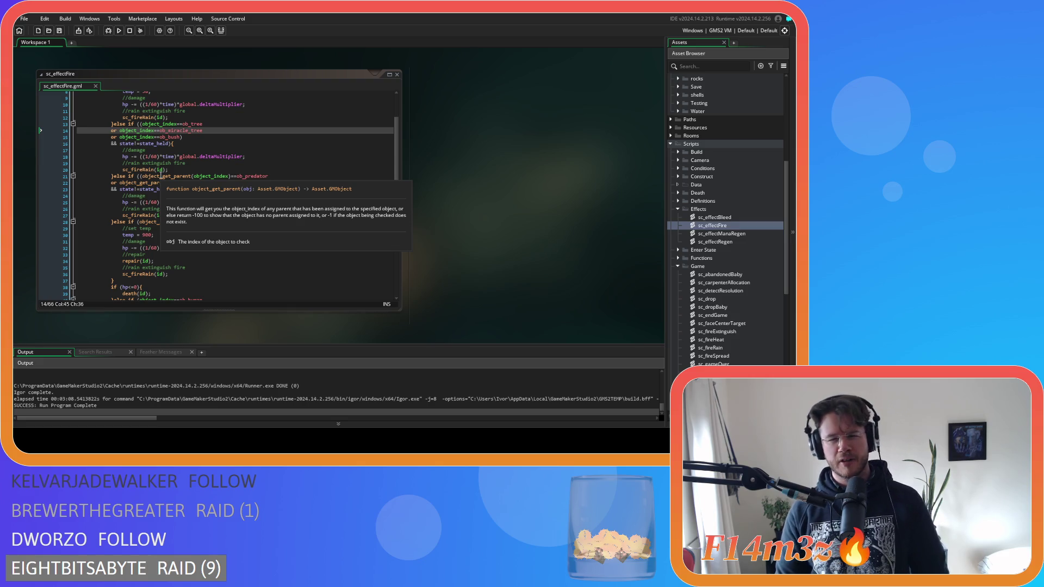
pyautogui.click(254, 175)
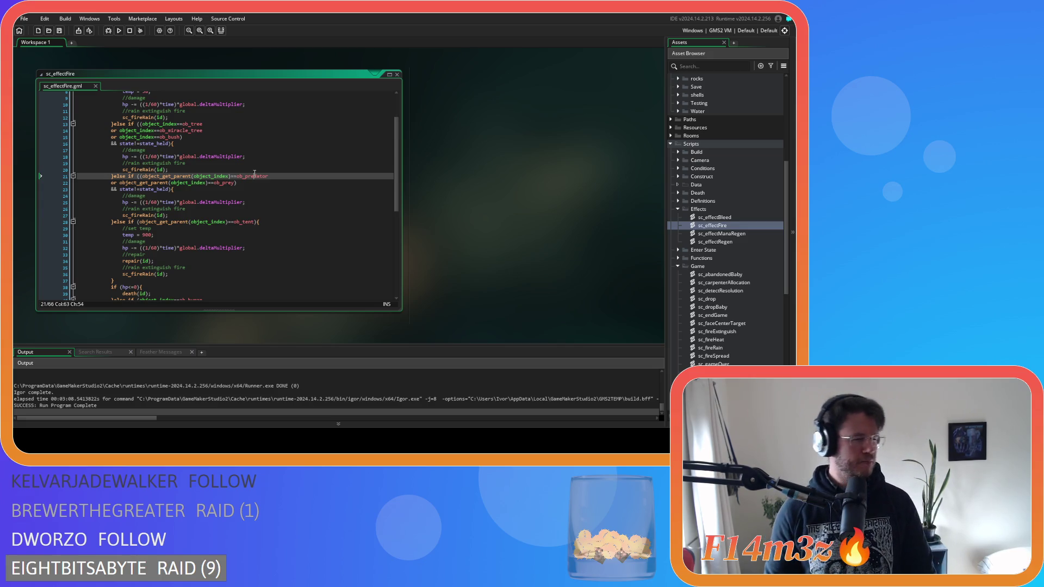
pyautogui.click(259, 197)
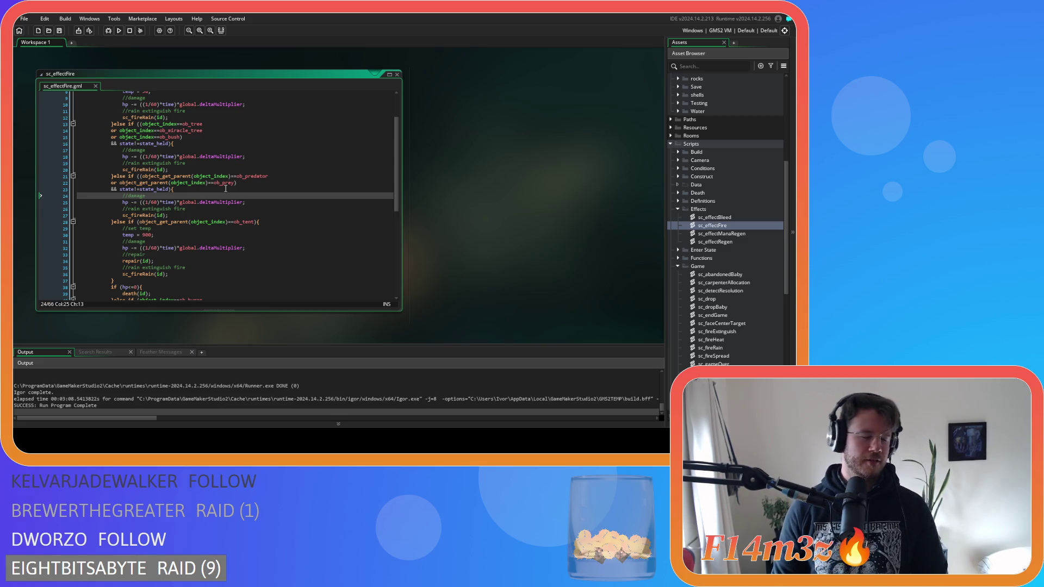
pyautogui.click(224, 189)
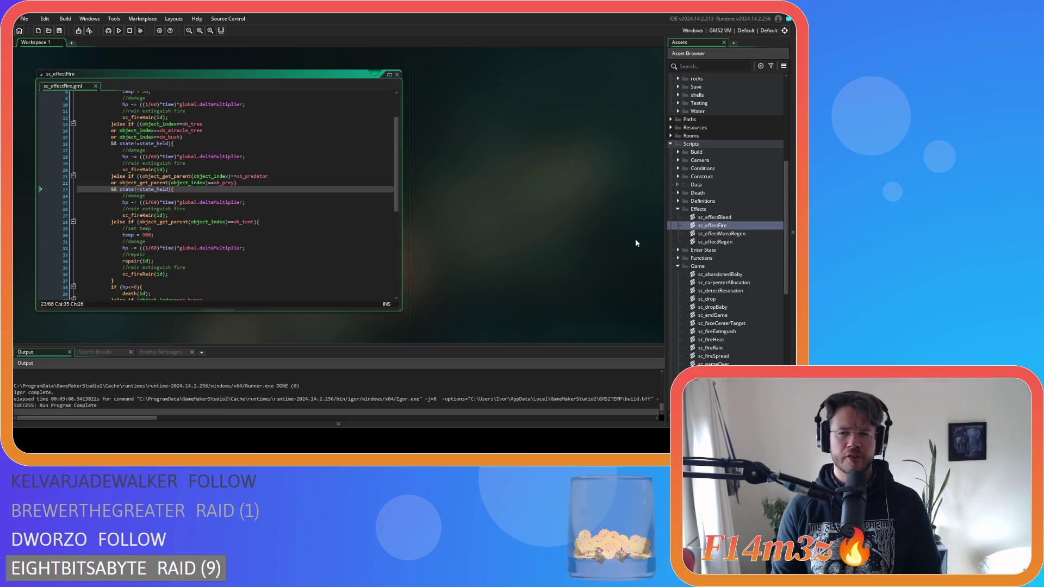
pyautogui.scroll(-3, 704, 231)
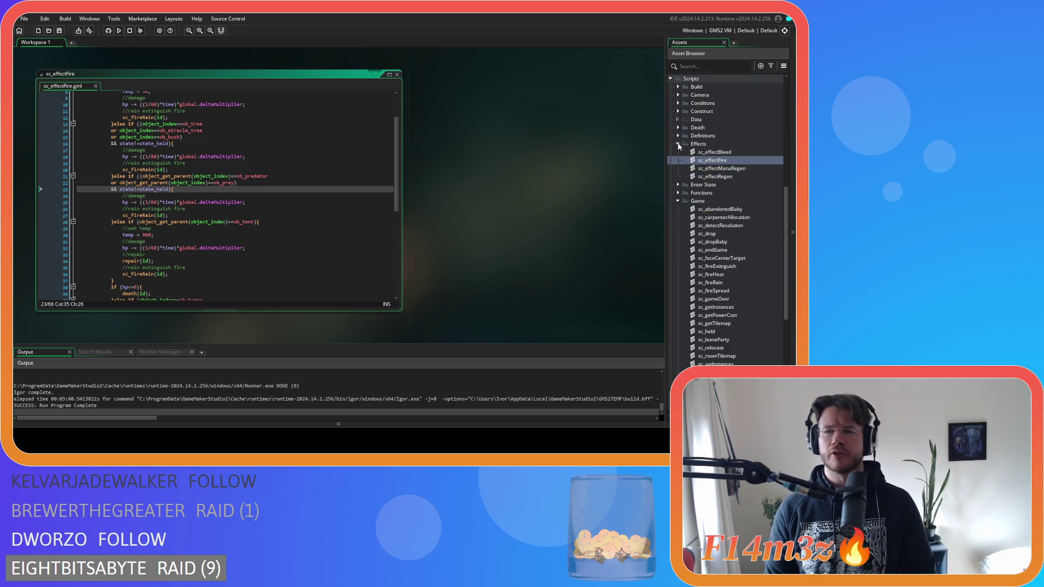
pyautogui.click(678, 127)
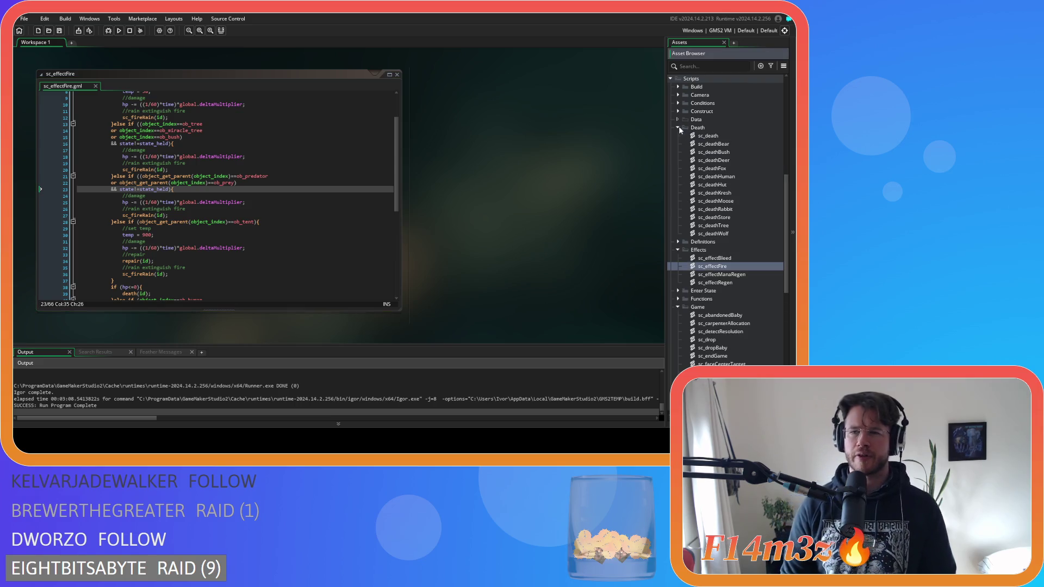
pyautogui.doubleClick(736, 145)
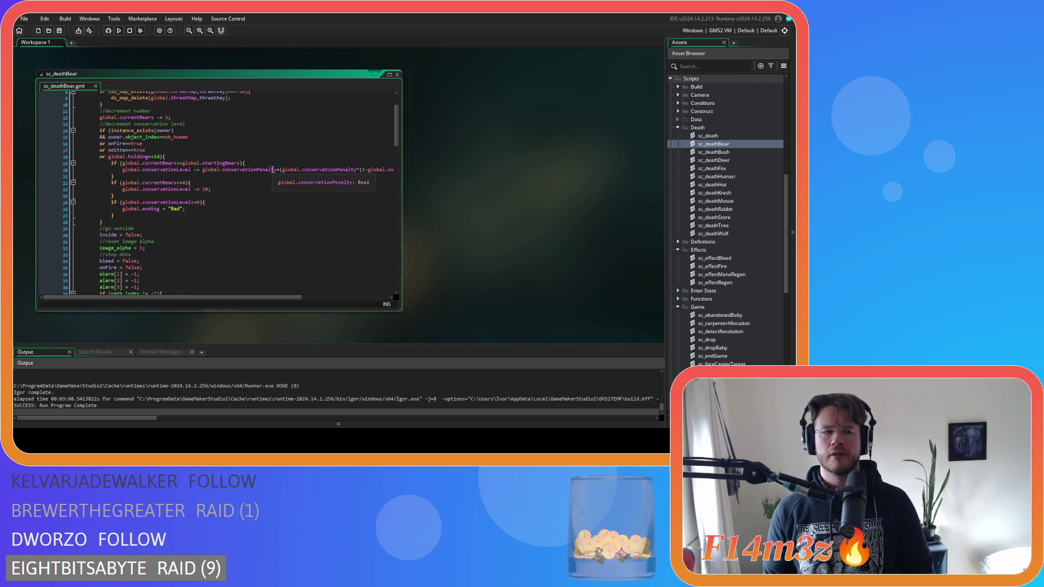
pyautogui.scroll(-4, 272, 169)
pyautogui.scroll(7, 272, 170)
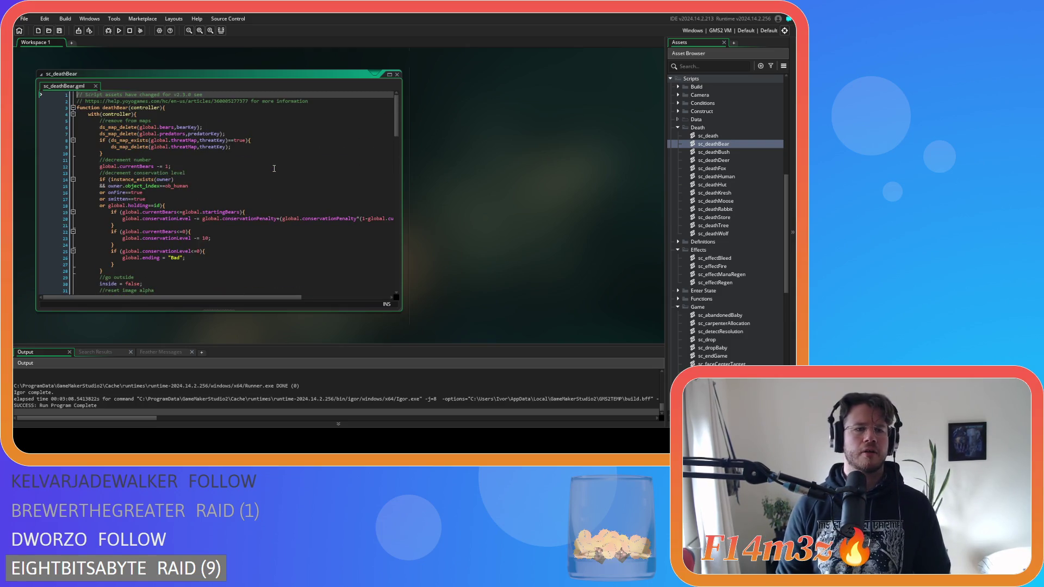
pyautogui.scroll(-7, 273, 169)
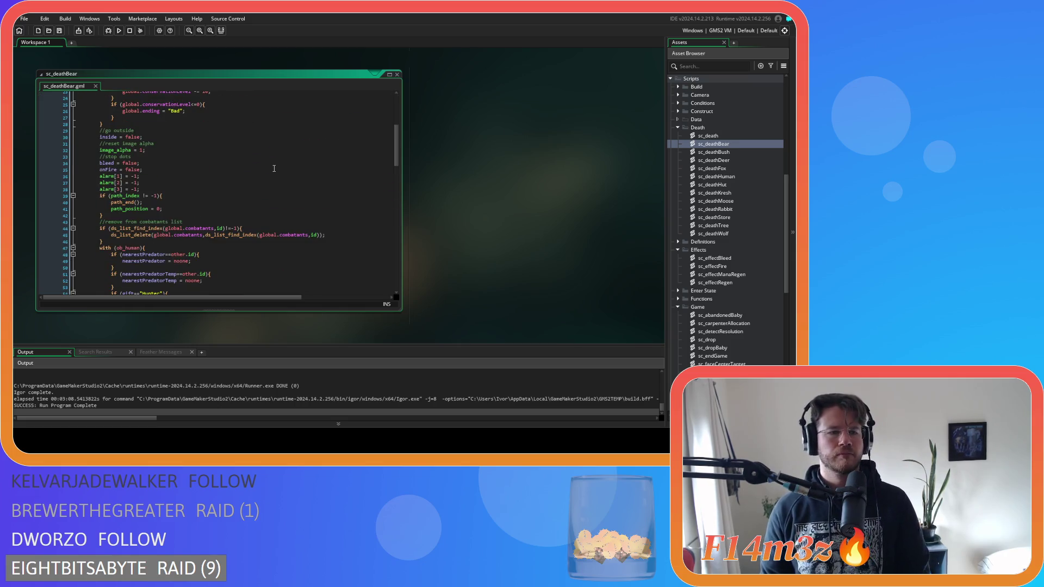
pyautogui.scroll(-12, 274, 169)
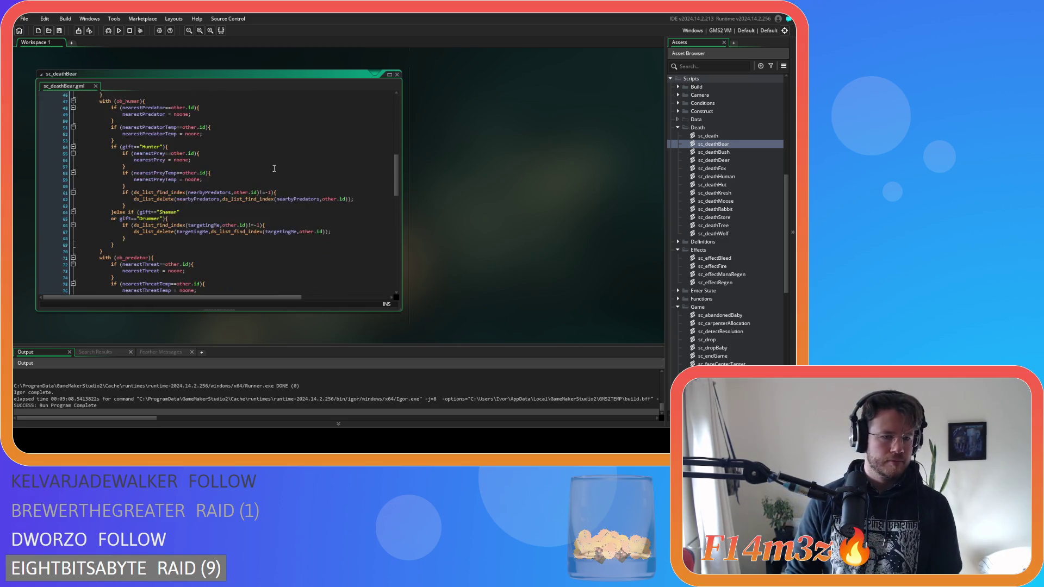
pyautogui.scroll(-15, 274, 169)
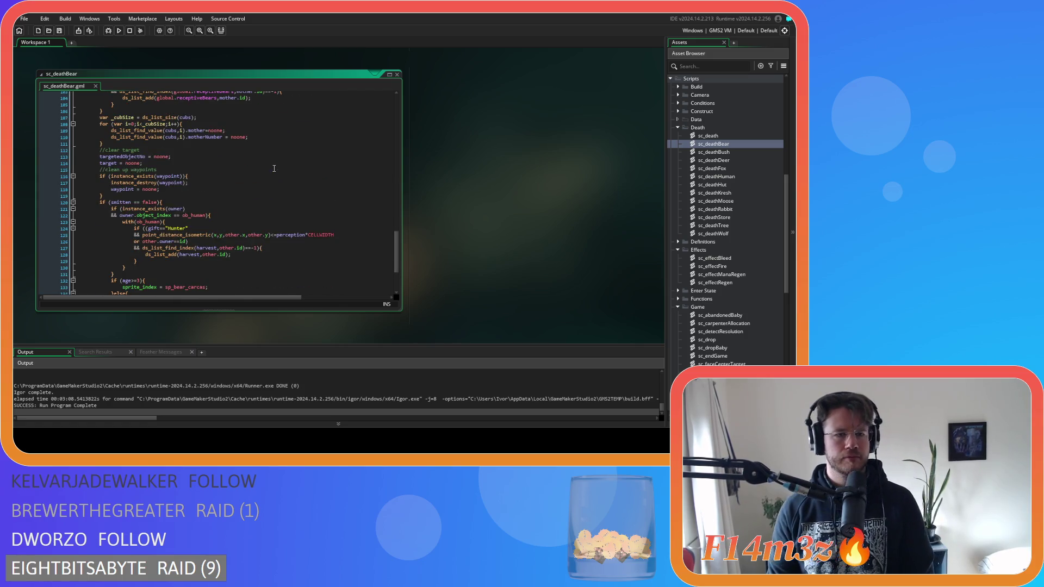
pyautogui.scroll(-3, 274, 168)
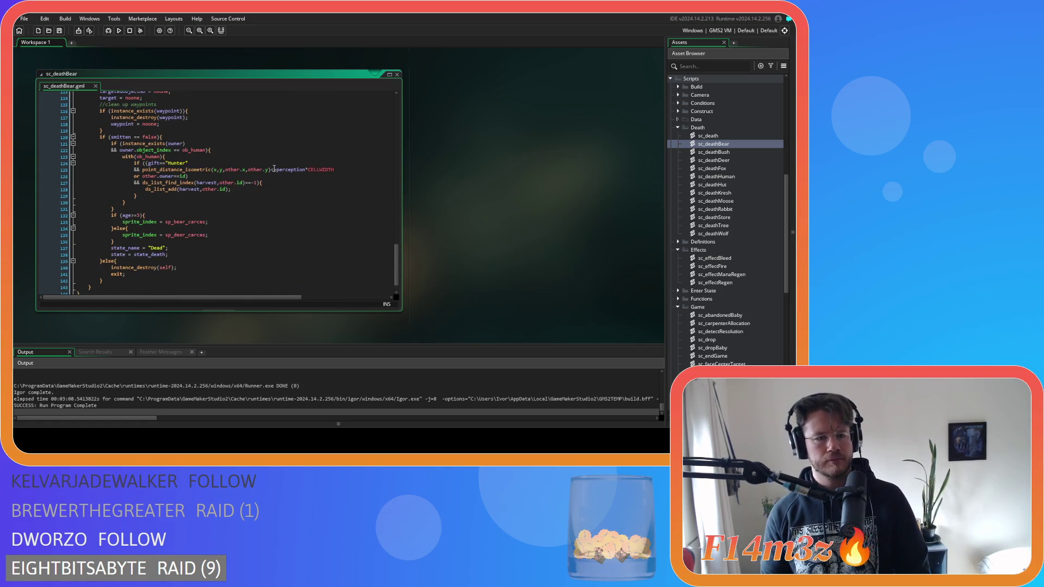
pyautogui.click(194, 249)
pyautogui.press('Down')
pyautogui.scroll(2, 204, 246)
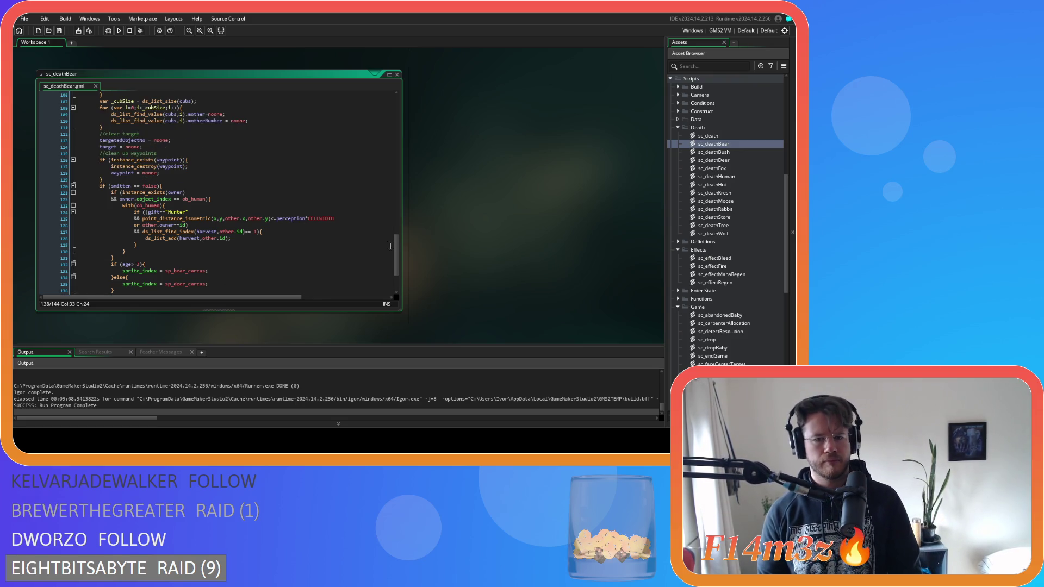
pyautogui.moveTo(395, 247); pyautogui.dragTo(412, 103)
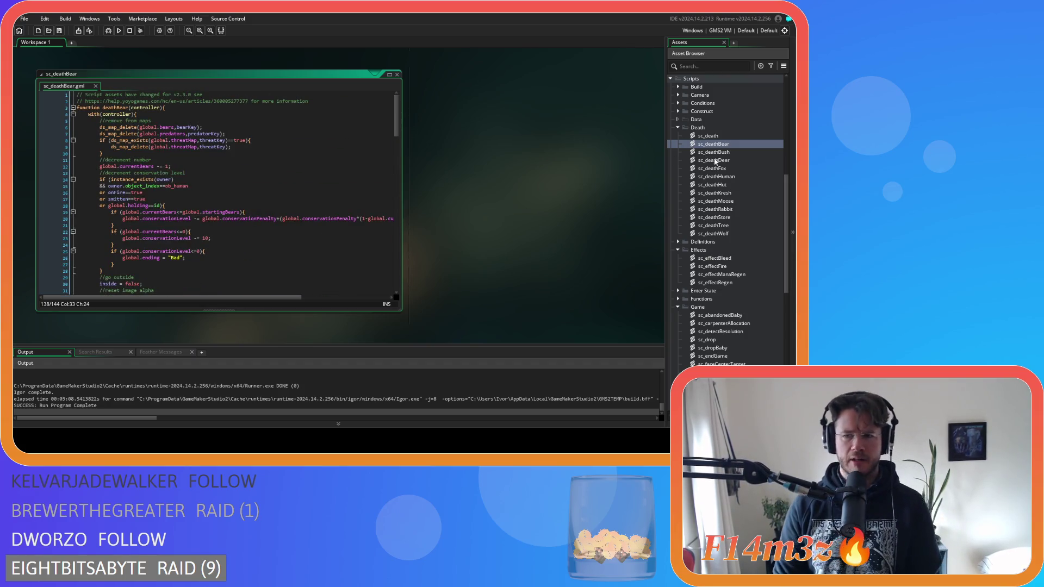
pyautogui.doubleClick(716, 176)
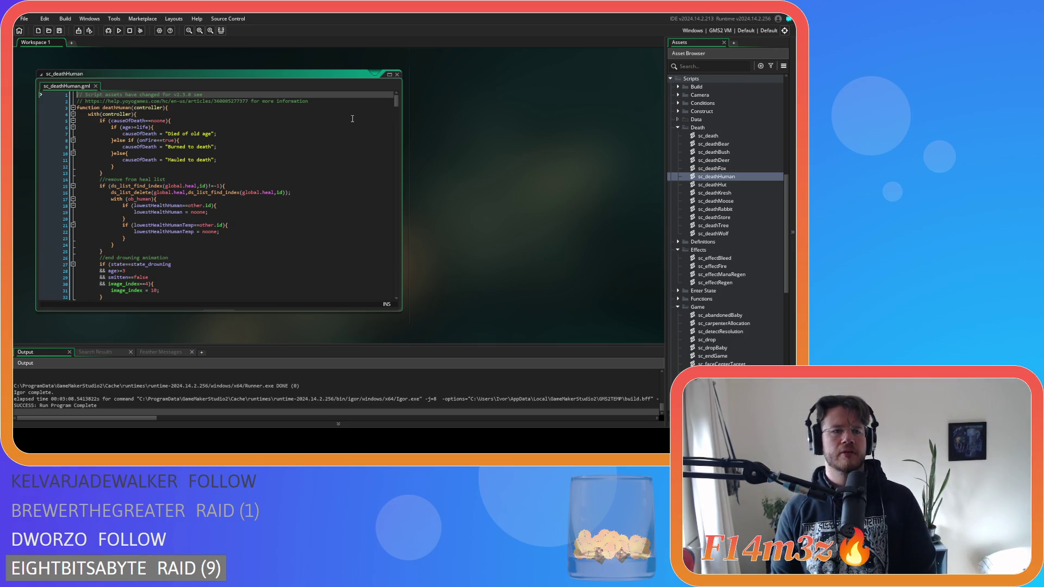
# Scroll sc_deathHuman down to the if (state!=state_held) check on line 529.
pyautogui.scroll(-20, 399, 106)
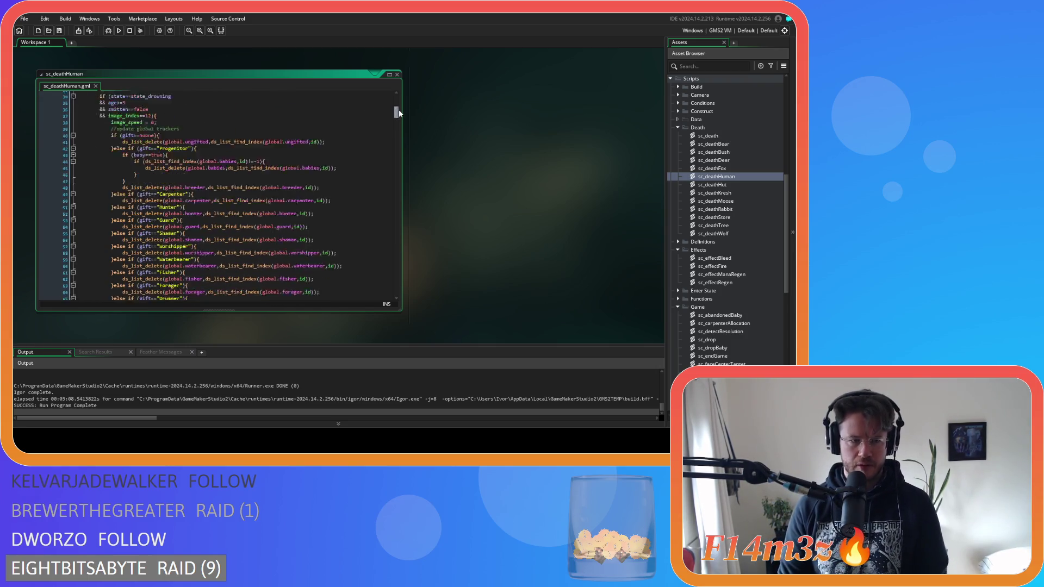
pyautogui.moveTo(400, 130); pyautogui.dragTo(399, 280)
pyautogui.click(219, 150)
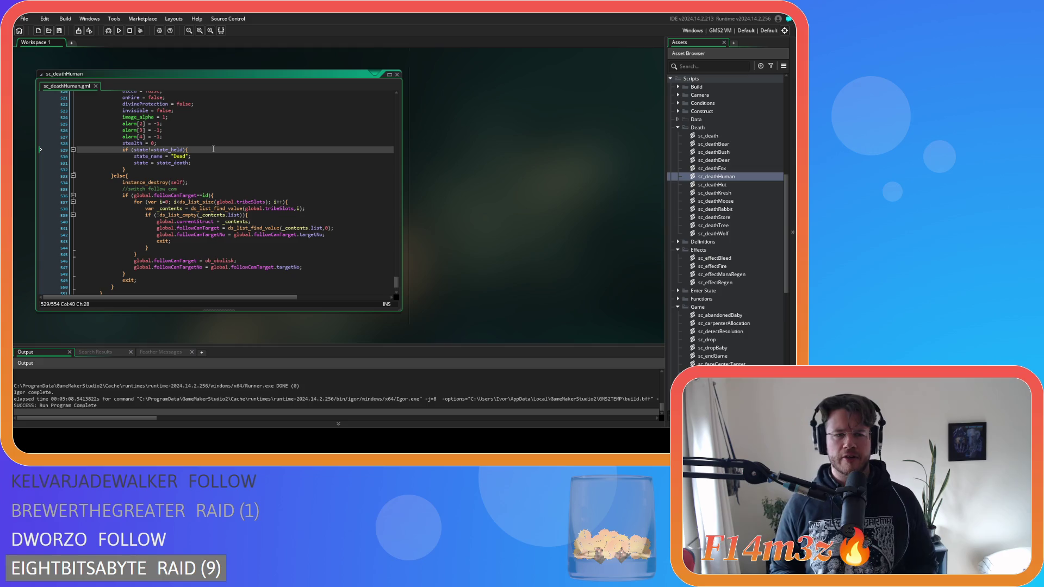
# Reopen sc_deathBear, scroll to the bottom and place the caret on line 136.
pyautogui.doubleClick(714, 144)
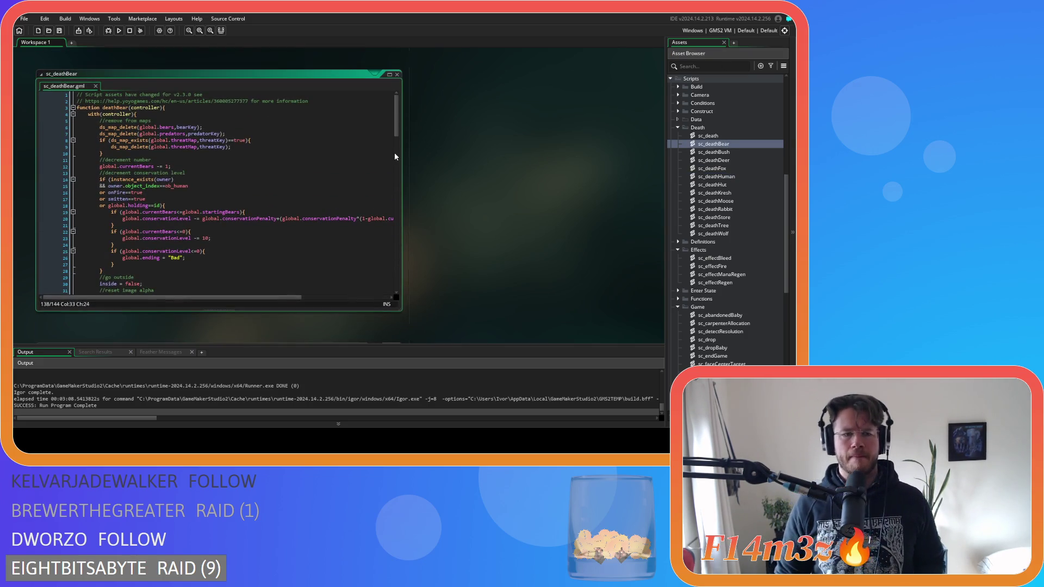
pyautogui.moveTo(396, 133); pyautogui.dragTo(396, 134)
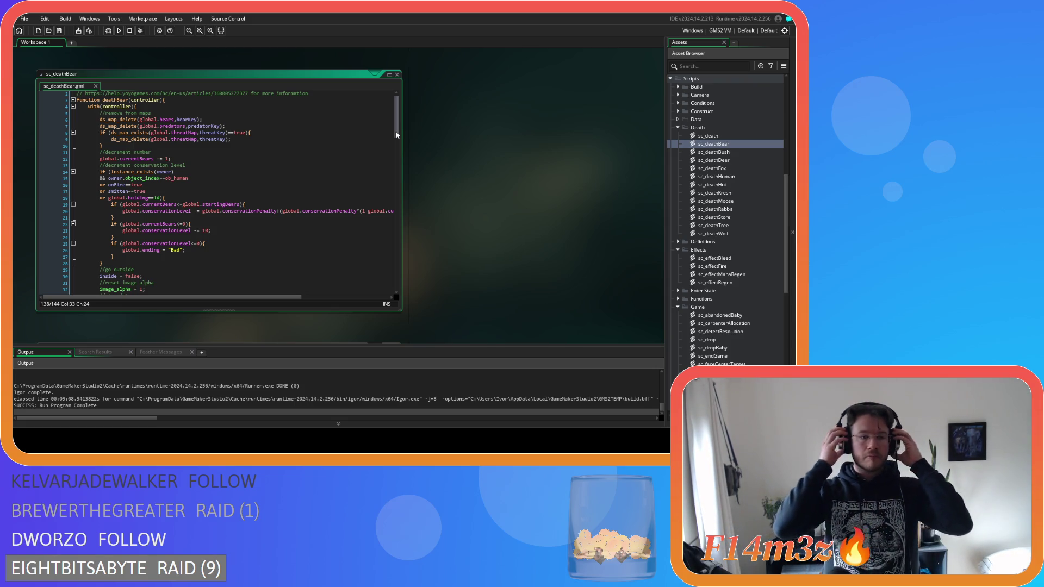
pyautogui.moveTo(396, 132); pyautogui.dragTo(383, 278)
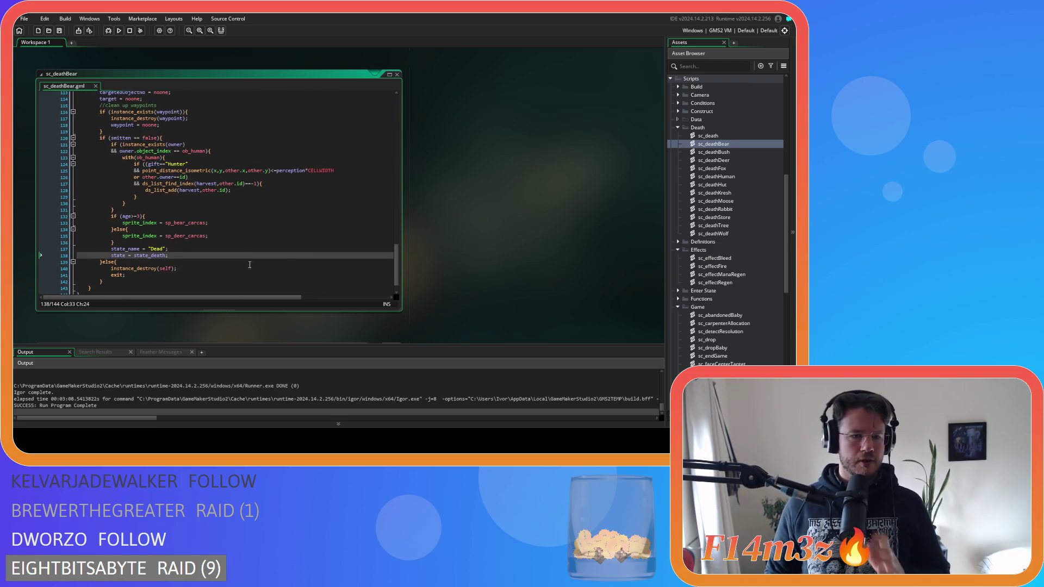
pyautogui.click(185, 243)
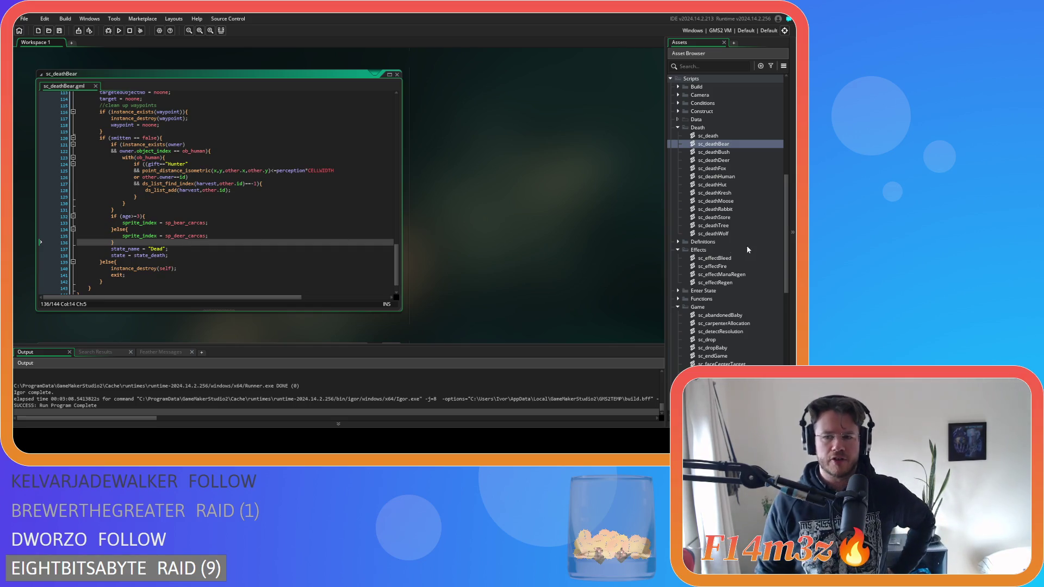
pyautogui.scroll(-4, 739, 239)
pyautogui.click(722, 211)
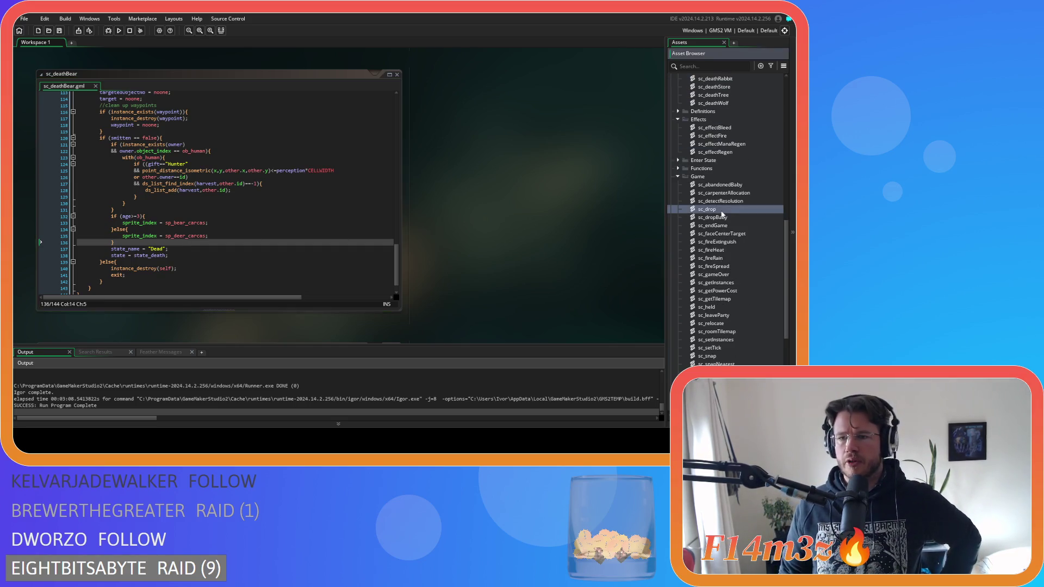
# Open sc_drop and select the state = state_death; statements on lines 255 and 92.
pyautogui.doubleClick(709, 210)
pyautogui.moveTo(398, 100); pyautogui.dragTo(396, 133)
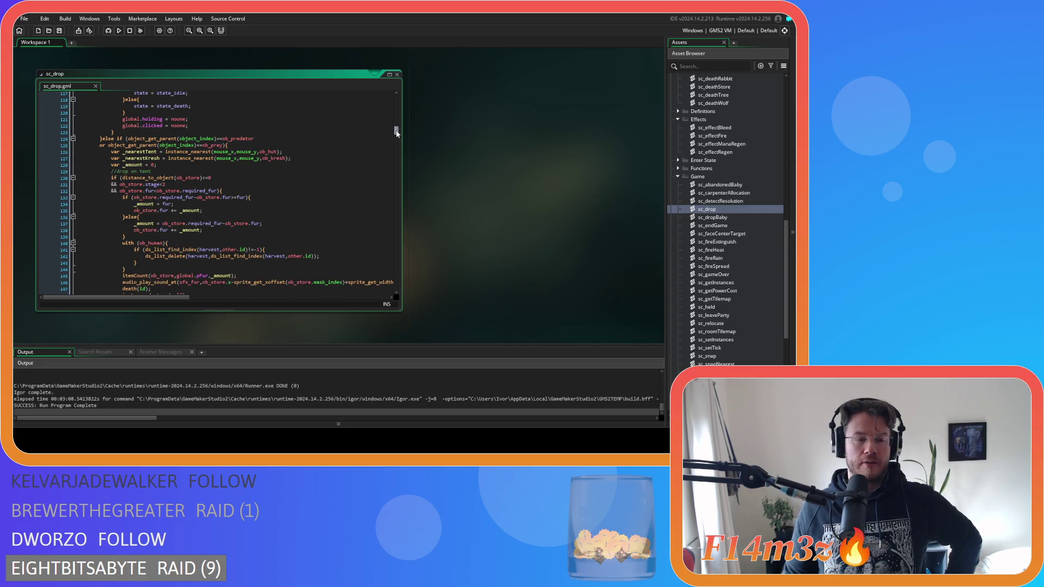
pyautogui.moveTo(396, 133); pyautogui.dragTo(398, 168)
pyautogui.click(206, 127)
pyautogui.moveTo(146, 156); pyautogui.dragTo(215, 156)
pyautogui.click(209, 124)
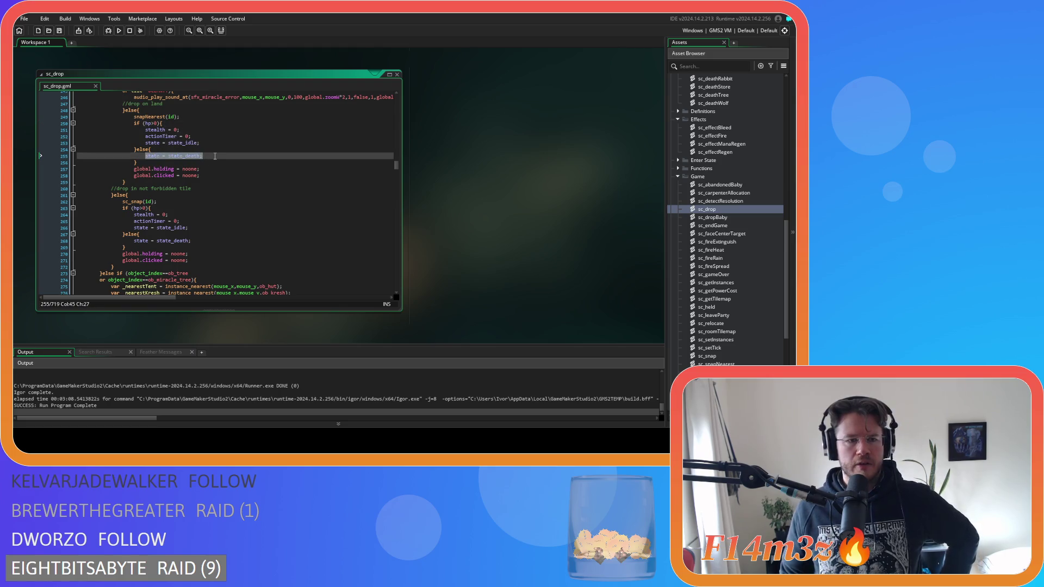
pyautogui.scroll(-3, 245, 163)
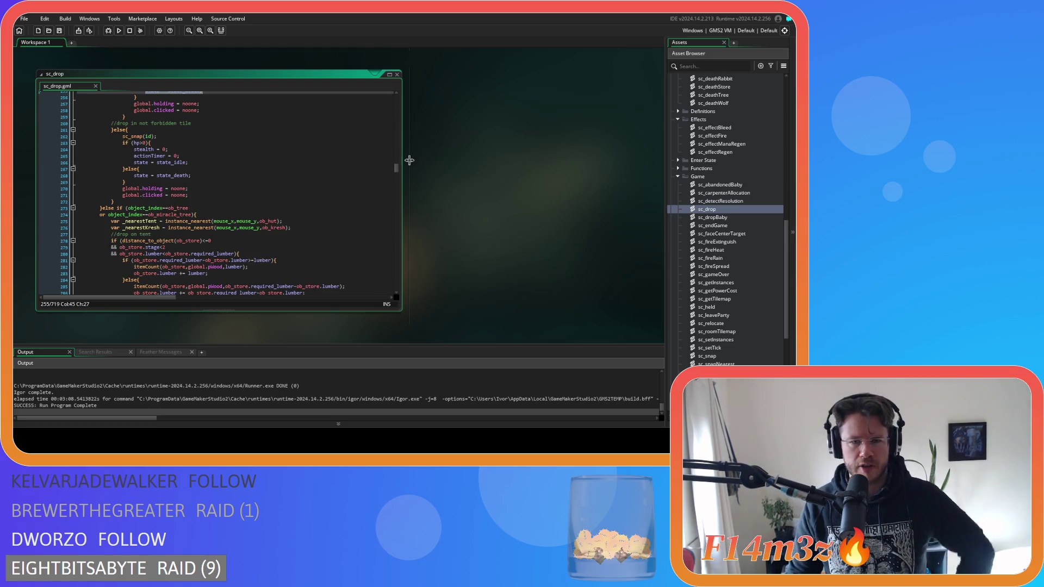
pyautogui.moveTo(396, 167)
pyautogui.mouseDown()
pyautogui.moveTo(391, 103)
pyautogui.moveTo(394, 121)
pyautogui.mouseUp()
pyautogui.moveTo(146, 209); pyautogui.dragTo(199, 212)
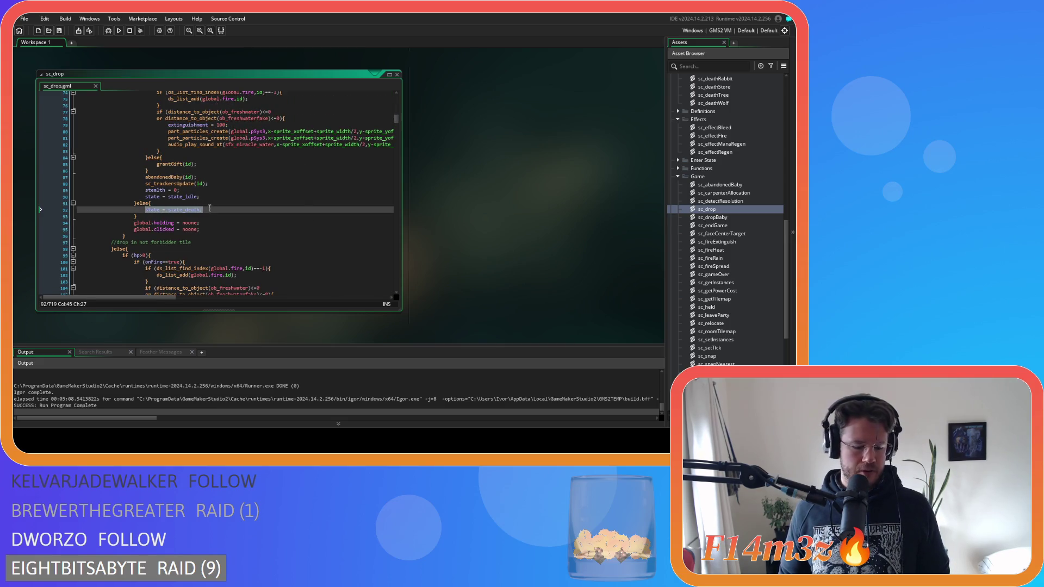
# Search sc_drop for 'state = state_death;' and step through the matches to line 92.
pyautogui.hotkey('ctrl', 'f')
pyautogui.click(374, 106)
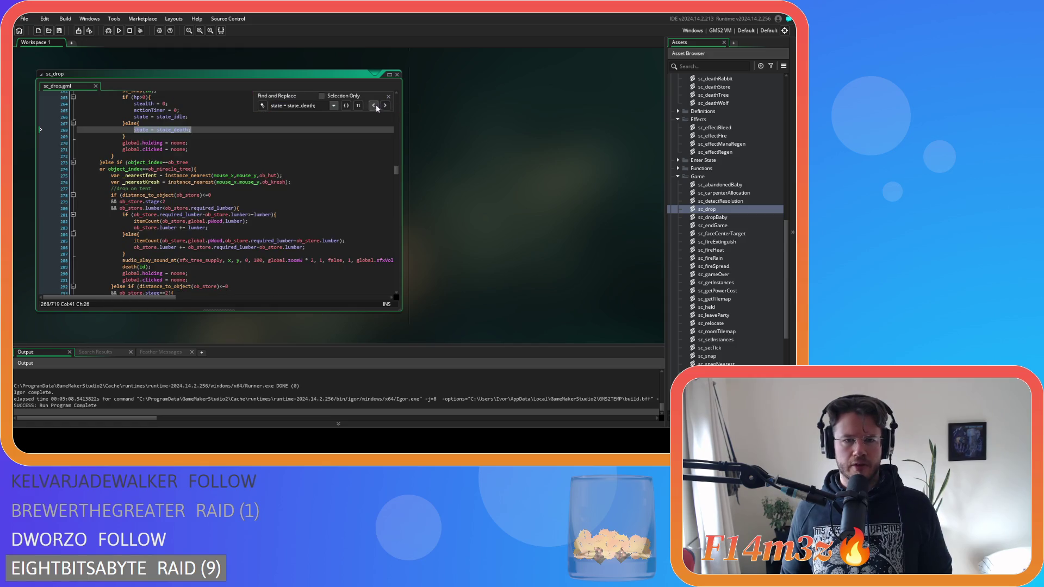
pyautogui.click(374, 106)
pyautogui.click(374, 105)
pyautogui.click(375, 106)
pyautogui.click(375, 107)
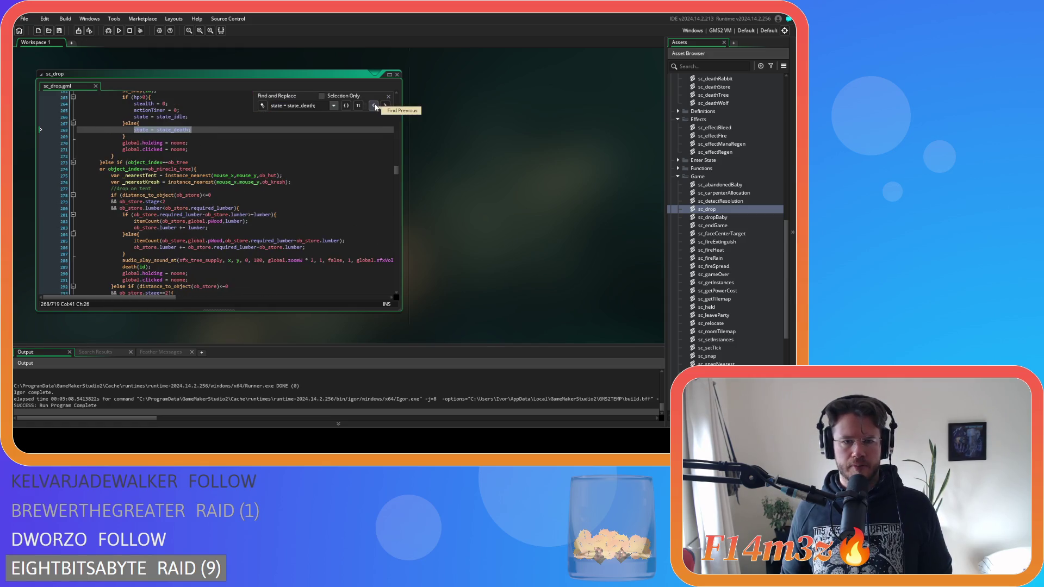
pyautogui.click(384, 106)
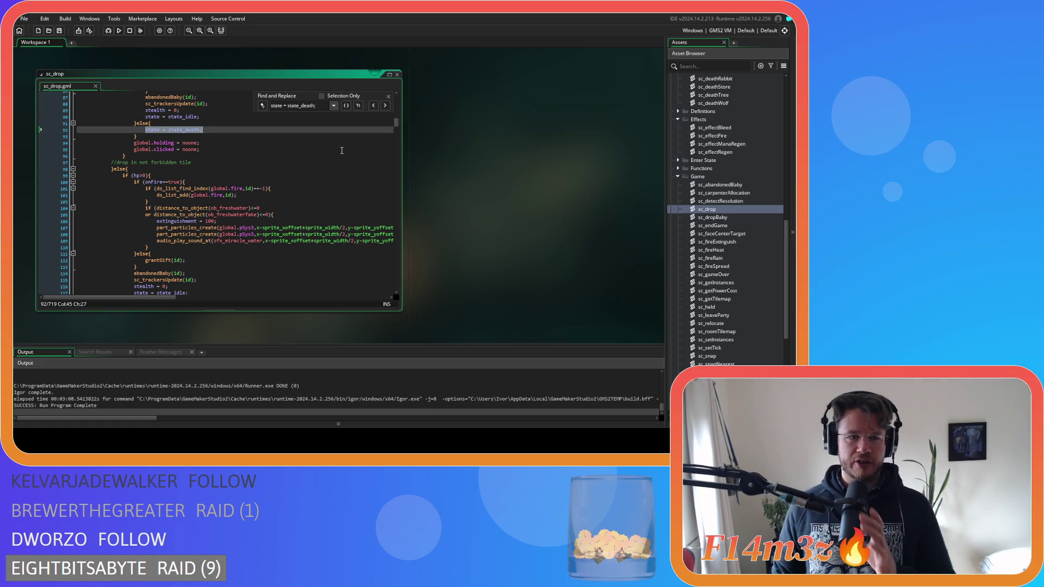
pyautogui.scroll(20, 323, 158)
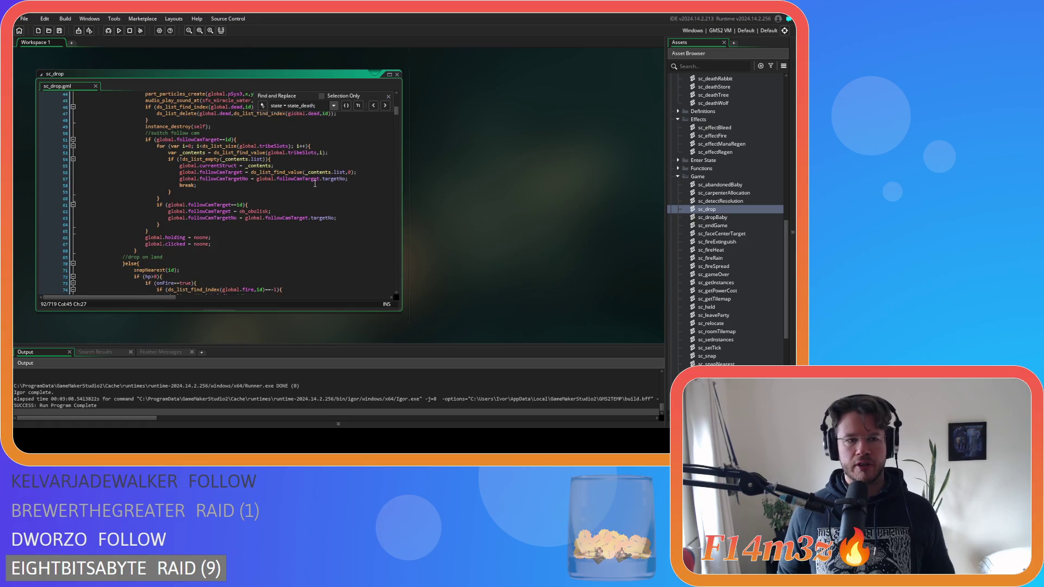
pyautogui.scroll(-20, 315, 202)
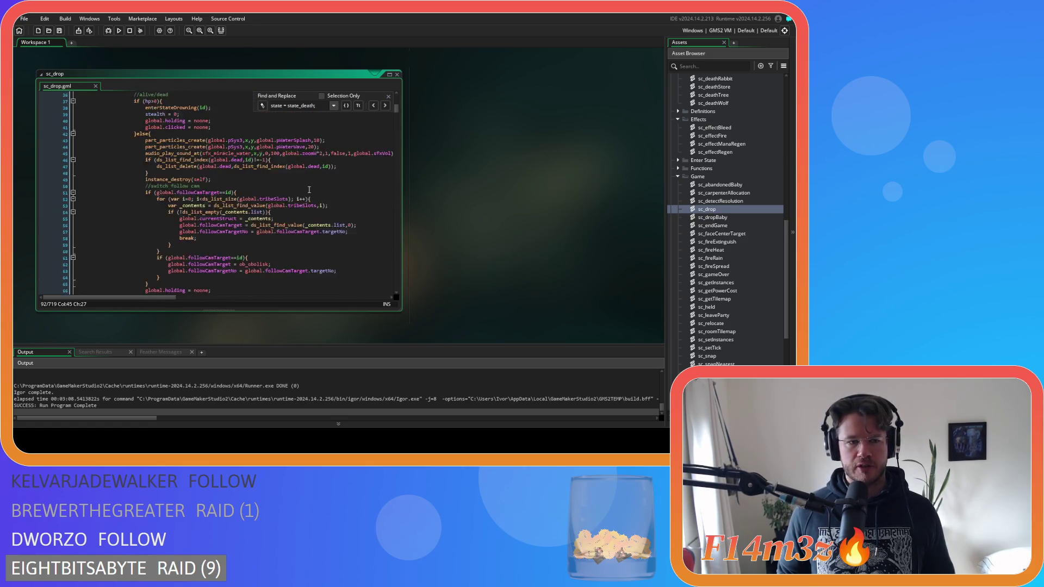
# Insert state_name = "Dead"; after the else line in sc_drop and save.
pyautogui.click(188, 199)
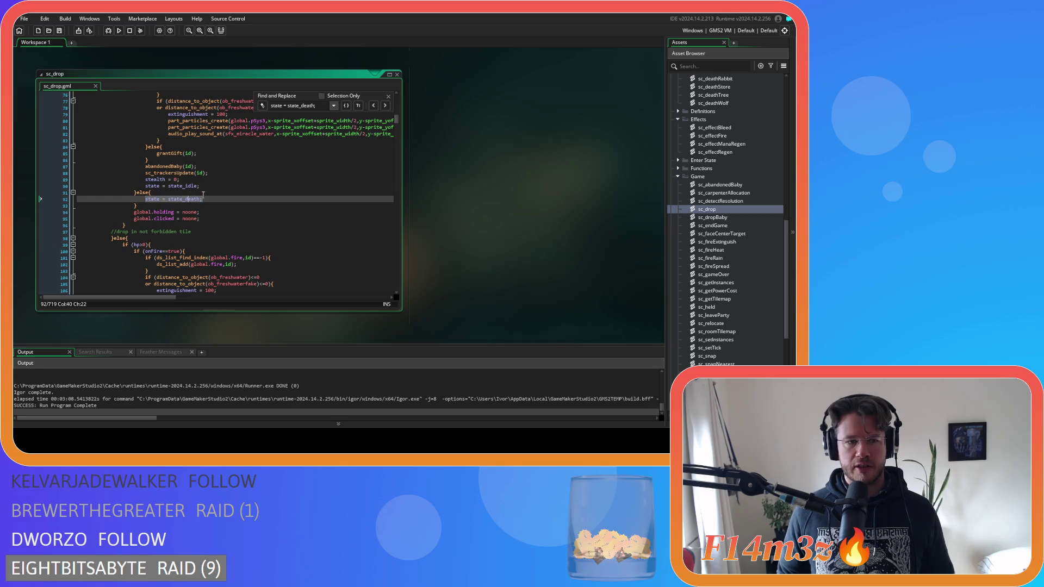
pyautogui.click(212, 192)
pyautogui.press('Return')
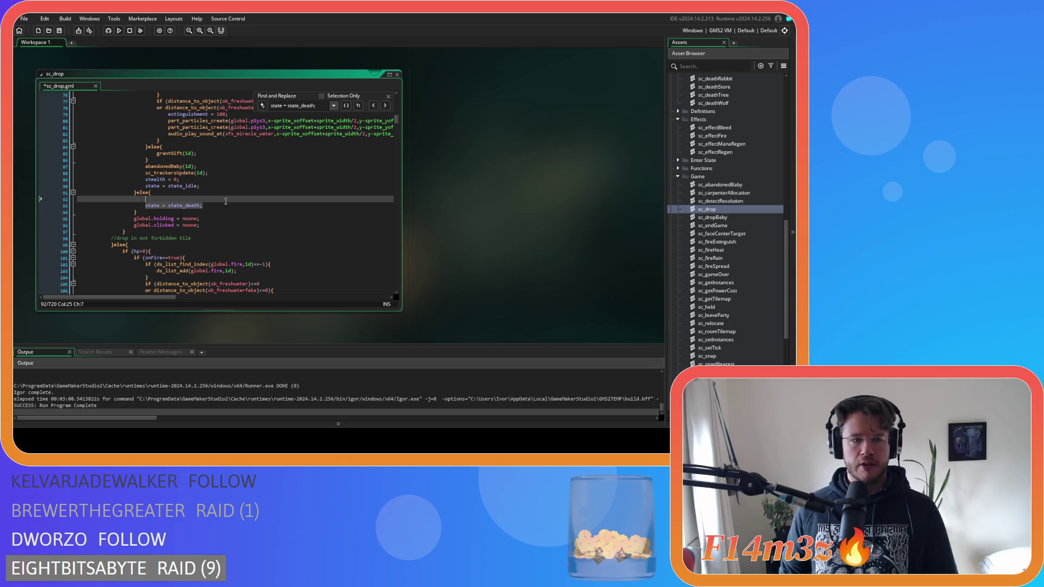
pyautogui.write('state')
pyautogui.press('Escape')
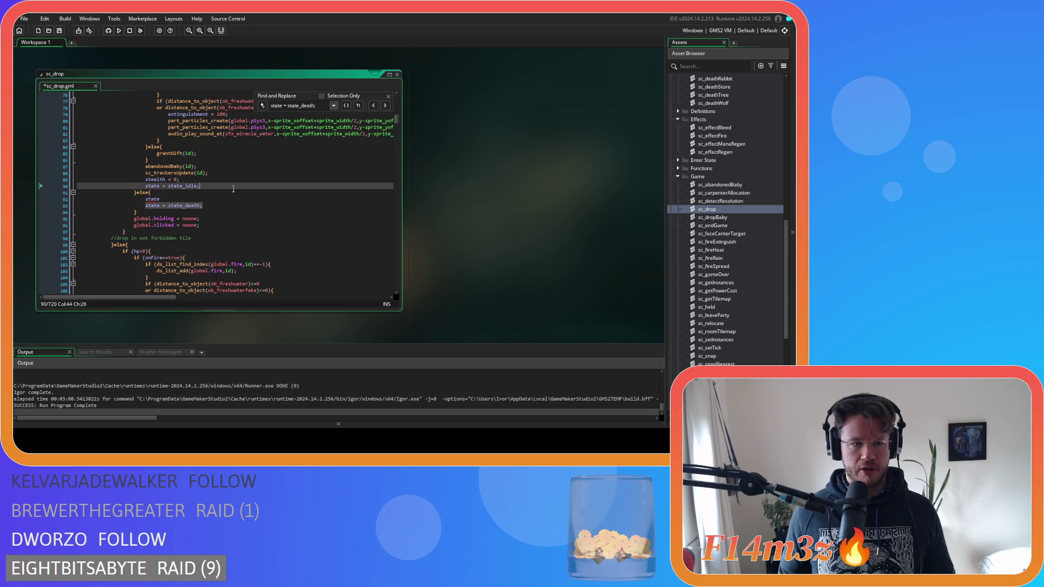
pyautogui.click(388, 96)
pyautogui.write('_name = "')
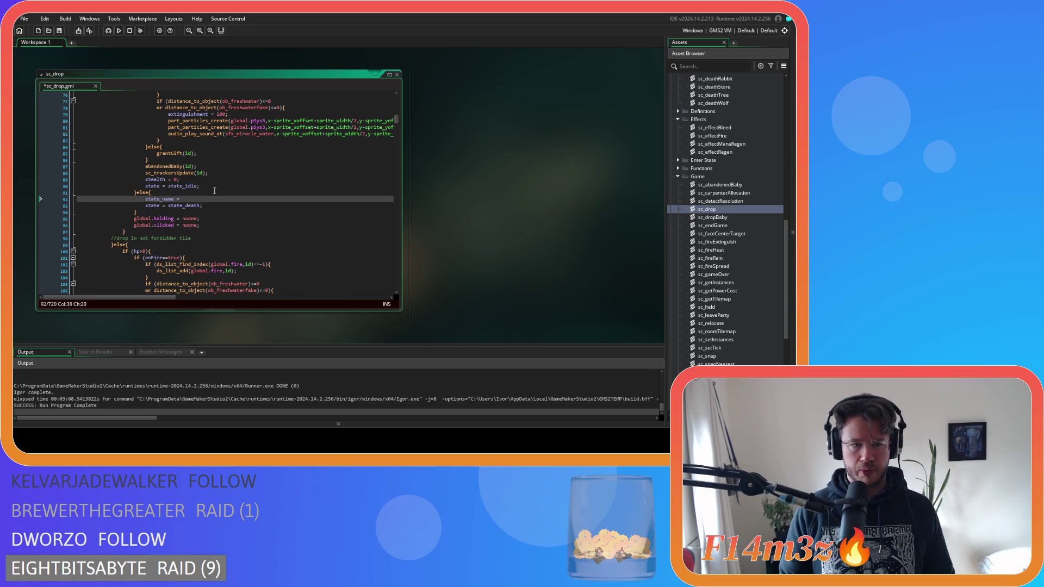
pyautogui.write('Dead";')
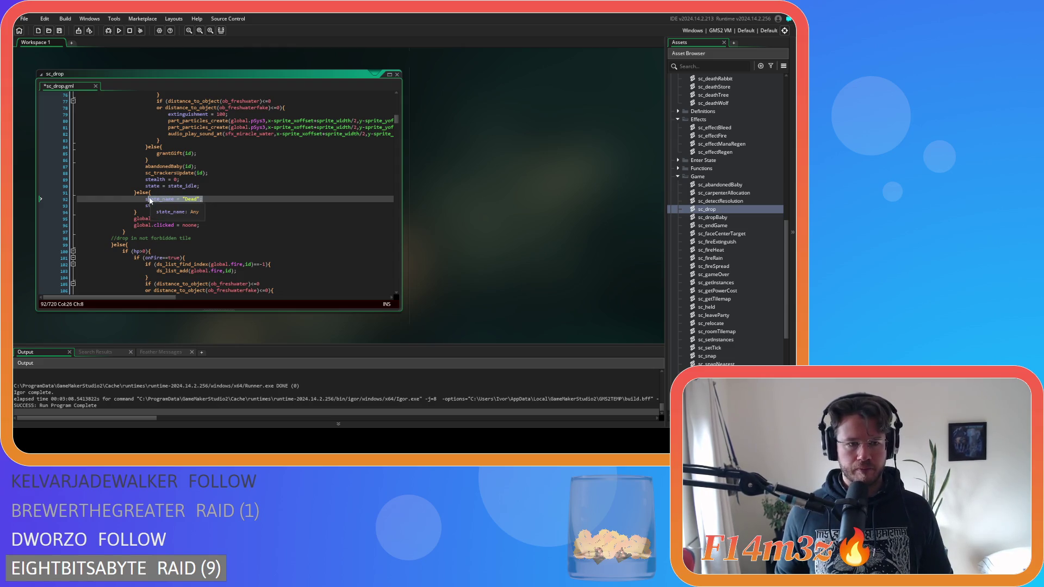
pyautogui.hotkey('shift', 'Home')
pyautogui.hotkey('ctrl', 's')
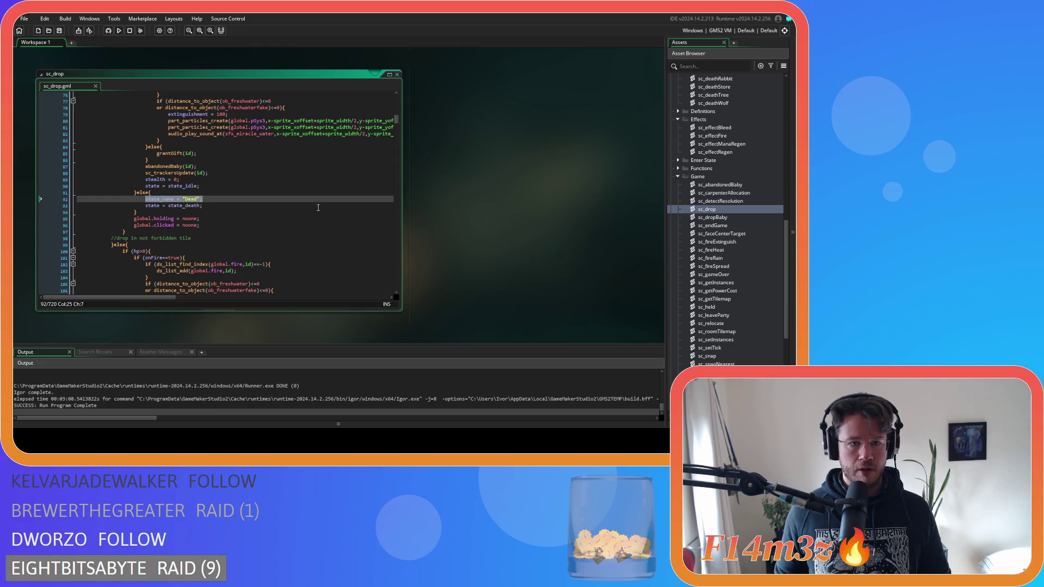
# Add another state_name = "Dead"; line inside the else branch further down and save again.
pyautogui.scroll(20, 341, 192)
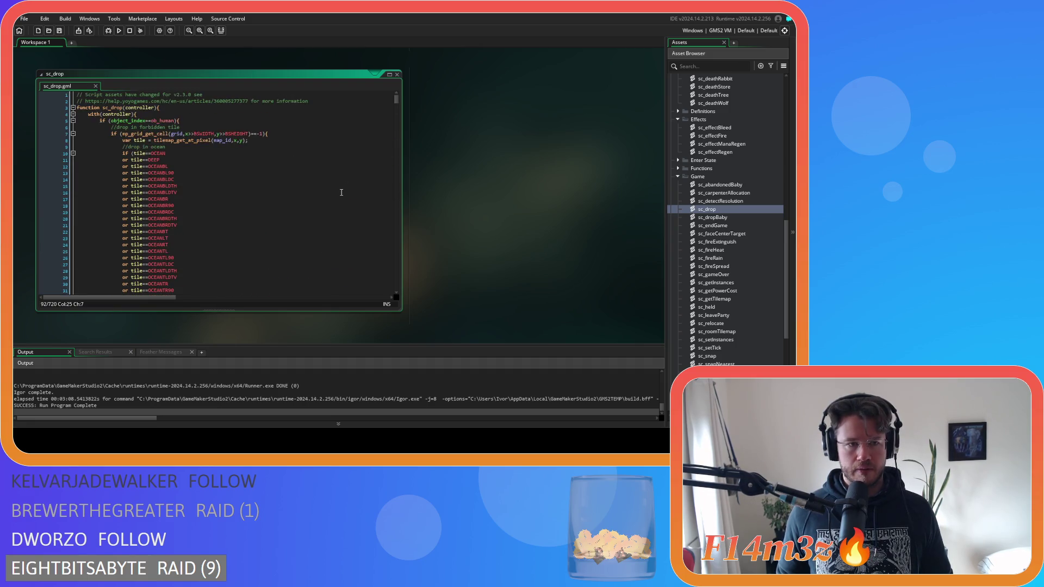
pyautogui.scroll(-7, 341, 192)
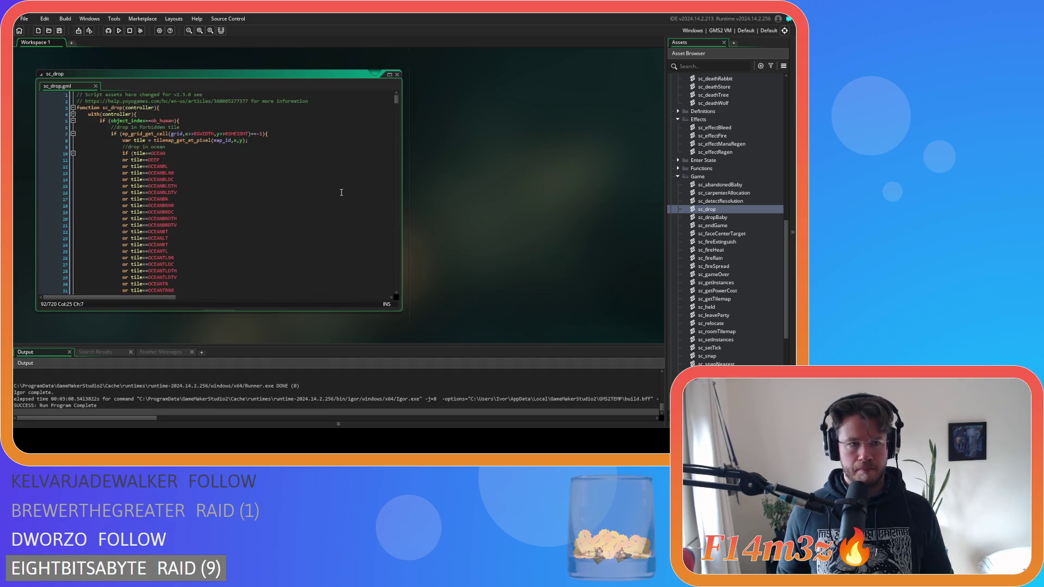
pyautogui.scroll(-18, 342, 192)
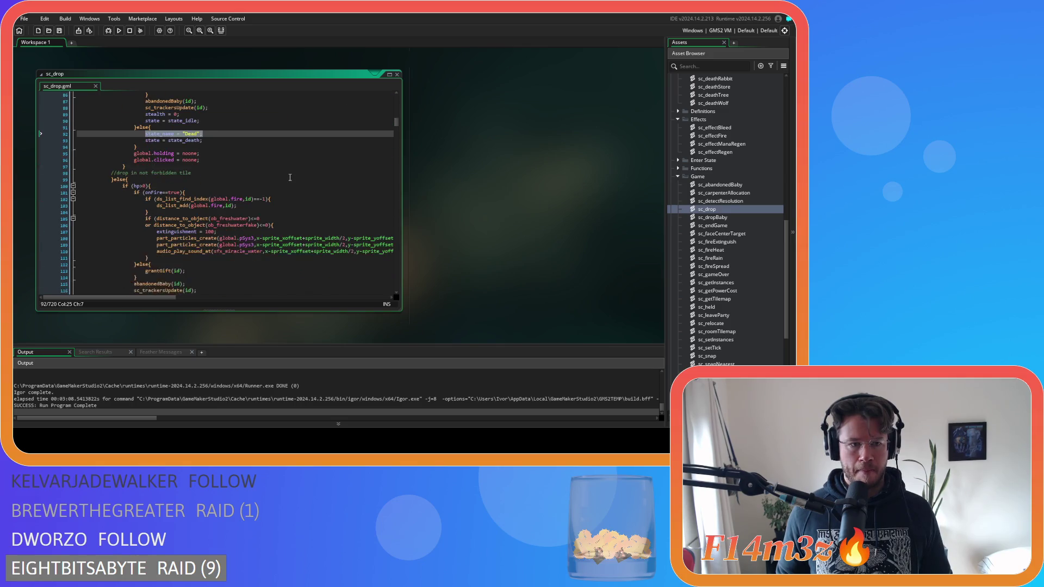
pyautogui.scroll(-3, 290, 177)
pyautogui.click(170, 212)
pyautogui.press('Return')
pyautogui.write('state_name = "Dead";')
pyautogui.hotkey('ctrl', 's')
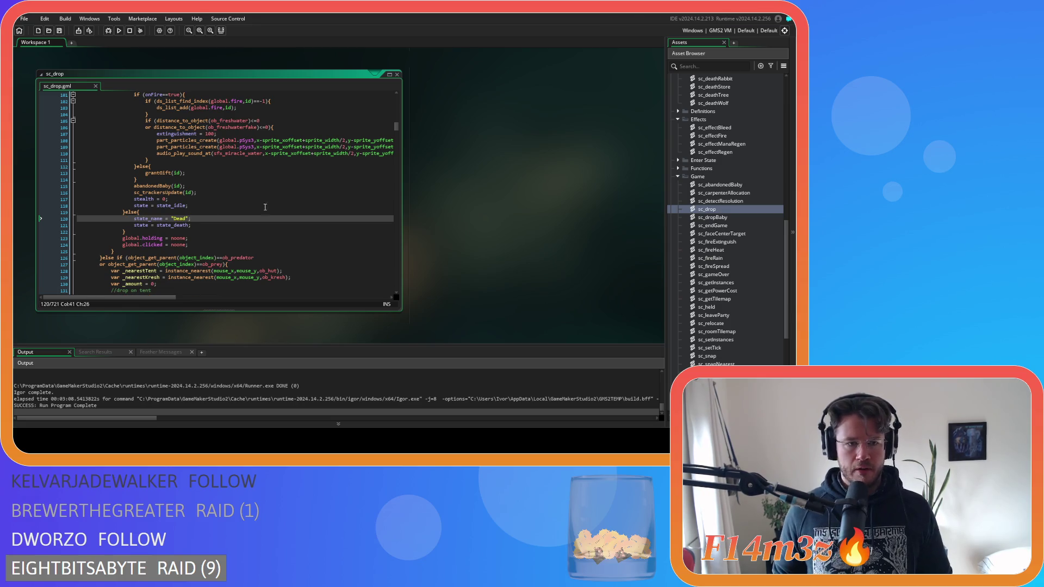
# Review the land-drop branch's hp condition and its death-state line.
pyautogui.scroll(-12, 256, 204)
pyautogui.scroll(-20, 256, 205)
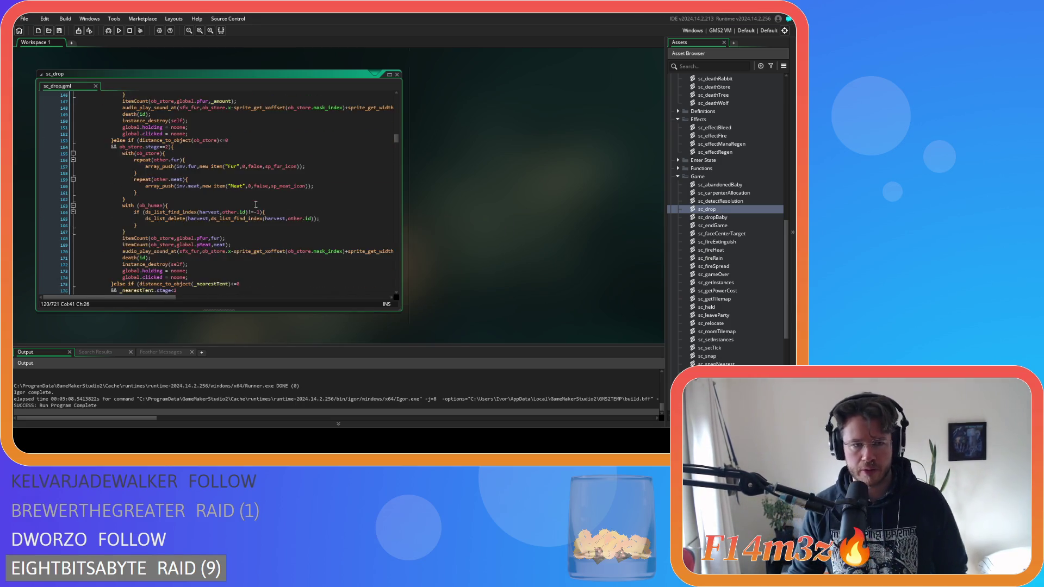
pyautogui.scroll(-13, 256, 204)
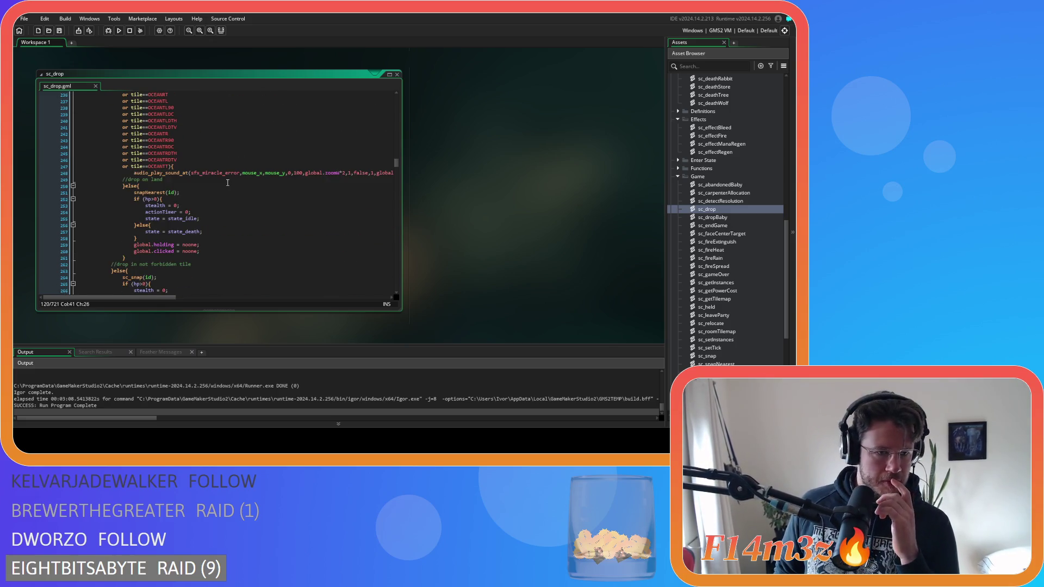
pyautogui.scroll(10, 227, 182)
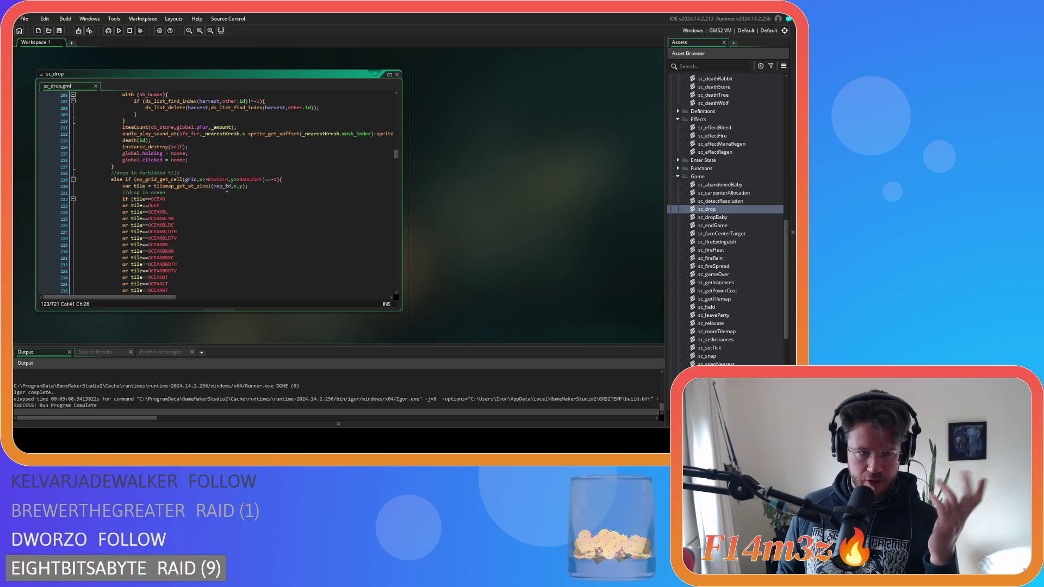
pyautogui.scroll(-9, 227, 189)
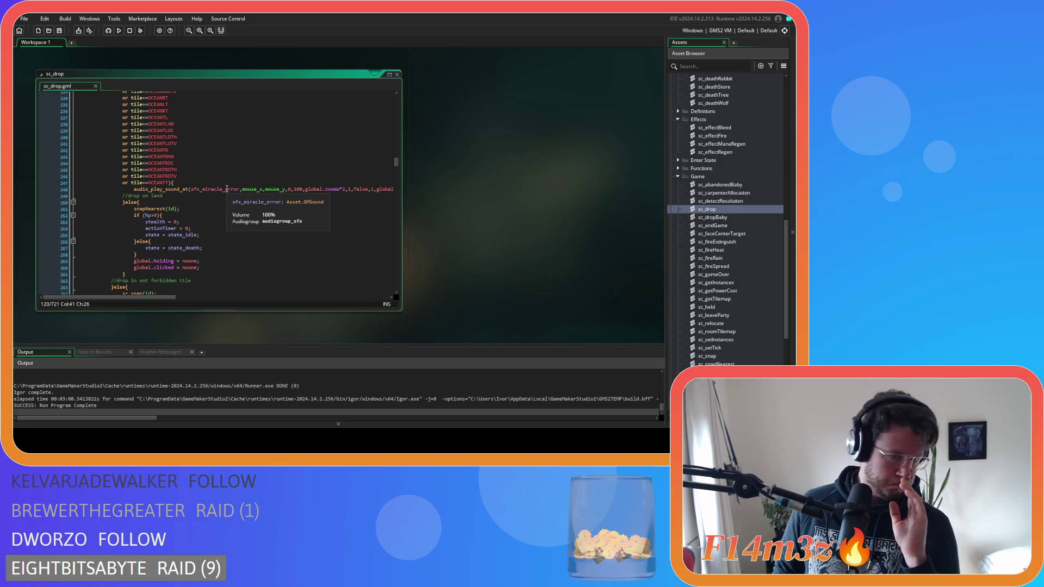
pyautogui.click(172, 214)
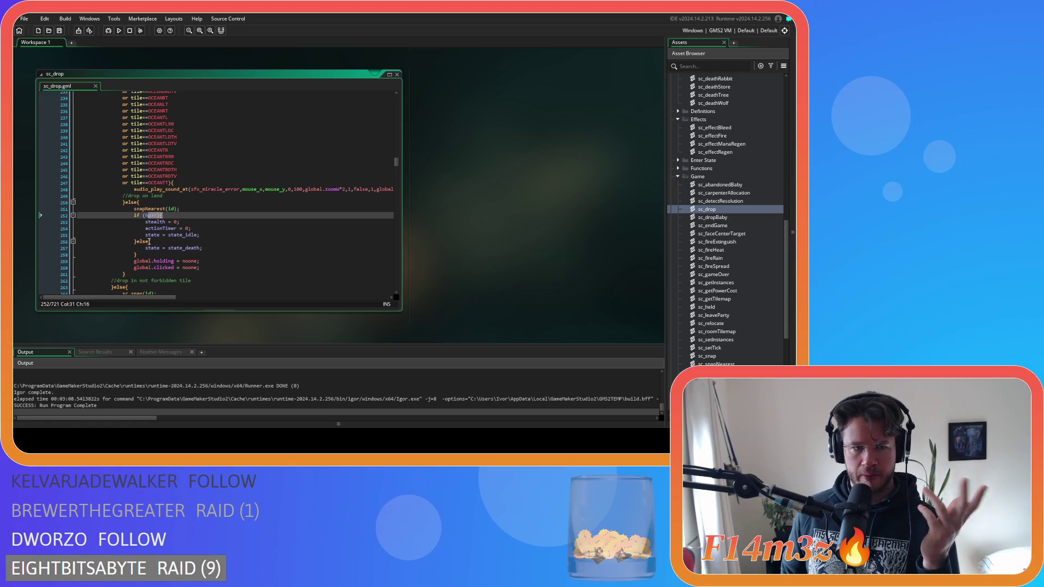
pyautogui.click(209, 247)
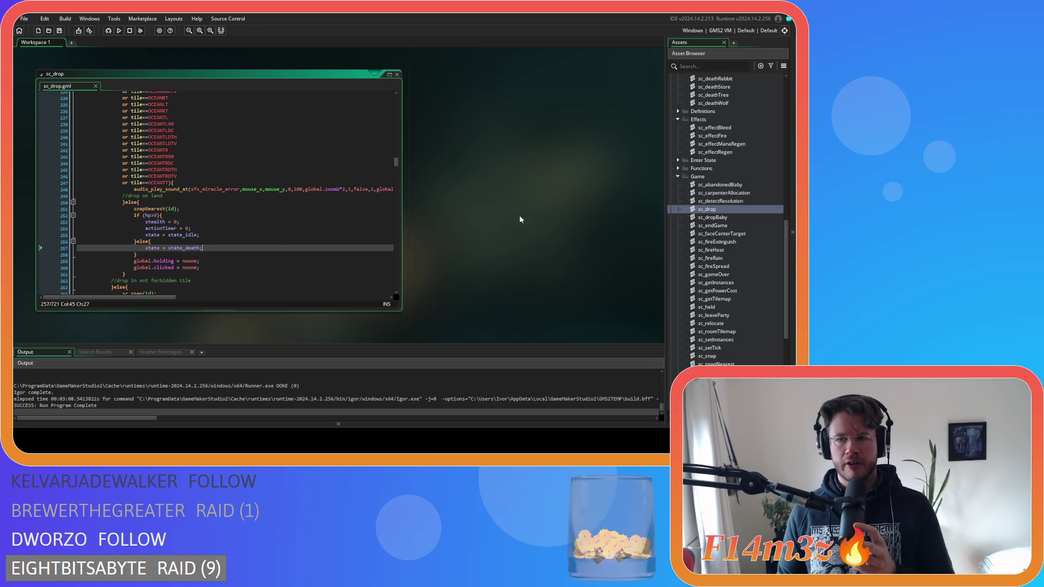
pyautogui.scroll(3, 718, 217)
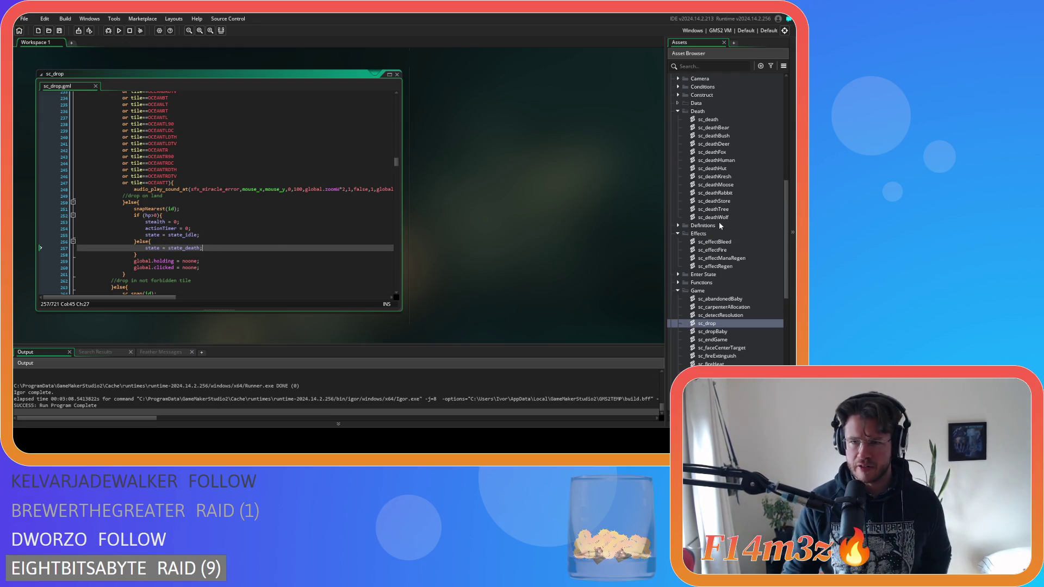
# Look up the if (state!=state_held){ check in sc_deathHuman.
pyautogui.doubleClick(717, 127)
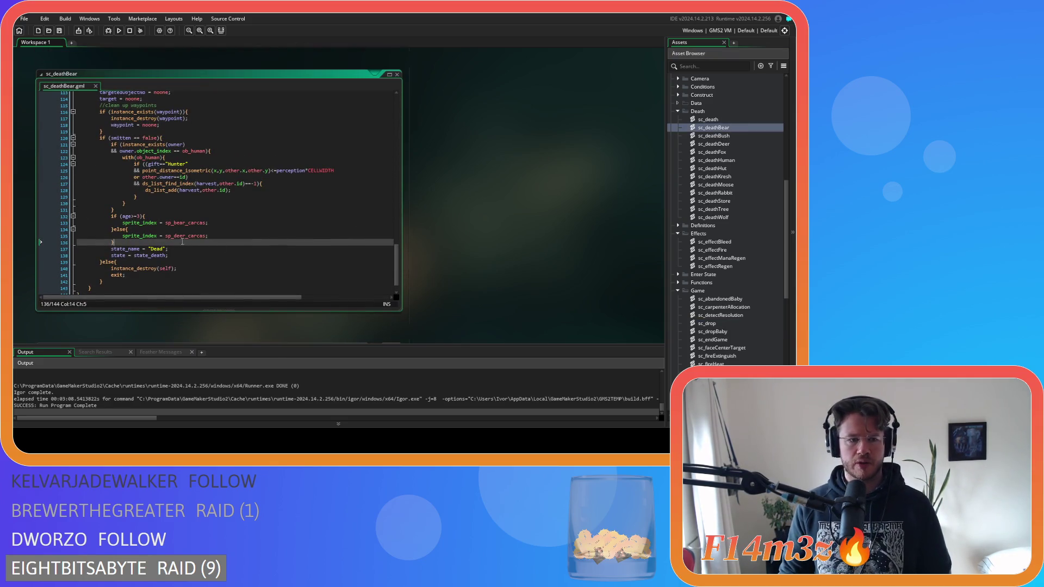
pyautogui.doubleClick(708, 119)
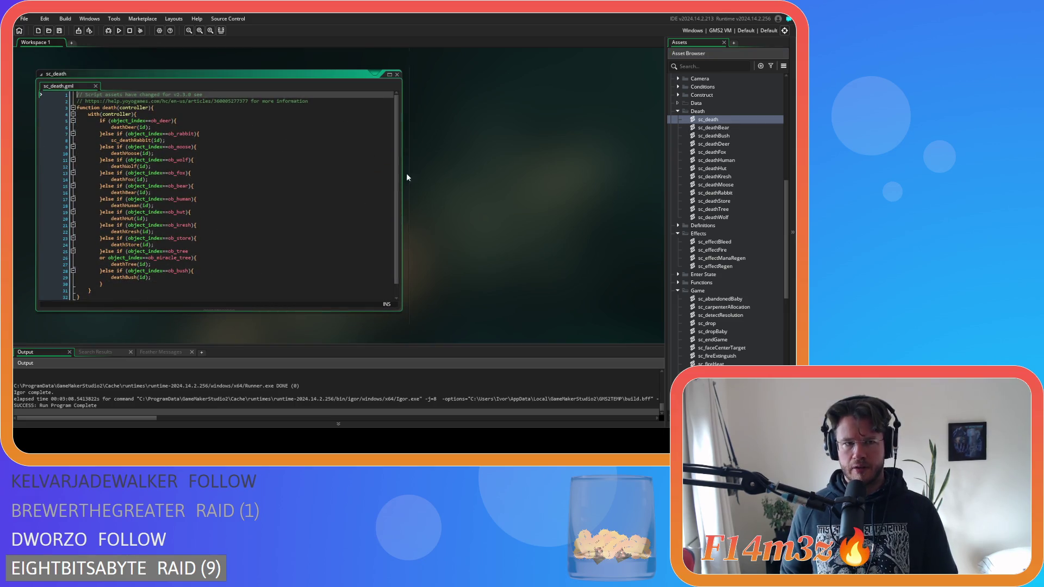
pyautogui.click(396, 74)
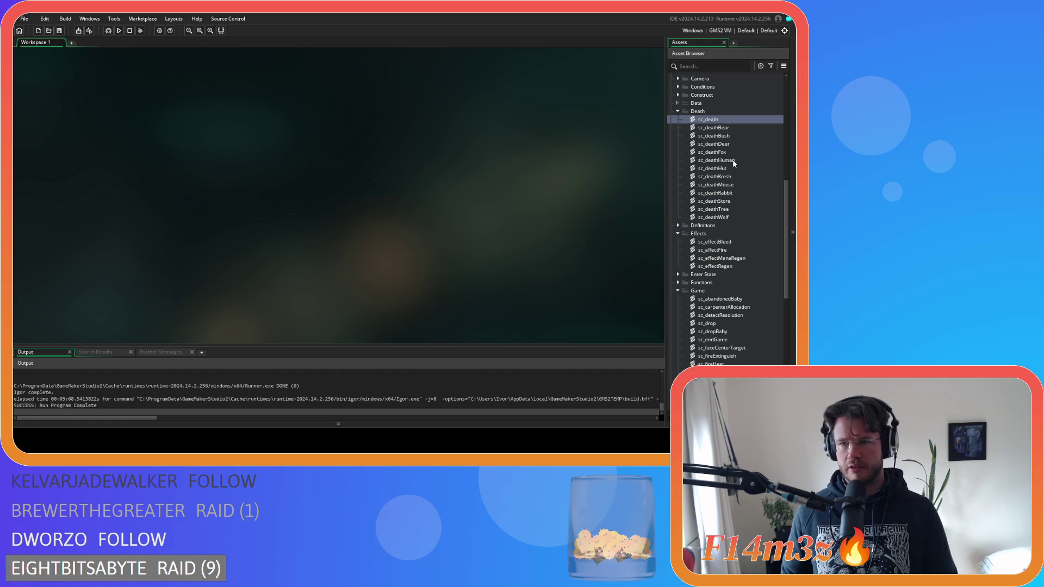
pyautogui.doubleClick(733, 160)
pyautogui.click(202, 146)
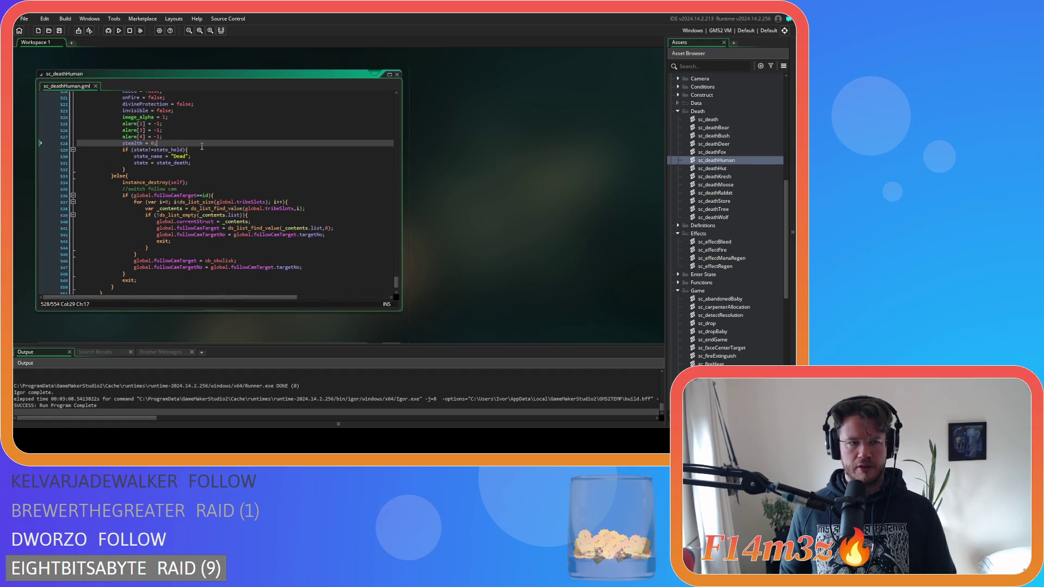
pyautogui.click(201, 150)
pyautogui.hotkey('shift', 'Home')
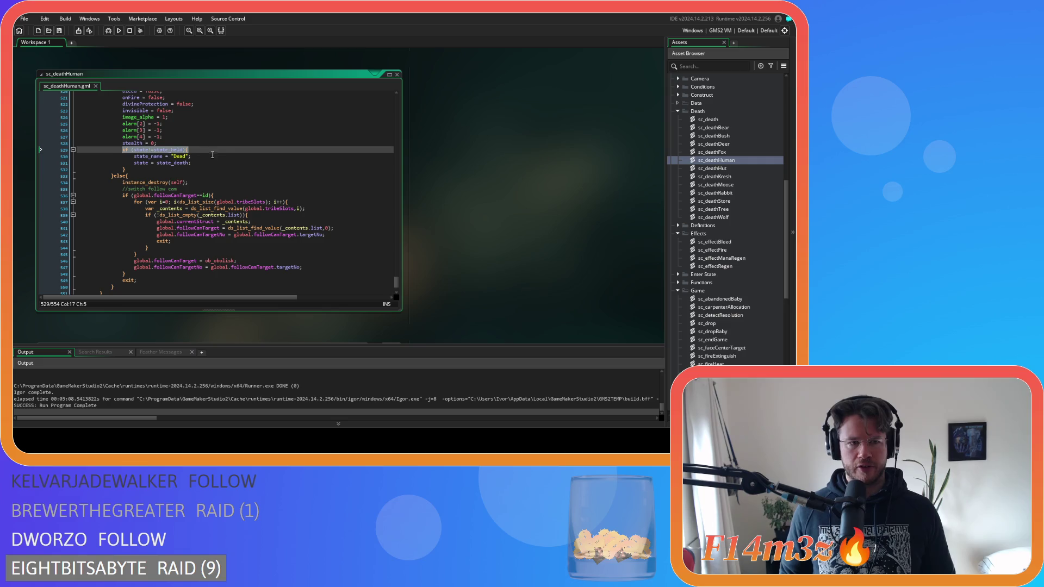
pyautogui.click(397, 74)
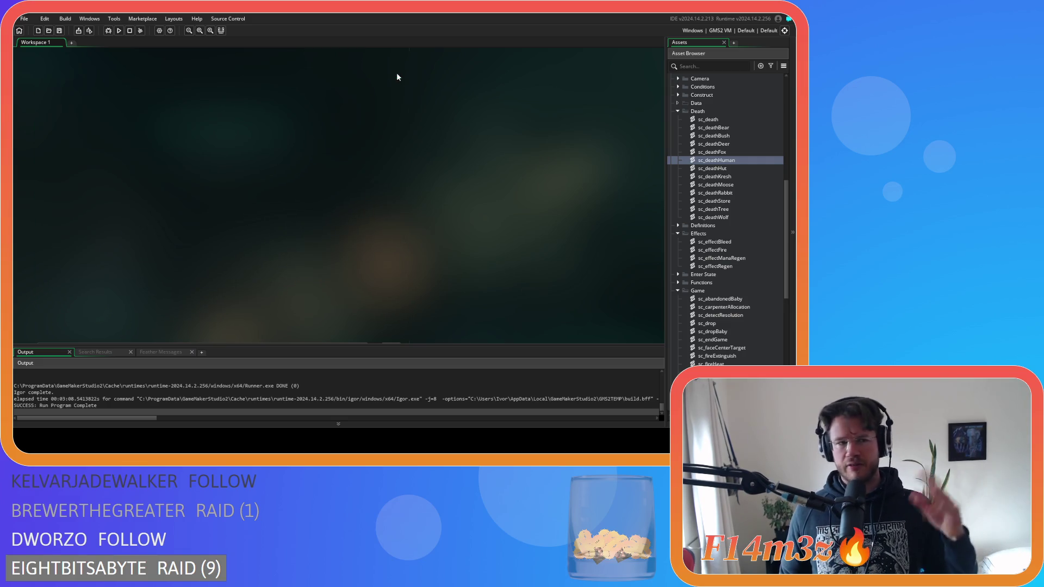
# Wrap sc_deathBear's state_name and state_death lines in if (state!=state_held){ } and save.
pyautogui.scroll(3, 396, 167)
pyautogui.scroll(3, 397, 171)
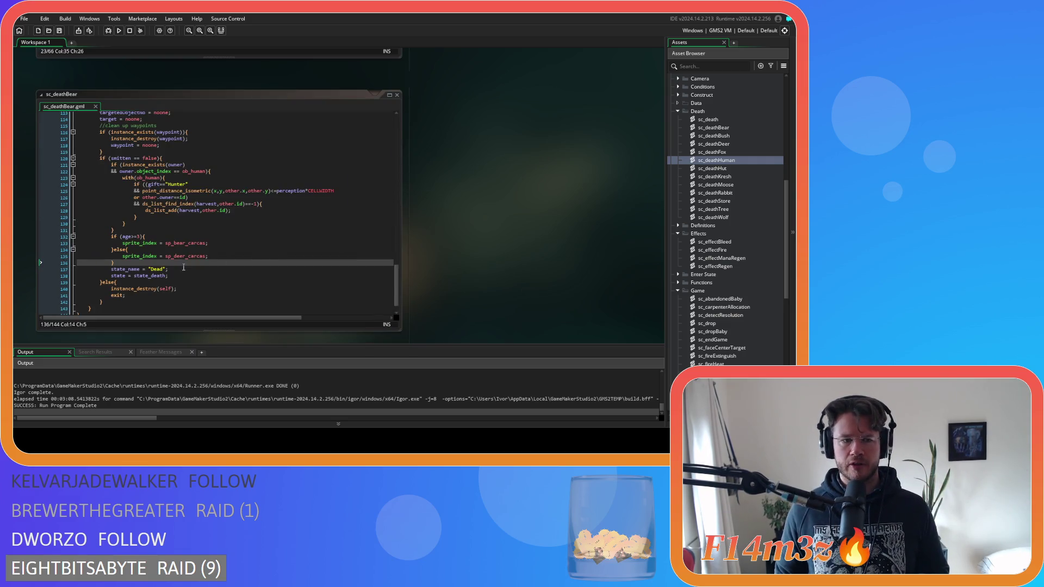
pyautogui.click(157, 262)
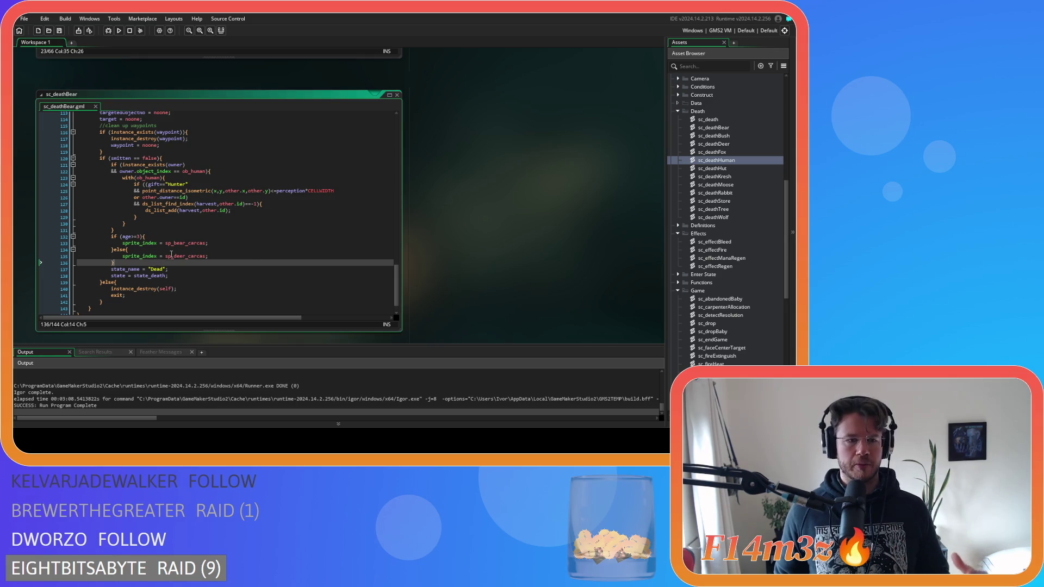
pyautogui.press('Return')
pyautogui.write('if (state!=state_held){')
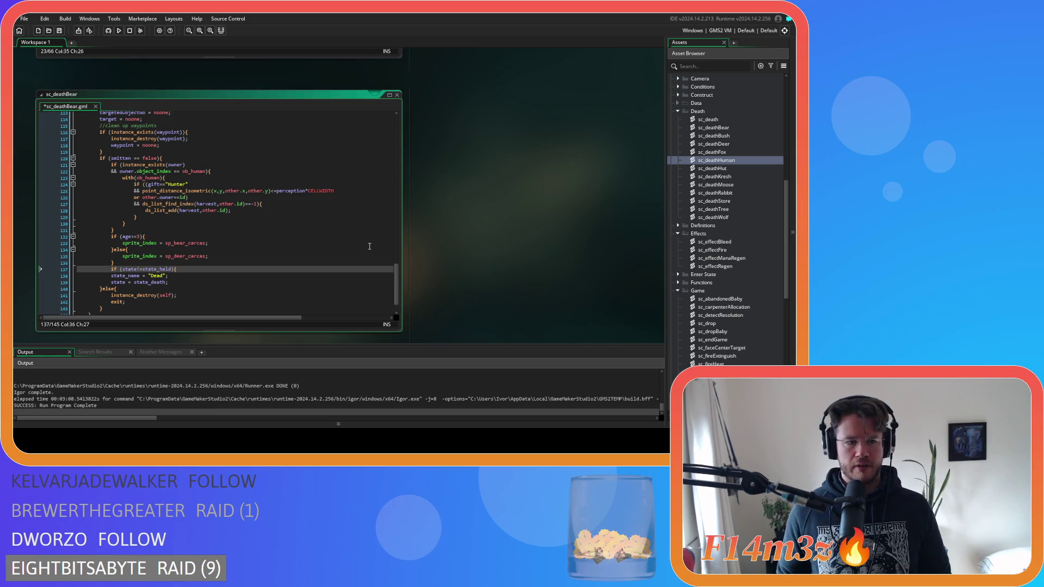
pyautogui.click(134, 285)
pyautogui.moveTo(134, 286); pyautogui.dragTo(79, 275)
pyautogui.press('Tab')
pyautogui.click(194, 284)
pyautogui.press('Return')
pyautogui.write('}')
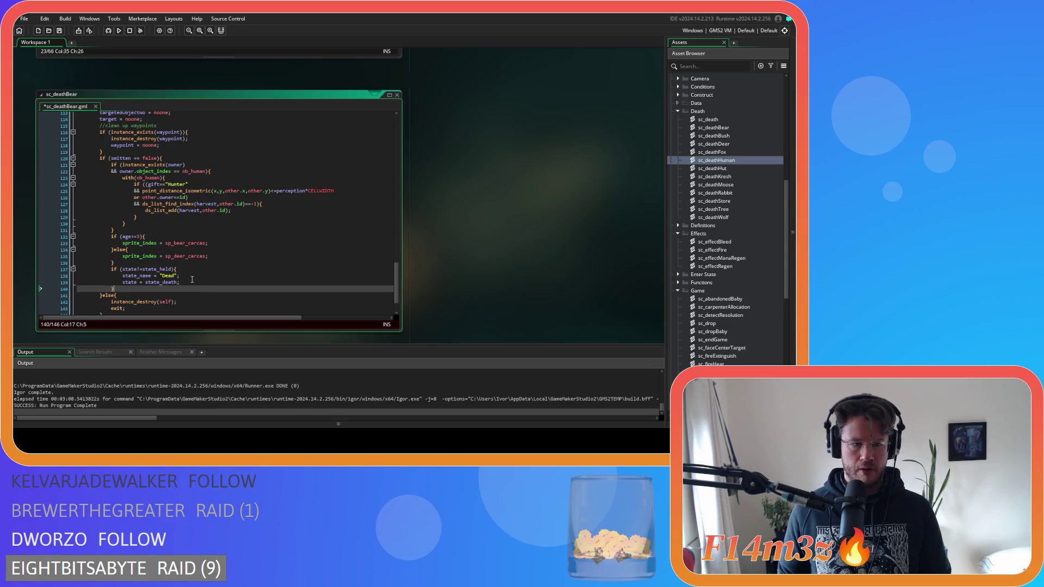
pyautogui.click(179, 276)
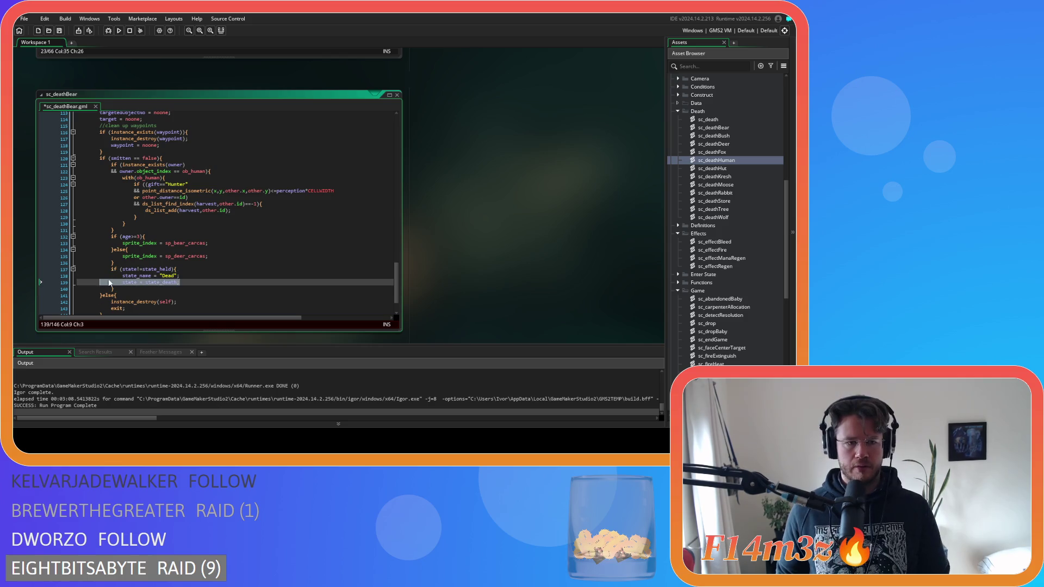
pyautogui.hotkey('ctrl', 's')
# Recheck the new held check and closing brace in sc_deathBear, then open sc_deathBush.
pyautogui.scroll(-2, 201, 269)
pyautogui.click(182, 258)
pyautogui.click(182, 246)
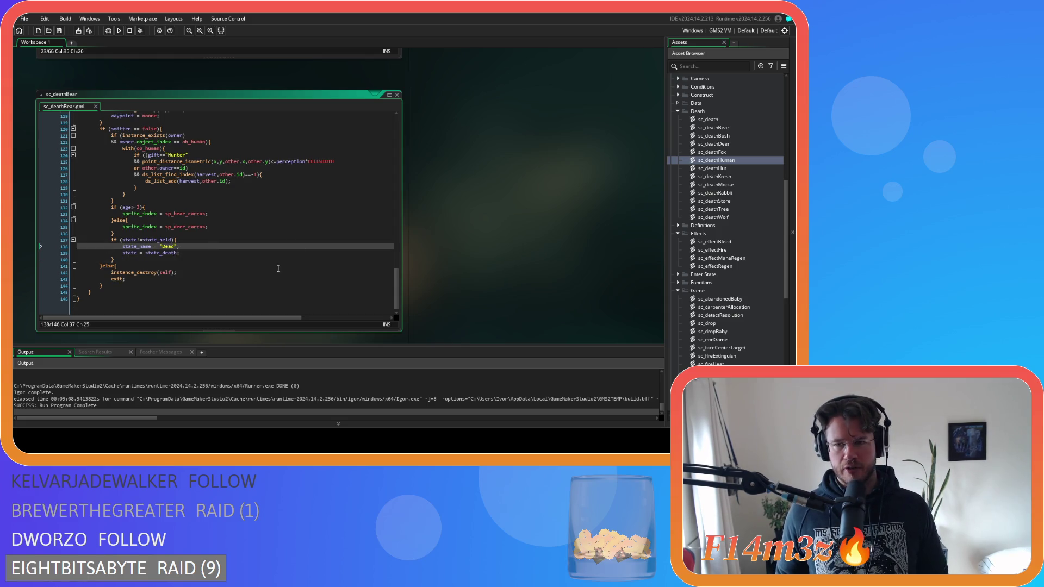
pyautogui.press('Down')
pyautogui.press('Down')
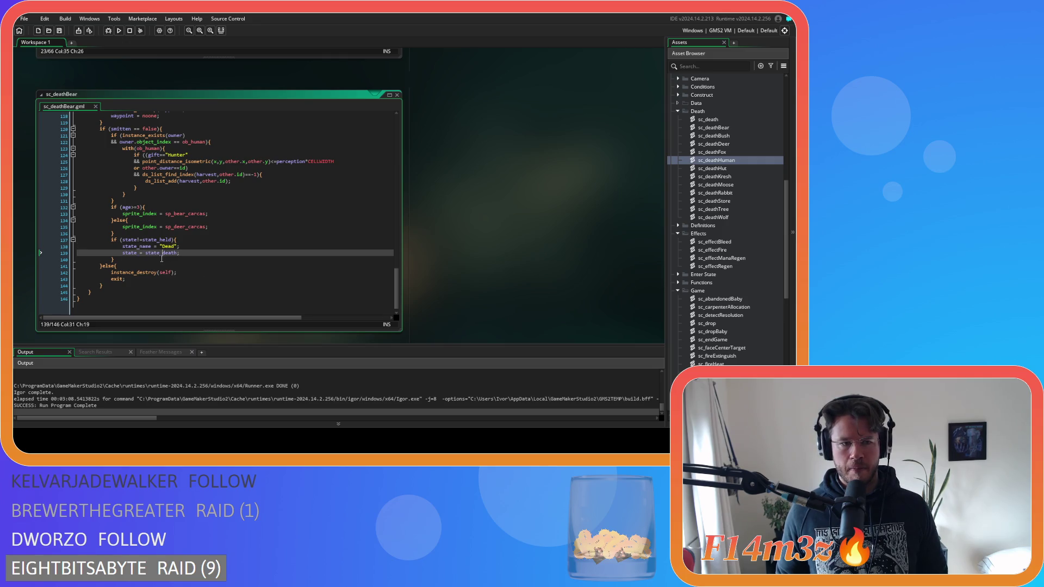
pyautogui.click(196, 240)
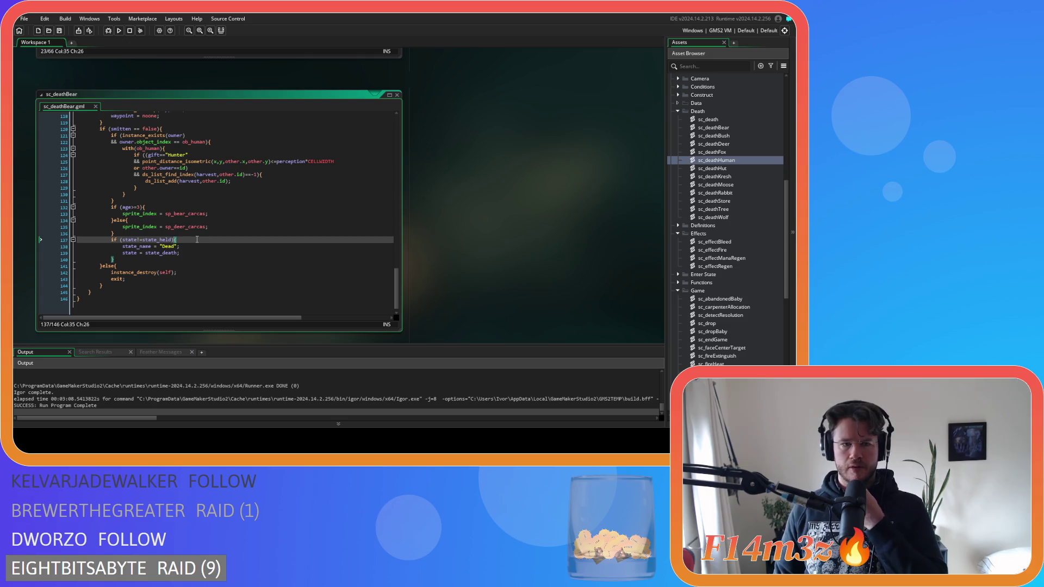
pyautogui.moveTo(197, 239); pyautogui.dragTo(111, 239)
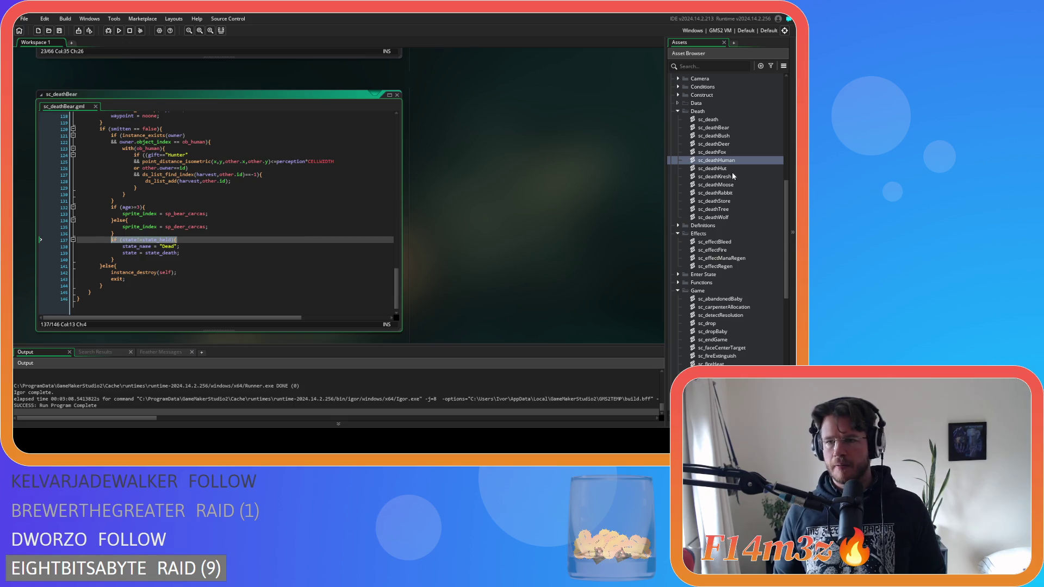
pyautogui.doubleClick(716, 136)
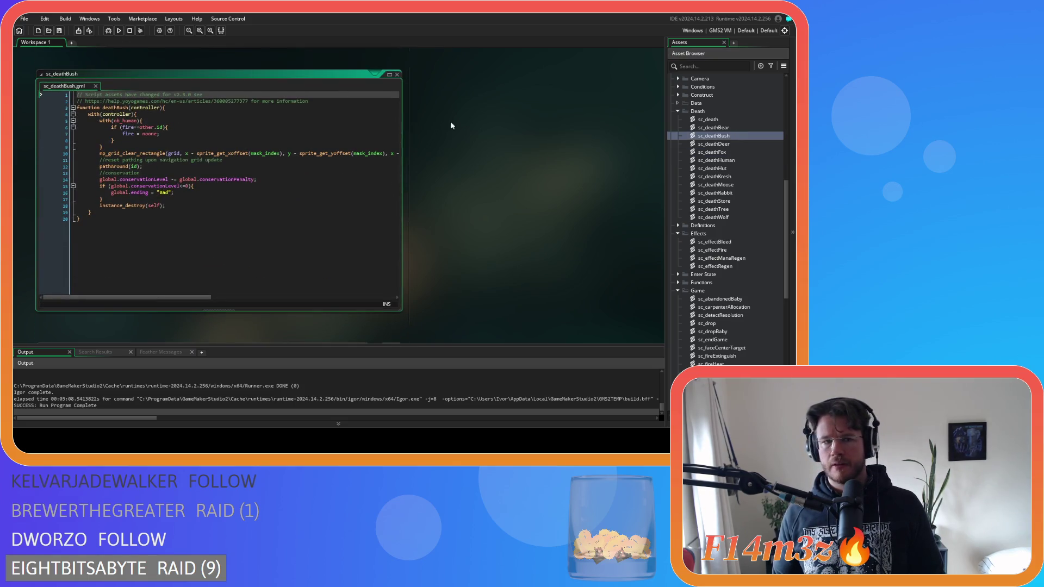
# Close sc_deathBush and wrap sc_deathDeer's state assignments in an if (state!=state_held){ check.
pyautogui.click(398, 75)
pyautogui.doubleClick(731, 143)
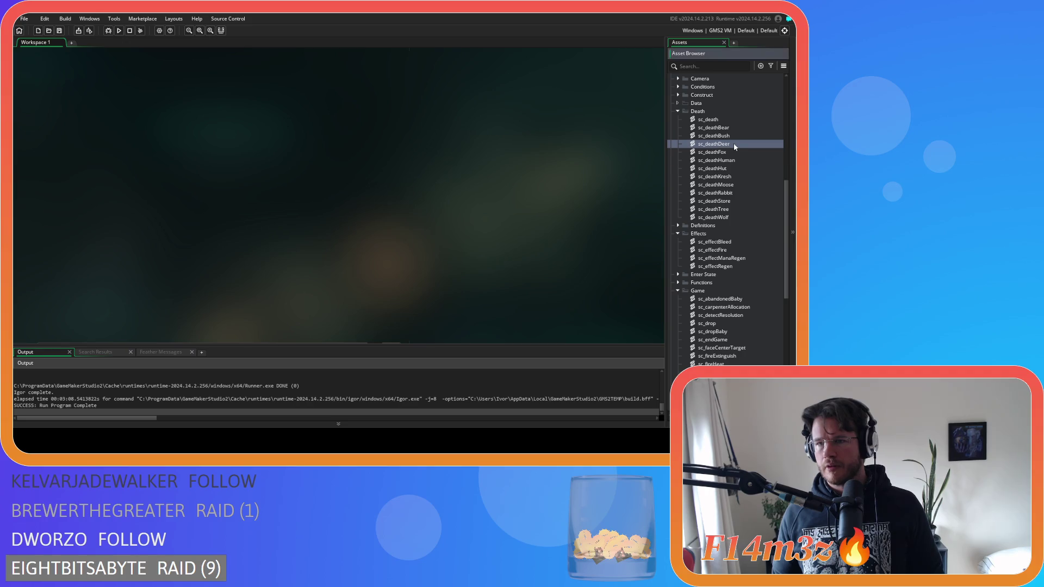
pyautogui.moveTo(396, 111); pyautogui.dragTo(397, 272)
pyautogui.click(129, 226)
pyautogui.press('Return')
pyautogui.write('if (state!=state_held){')
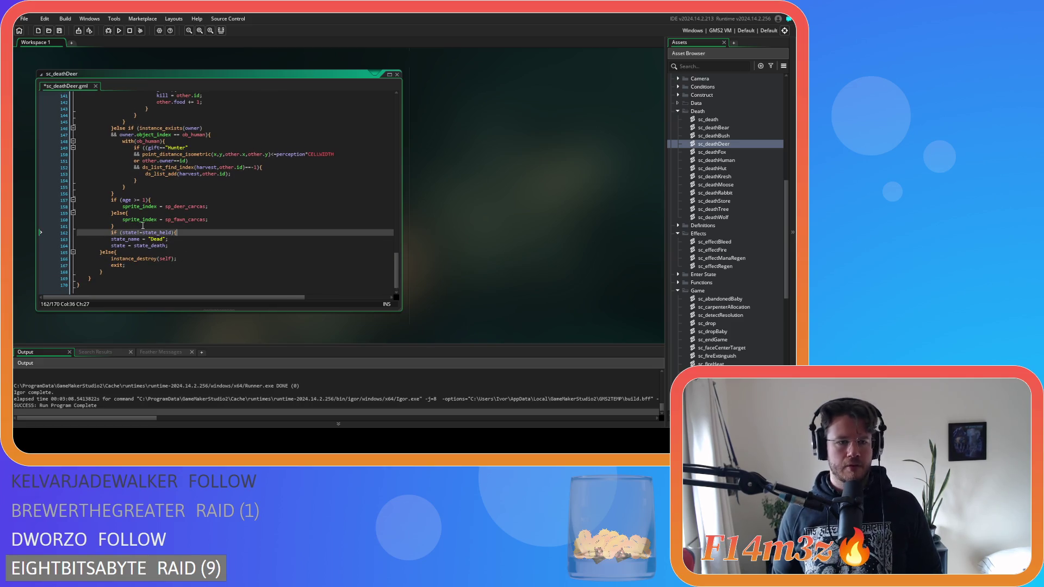
pyautogui.moveTo(174, 245); pyautogui.dragTo(76, 239)
pyautogui.press('Tab')
pyautogui.click(193, 246)
pyautogui.press('Return')
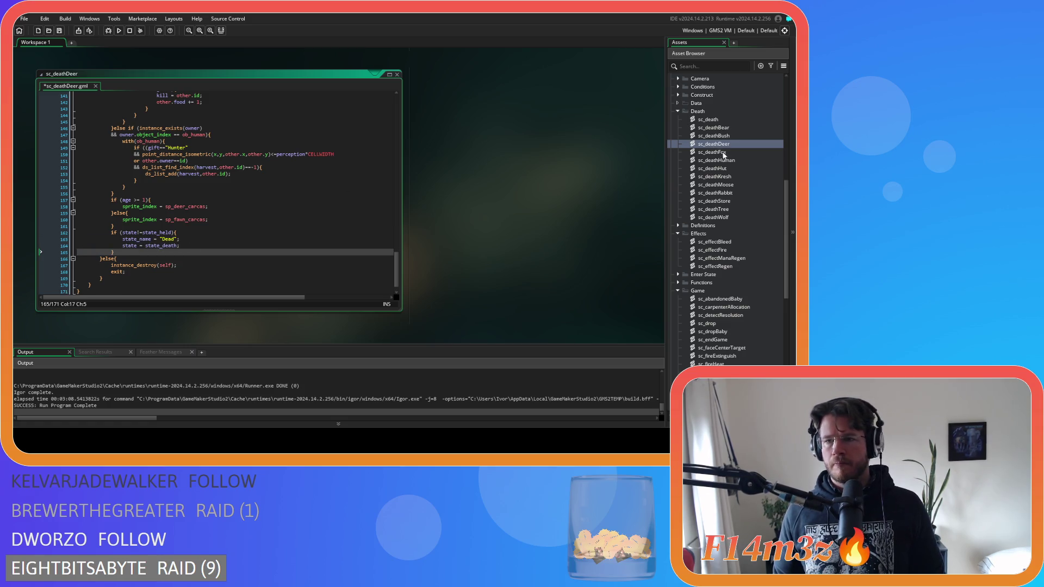
# In sc_deathFox, wrap the state_death line in if (state!=state_held){ } and save.
pyautogui.doubleClick(721, 154)
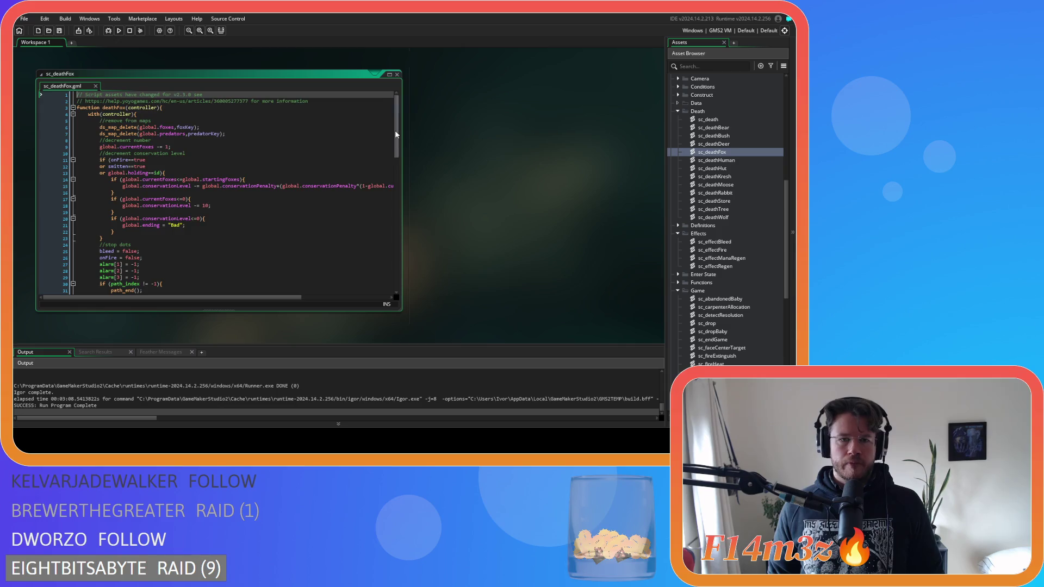
pyautogui.scroll(-10, 386, 258)
pyautogui.scroll(-2, 386, 257)
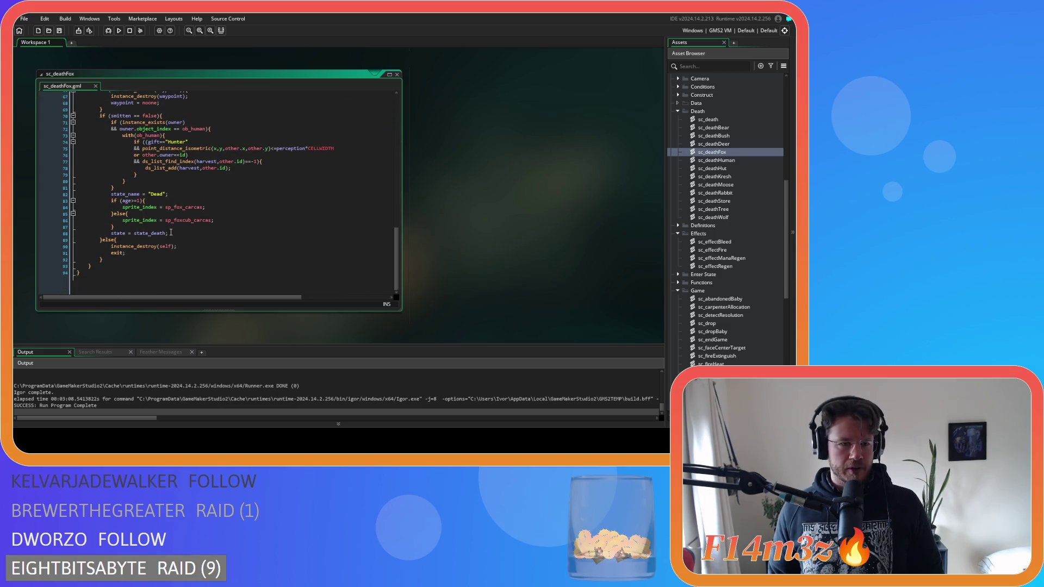
pyautogui.click(125, 226)
pyautogui.press('Return')
pyautogui.write('if (state!=state_held){')
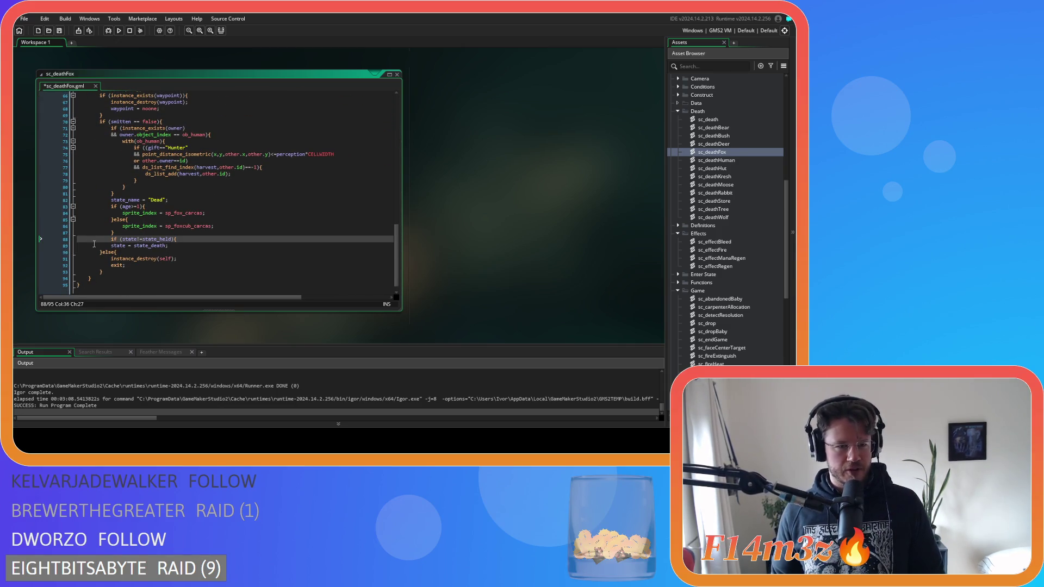
pyautogui.click(91, 245)
pyautogui.press('Tab')
pyautogui.click(198, 245)
pyautogui.press('Return')
pyautogui.write('}')
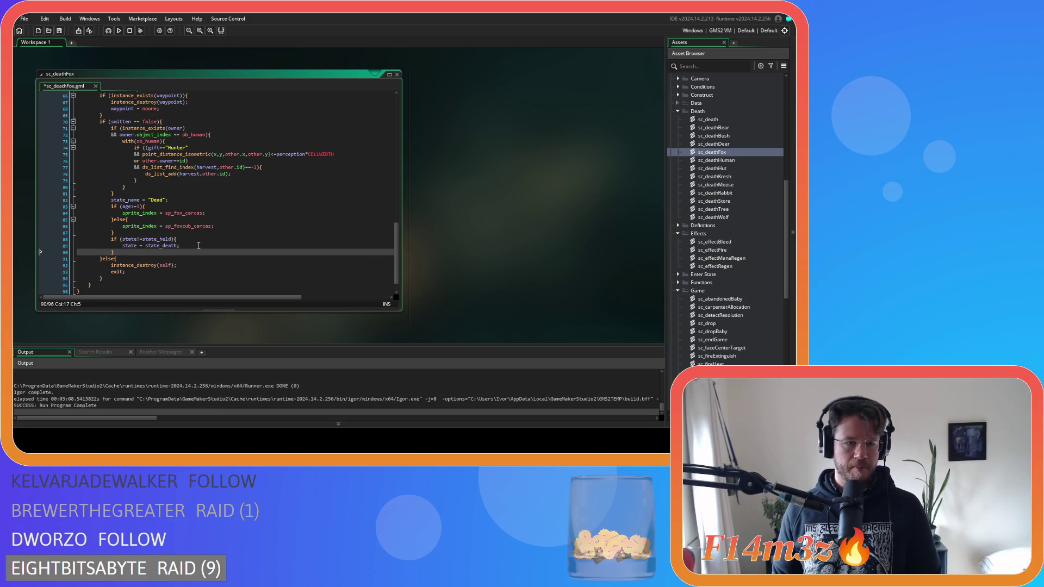
pyautogui.hotkey('ctrl', 's')
# In sc_deathMoose, put the state_name and state_death lines inside an if (state!=state_held){ check.
pyautogui.doubleClick(736, 183)
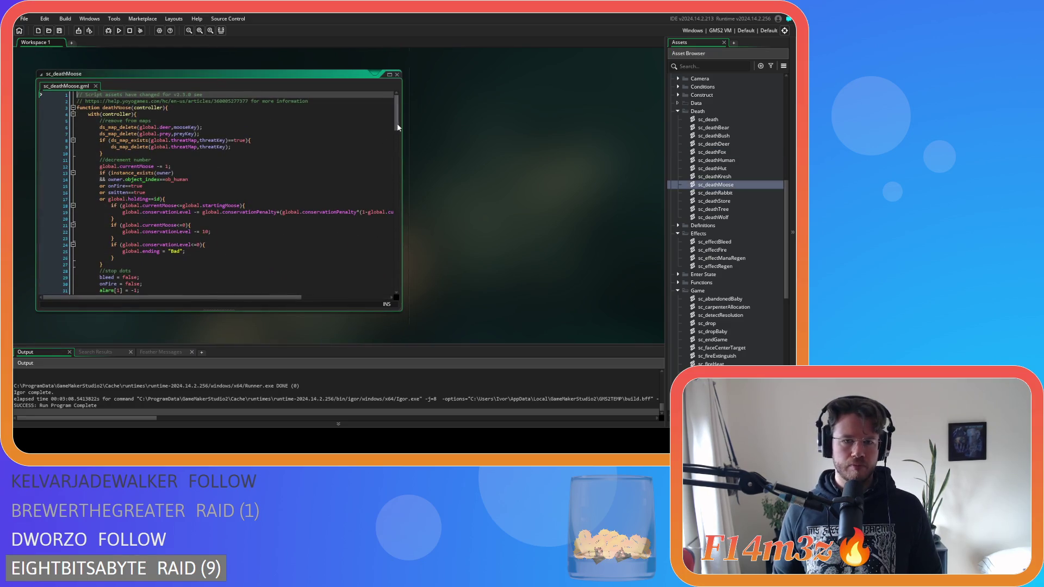
pyautogui.scroll(-20, 397, 127)
pyautogui.click(147, 220)
pyautogui.press('Return')
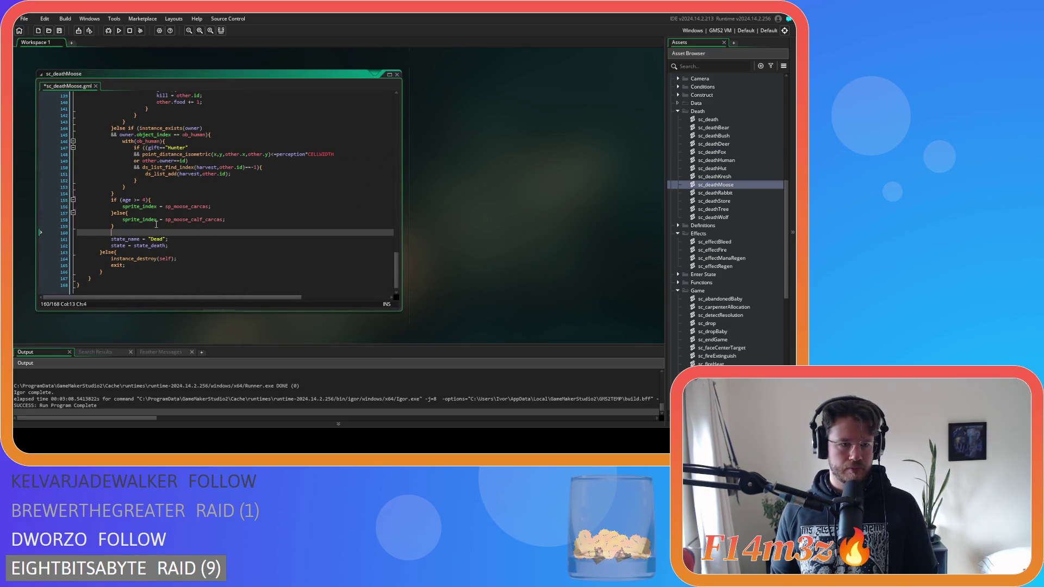
pyautogui.write('if (state!=state_held){')
pyautogui.moveTo(181, 245); pyautogui.dragTo(111, 239)
pyautogui.press('Tab')
pyautogui.click(189, 245)
pyautogui.press('Return')
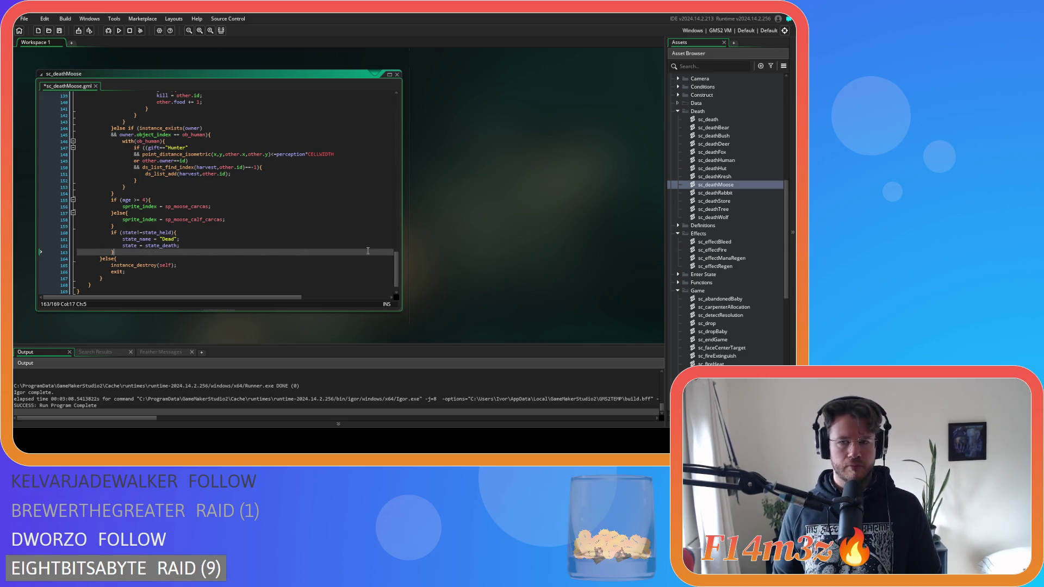
# In sc_deathRabbit, nest the state_name and state_death lines under if (state!=state_held){ and save.
pyautogui.doubleClick(714, 192)
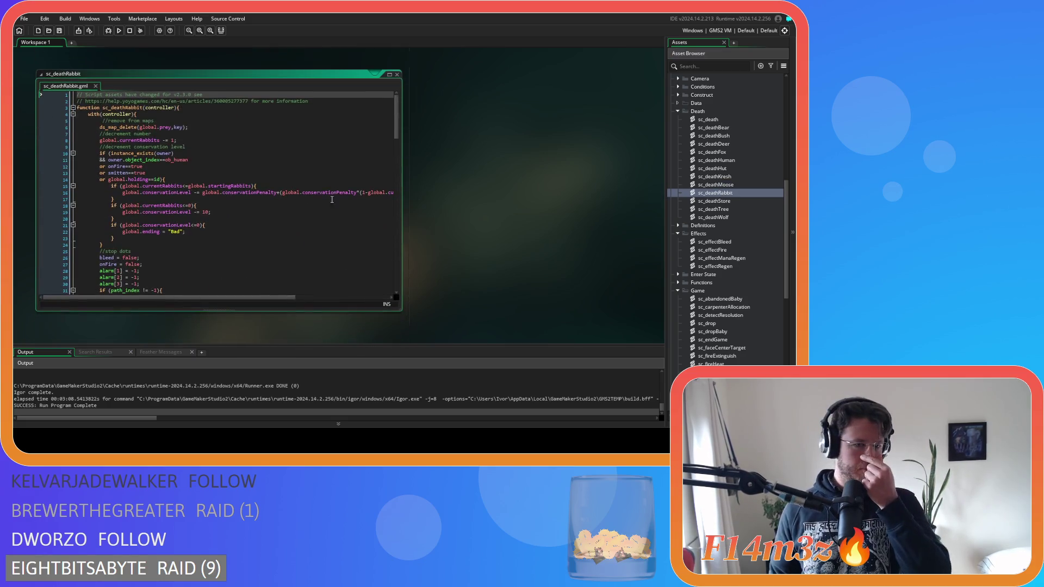
pyautogui.moveTo(395, 110); pyautogui.dragTo(387, 275)
pyautogui.click(149, 222)
pyautogui.press('Return')
pyautogui.write('if (state!=state_held){')
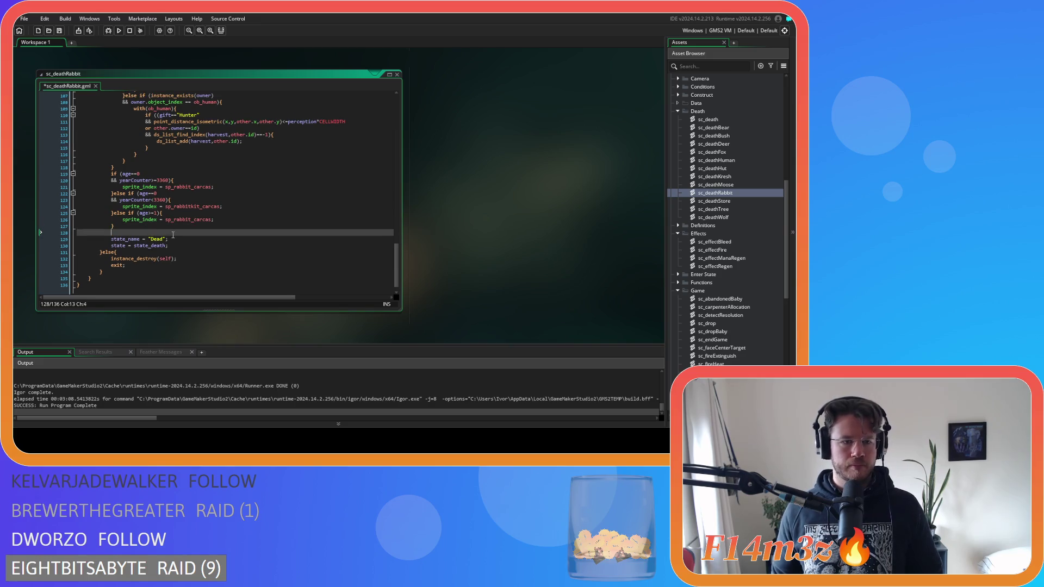
pyautogui.moveTo(178, 246); pyautogui.dragTo(107, 242)
pyautogui.press('Tab')
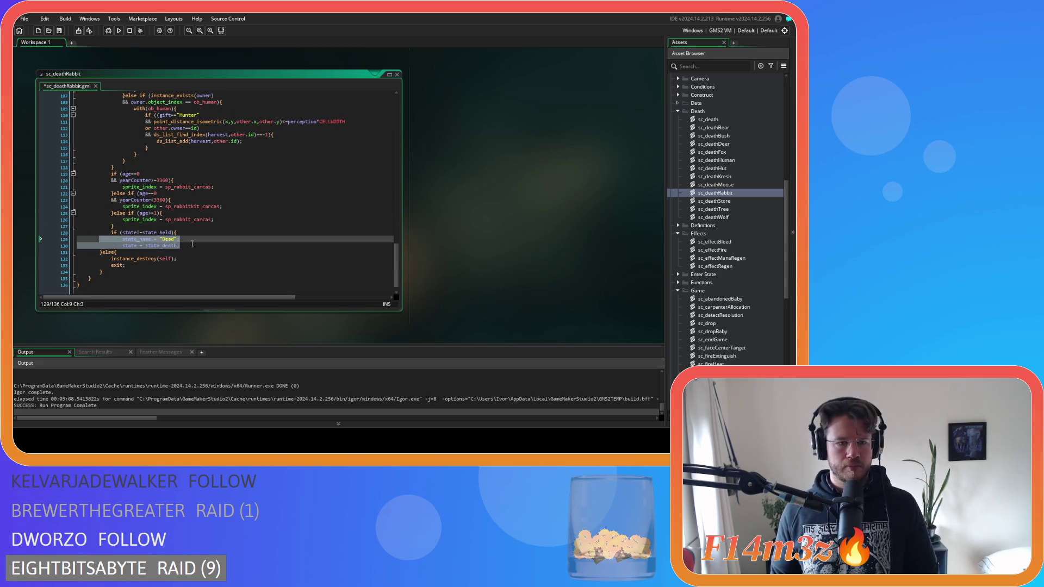
pyautogui.click(192, 244)
pyautogui.press('Return')
pyautogui.hotkey('ctrl', 's')
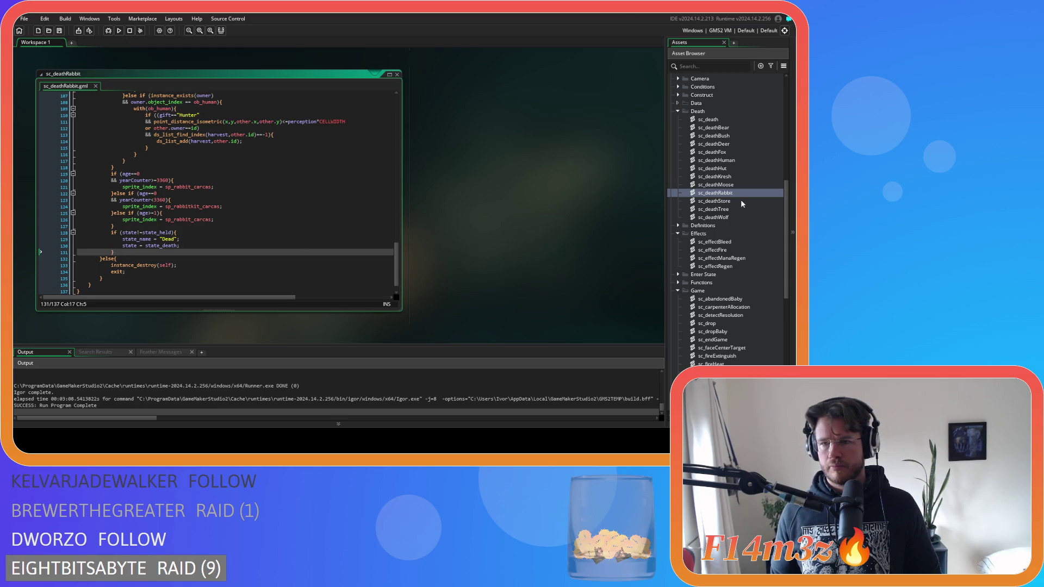
# In sc_deathWolf, nest the state_name and state_death lines under if (state!=state_held){ and save.
pyautogui.doubleClick(716, 217)
pyautogui.moveTo(397, 120)
pyautogui.mouseDown()
pyautogui.moveTo(385, 260)
pyautogui.moveTo(308, 266)
pyautogui.mouseUp()
pyautogui.click(133, 221)
pyautogui.press('Return')
pyautogui.write('if (state!=state_held){')
pyautogui.moveTo(180, 246); pyautogui.dragTo(111, 239)
pyautogui.press('Tab')
pyautogui.click(207, 248)
pyautogui.press('Return')
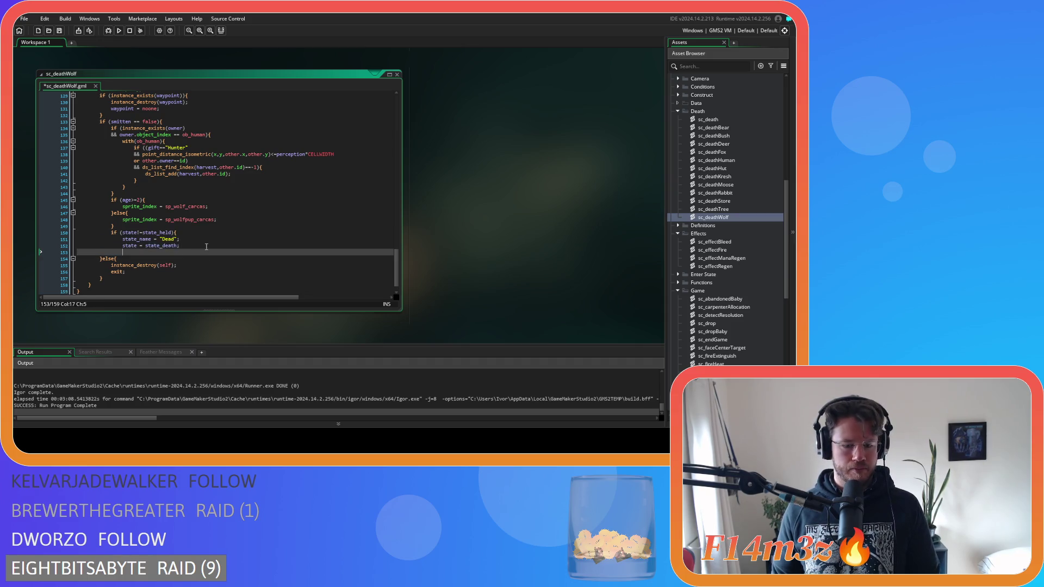
pyautogui.hotkey('ctrl', 's')
# Open sc_deathTree and insert a blank line above instance_destroy.
pyautogui.doubleClick(716, 210)
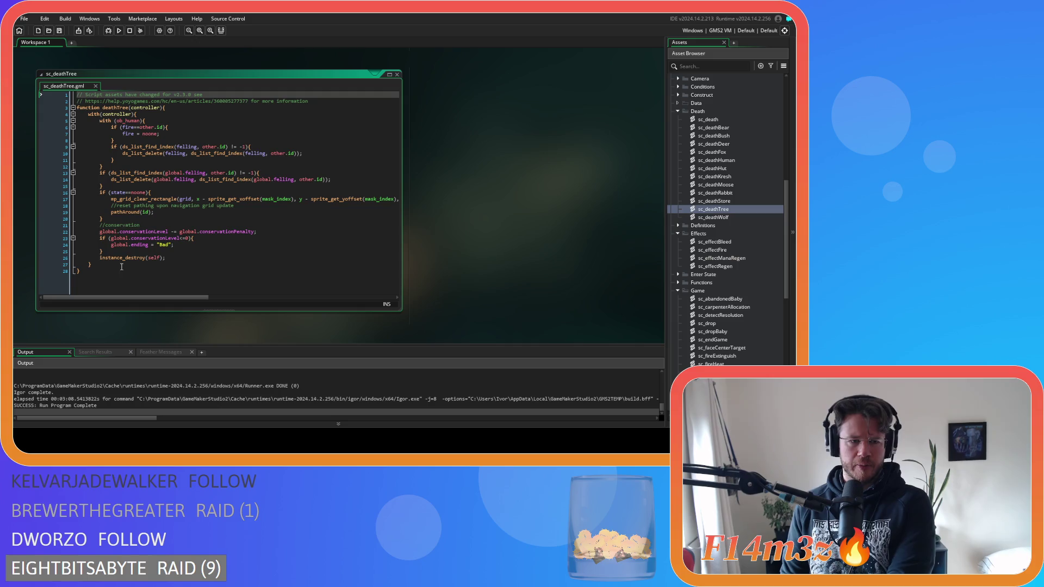
pyautogui.click(115, 254)
pyautogui.press('Return')
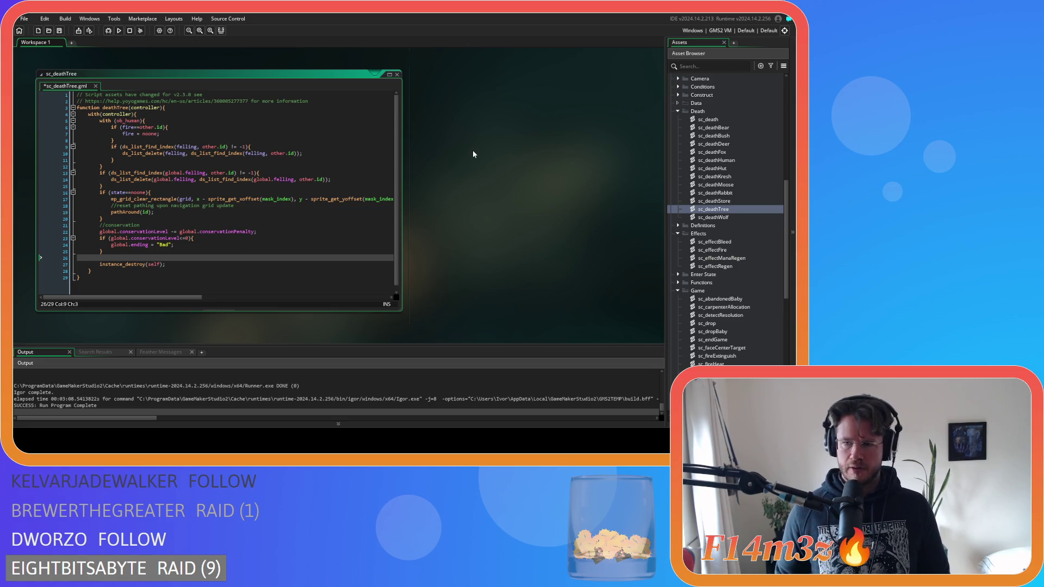
# Review sc_miracleFire from the Miracles scripts folder, then close it.
pyautogui.scroll(-6, 739, 261)
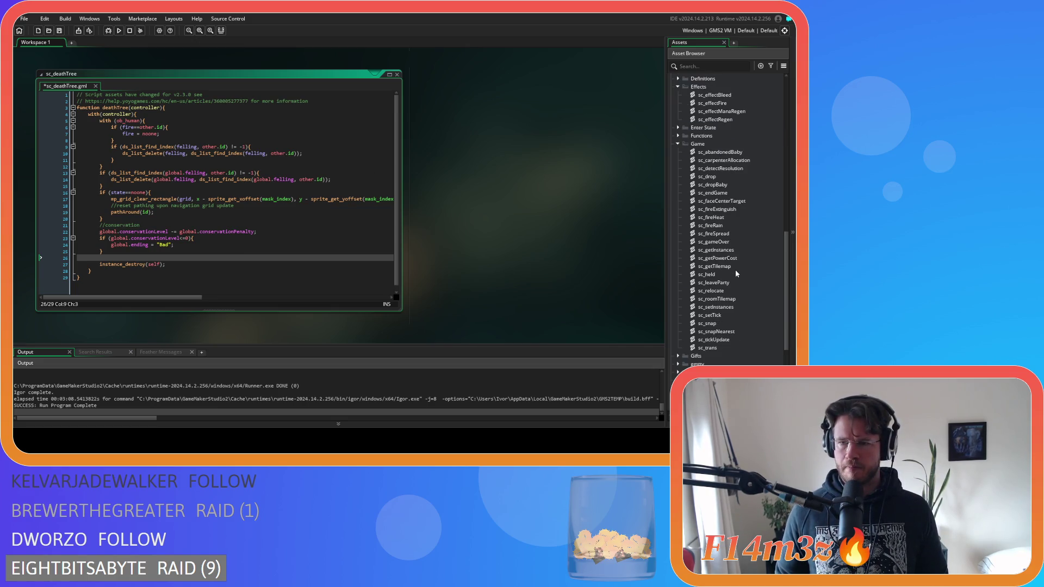
pyautogui.scroll(-3, 701, 266)
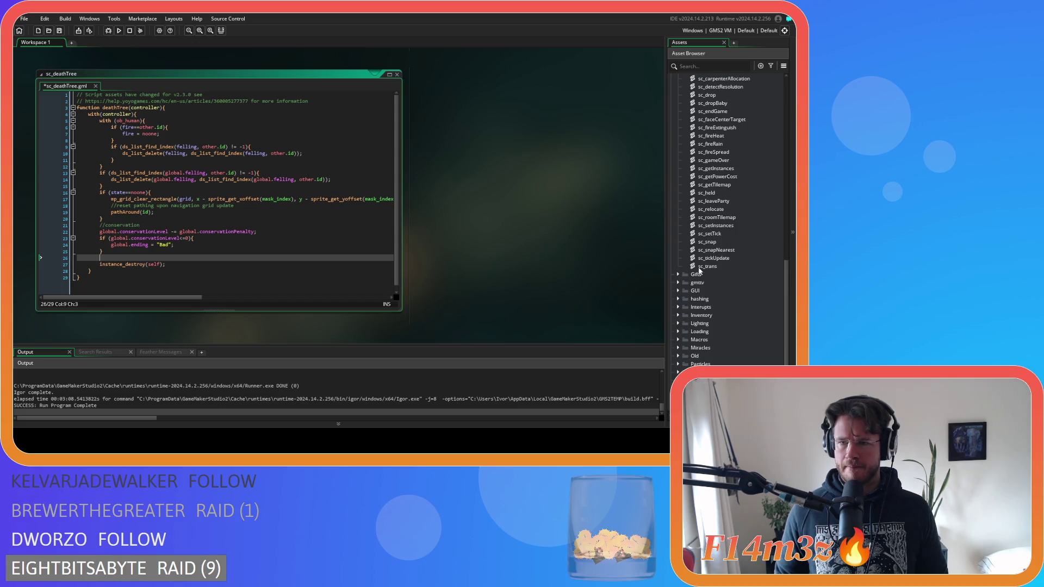
pyautogui.scroll(-2, 680, 326)
pyautogui.click(678, 298)
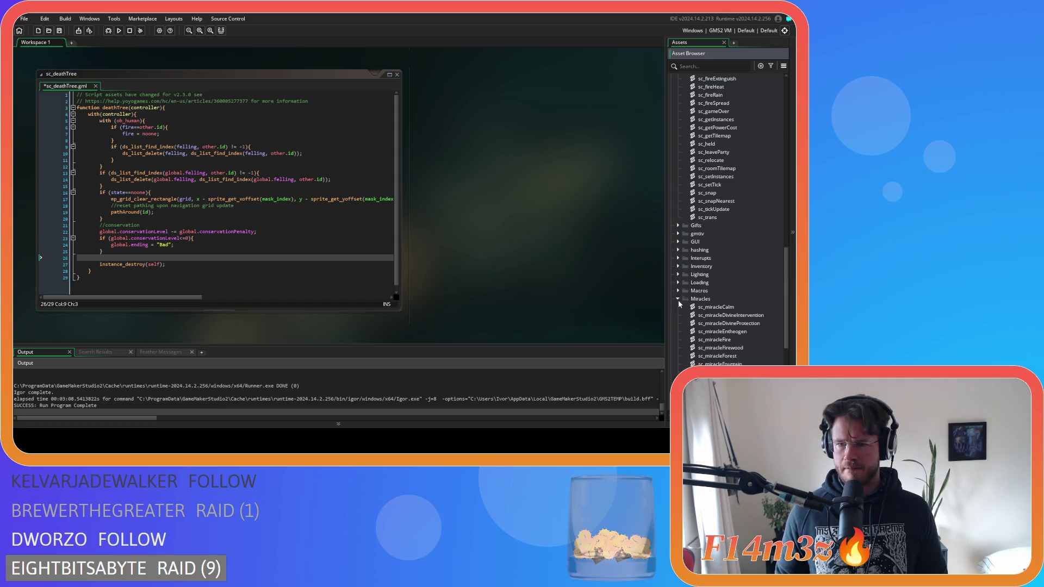
pyautogui.doubleClick(714, 339)
pyautogui.moveTo(397, 122)
pyautogui.mouseDown()
pyautogui.moveTo(389, 290)
pyautogui.moveTo(400, 140)
pyautogui.mouseUp()
pyautogui.click(397, 74)
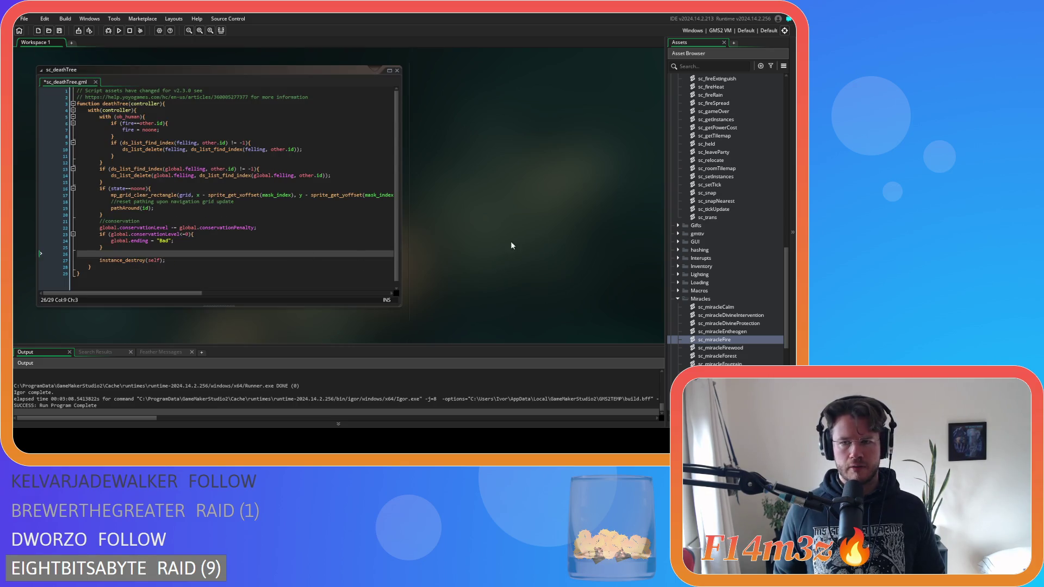
# Add if (global.holding==id) { global.holding = noone; } above instance_destroy in sc_deathTree.
pyautogui.click(197, 256)
pyautogui.write('if (global.he')
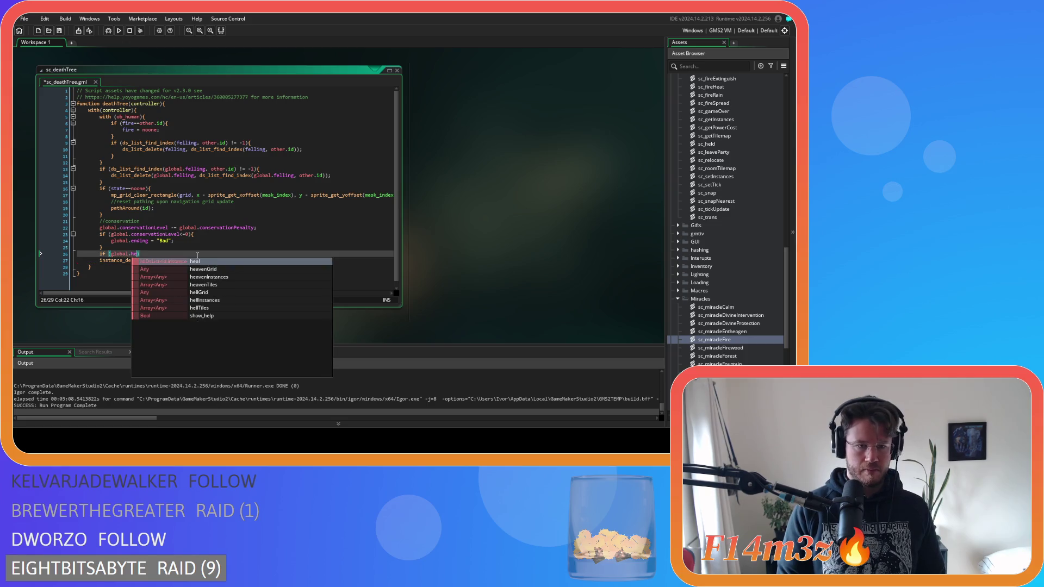
pyautogui.press('BackSpace')
pyautogui.write('olding')
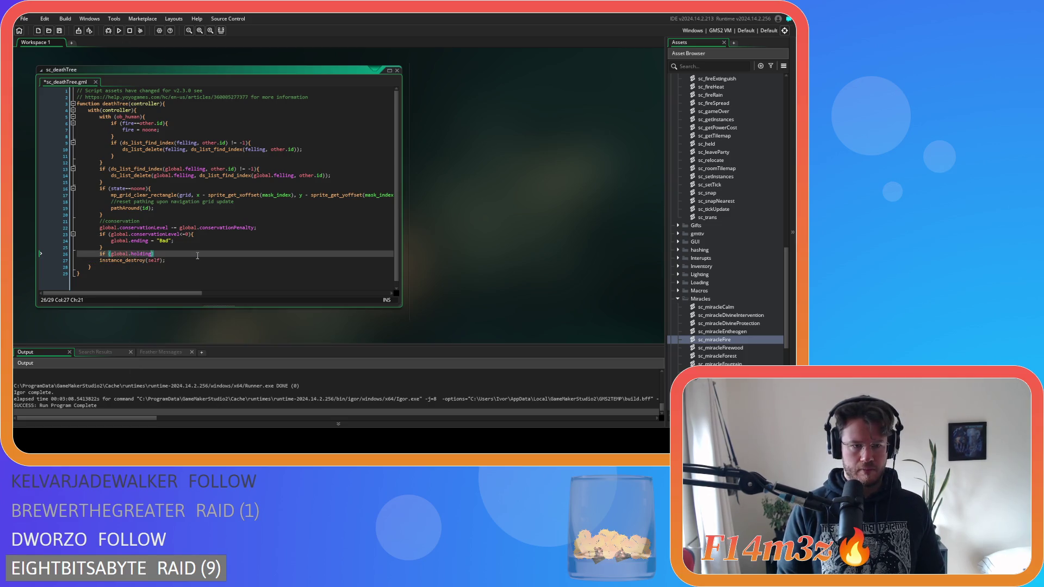
pyautogui.write('==id)')
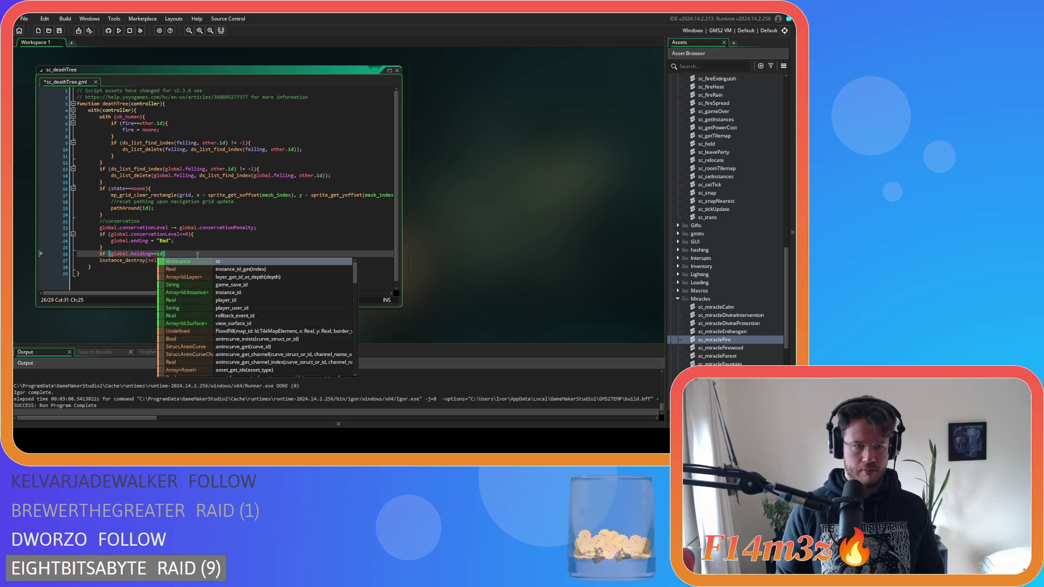
pyautogui.press('Return')
pyautogui.press('Return')
pyautogui.write('}')
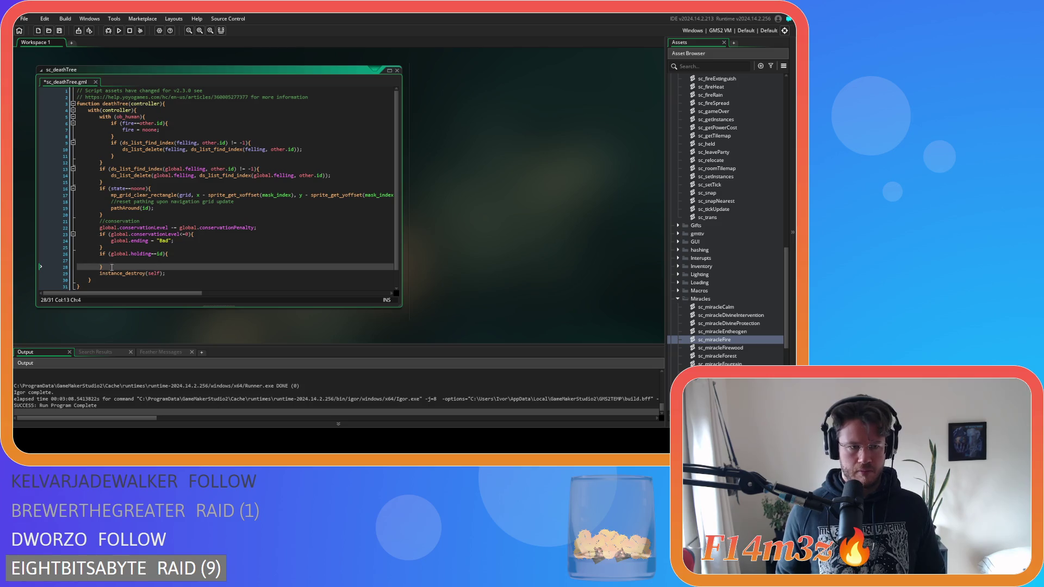
pyautogui.click(111, 268)
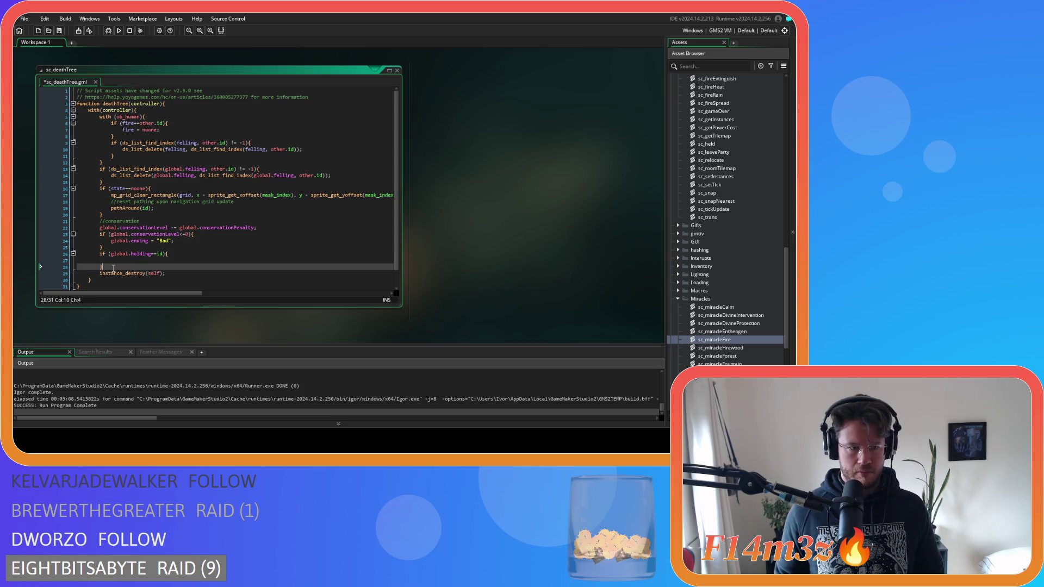
pyautogui.click(149, 260)
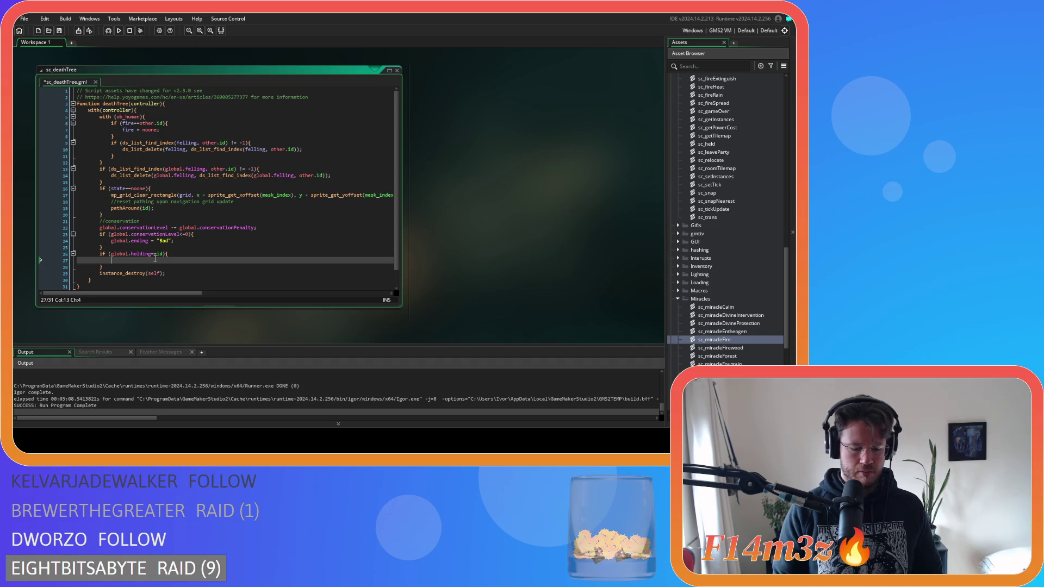
pyautogui.write('global.')
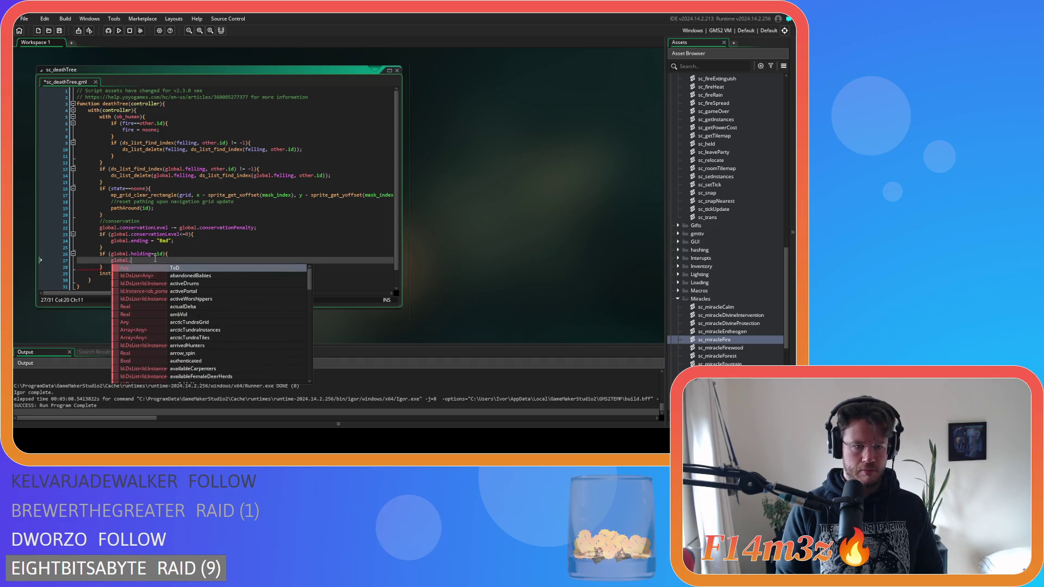
pyautogui.write('holding ')
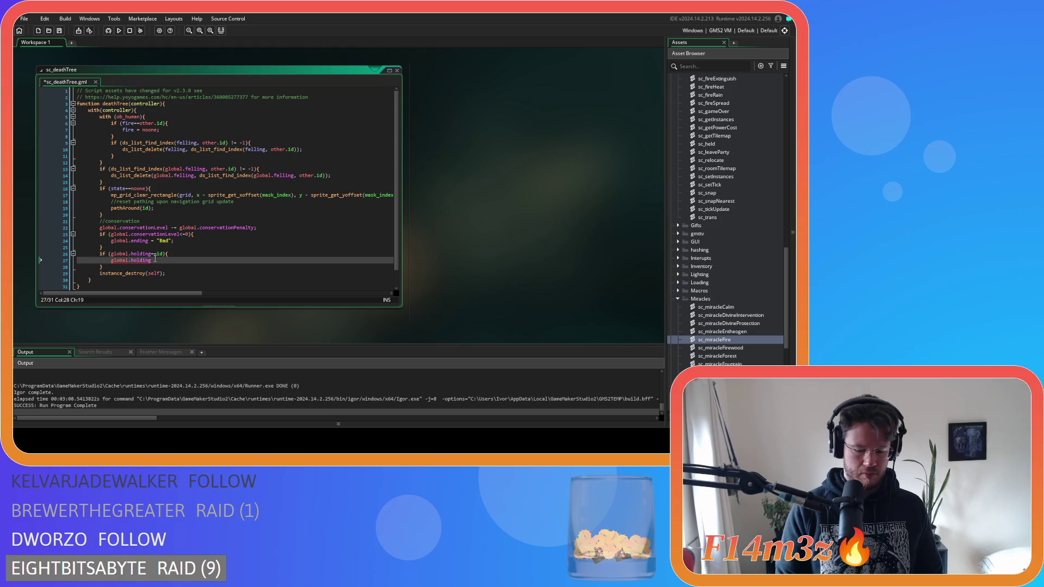
pyautogui.write('= noone;')
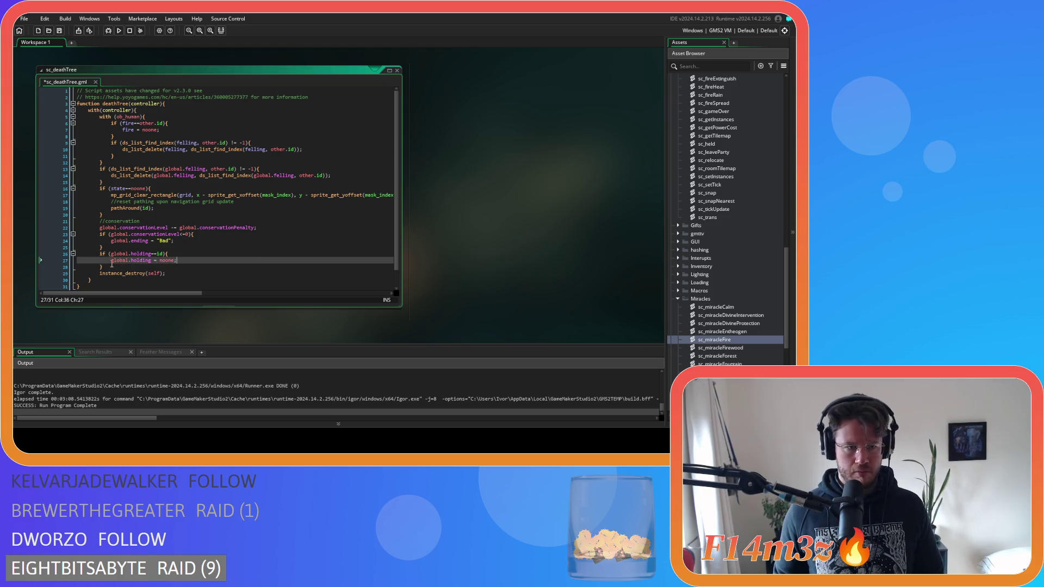
# Duplicate that block and change it to reset global.clicked to noone when it equals id.
pyautogui.moveTo(77, 254); pyautogui.dragTo(104, 267)
pyautogui.hotkey('ctrl', 'd')
pyautogui.click(101, 267)
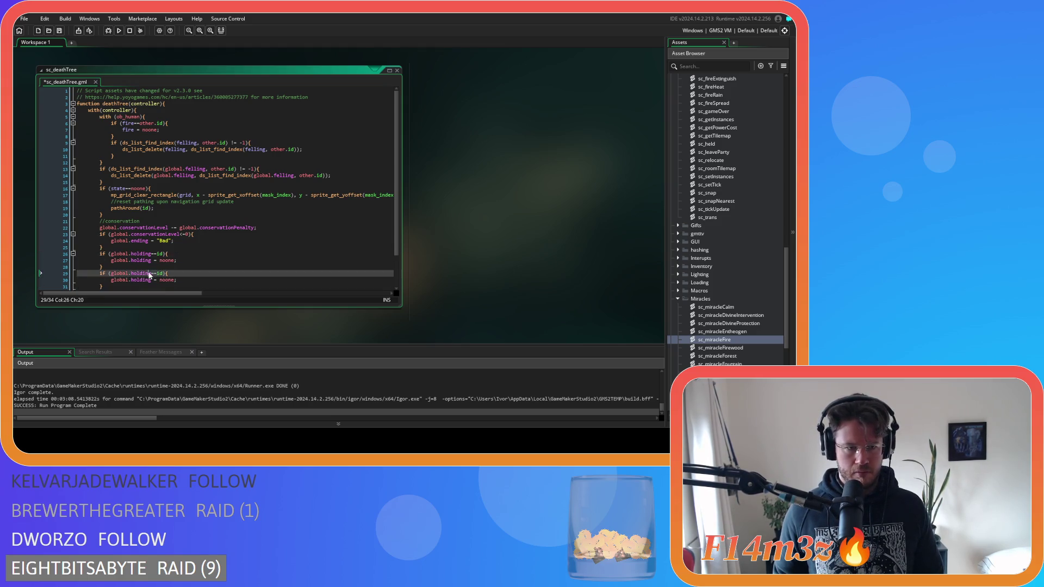
pyautogui.scroll(-2, 125, 256)
pyautogui.click(140, 241)
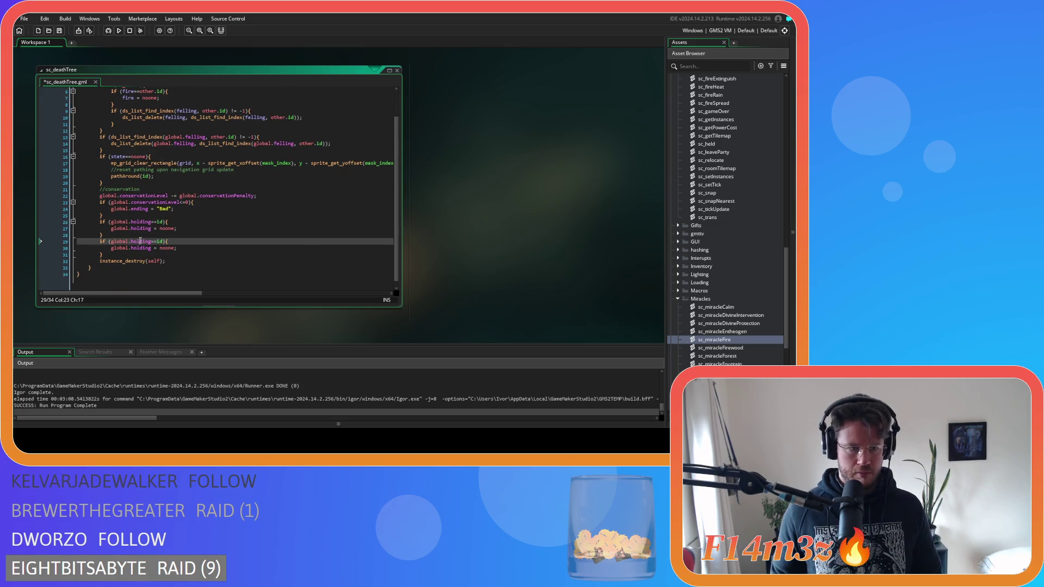
pyautogui.doubleClick(141, 241)
pyautogui.write('clicked')
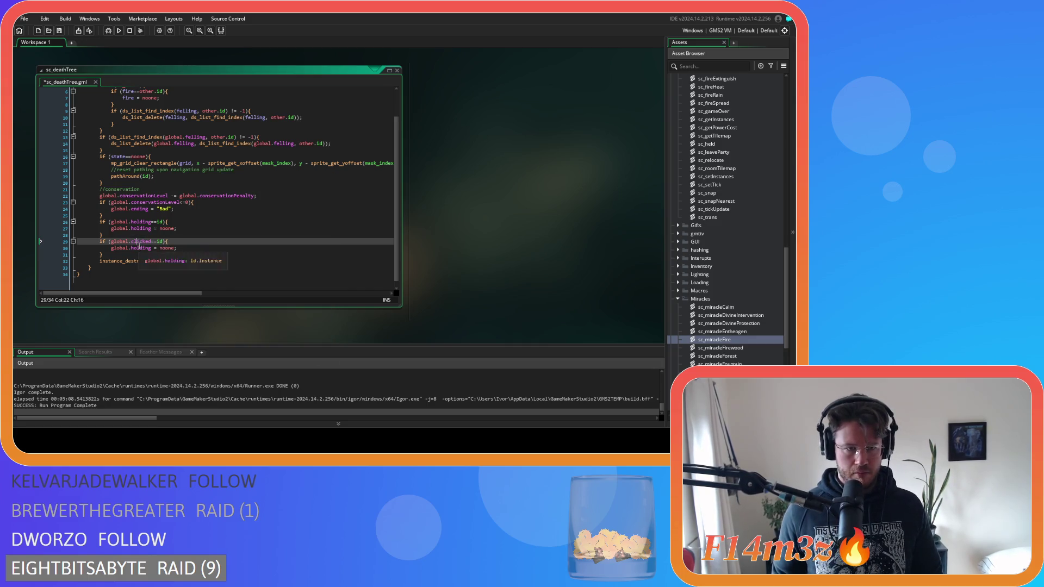
pyautogui.doubleClick(139, 247)
pyautogui.write('clicked')
pyautogui.moveTo(138, 255); pyautogui.dragTo(95, 222)
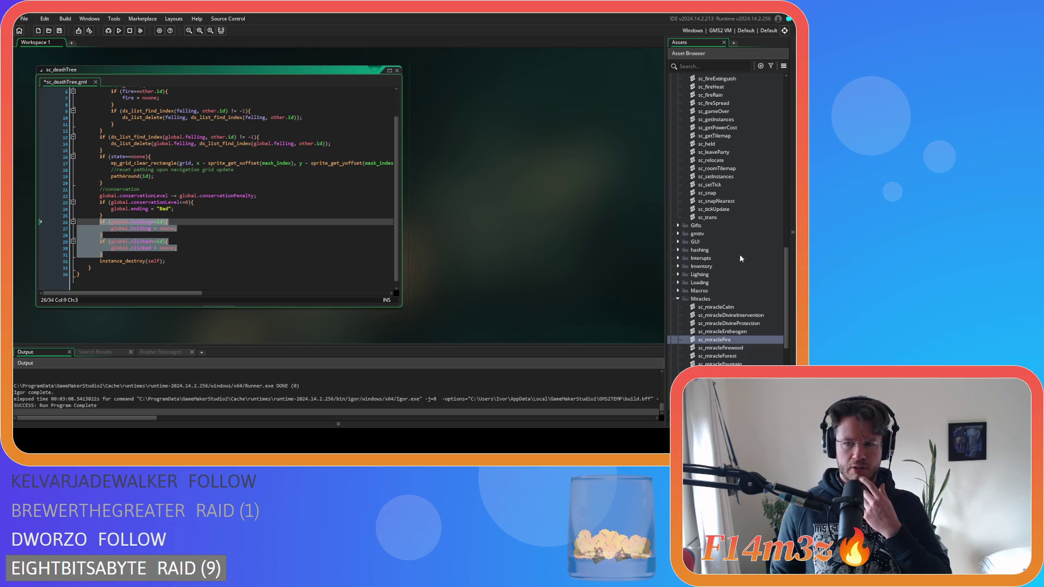
# Save sc_deathTree and locate it among the Death scripts in the Asset Browser.
pyautogui.scroll(2, 326, 179)
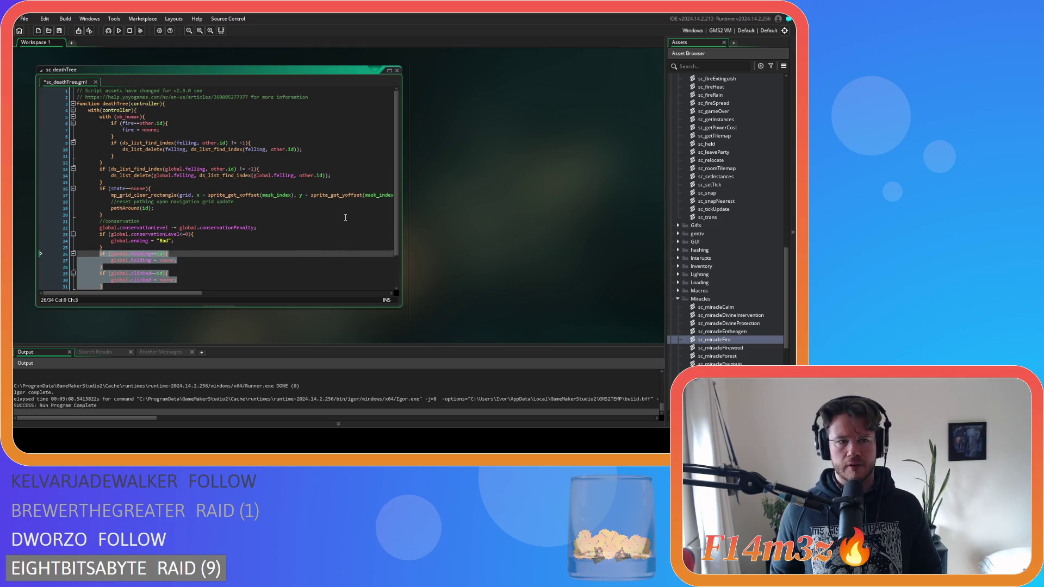
pyautogui.click(356, 163)
pyautogui.hotkey('ctrl', 's')
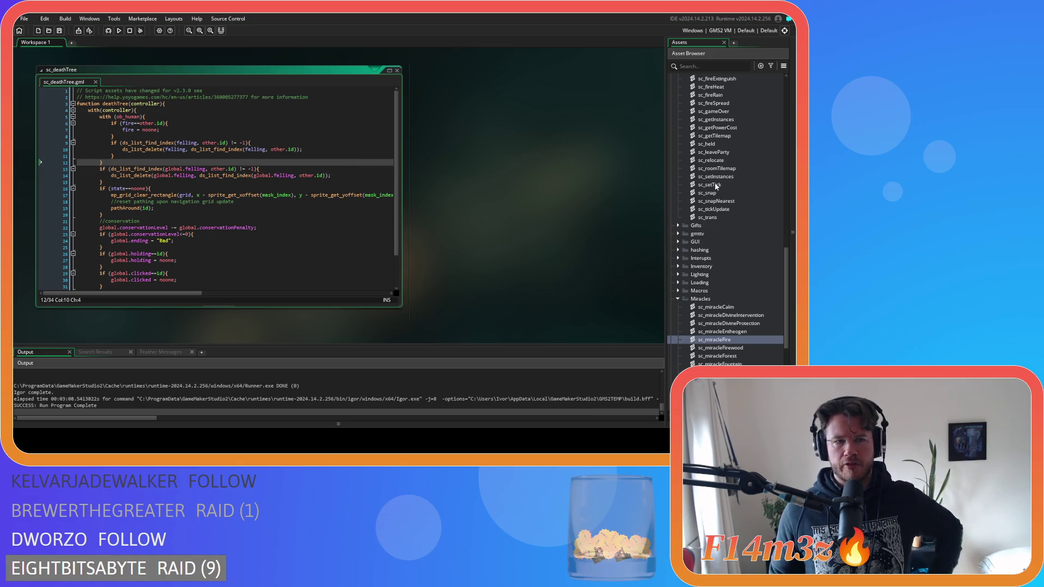
pyautogui.scroll(10, 756, 217)
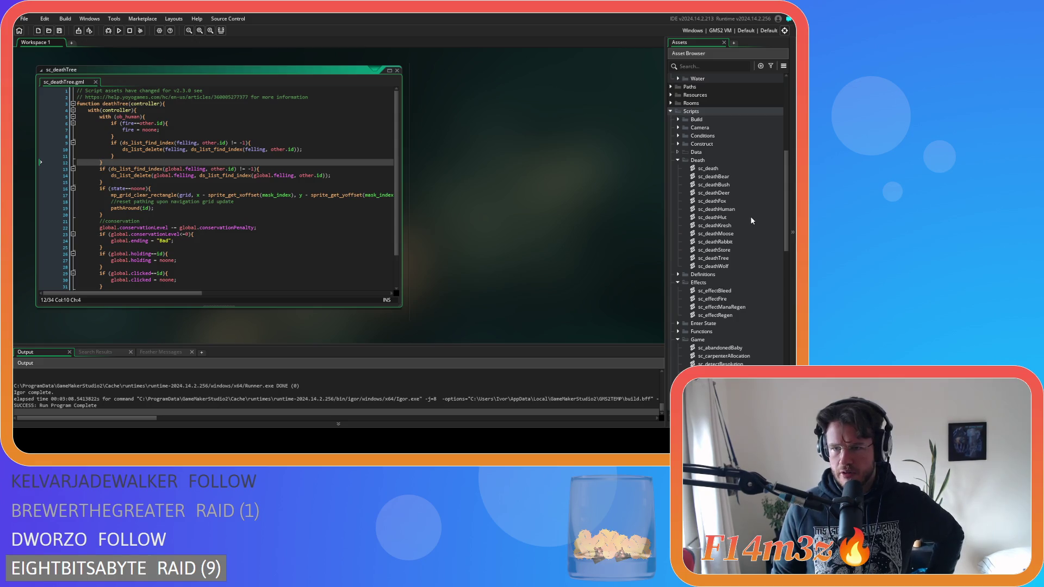
pyautogui.click(720, 260)
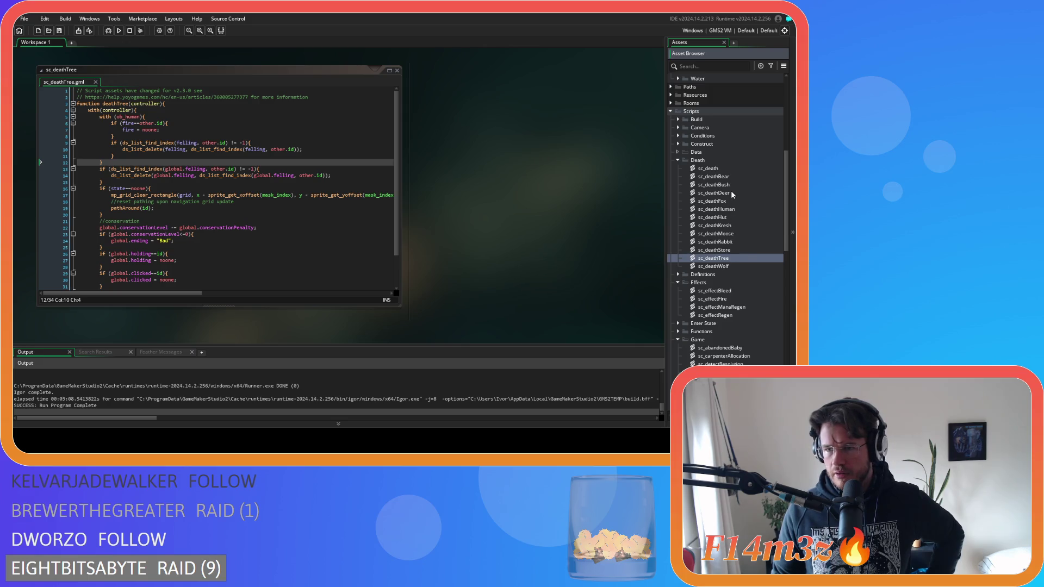
# In sc_effectFire, remove the state_held condition from the predator/prey branch, fix the parenthesis, and save.
pyautogui.click(211, 234)
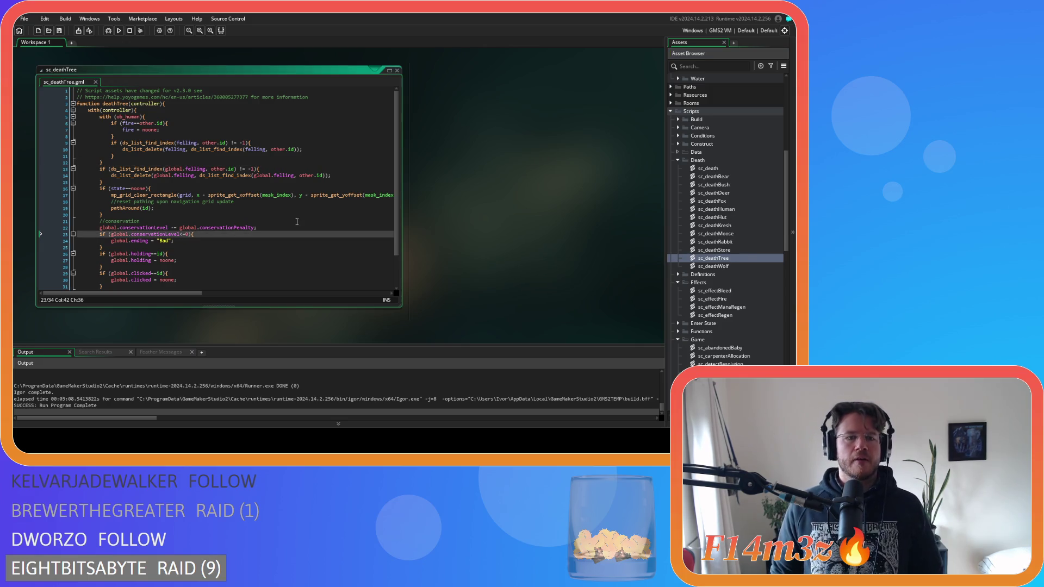
pyautogui.scroll(5, 467, 244)
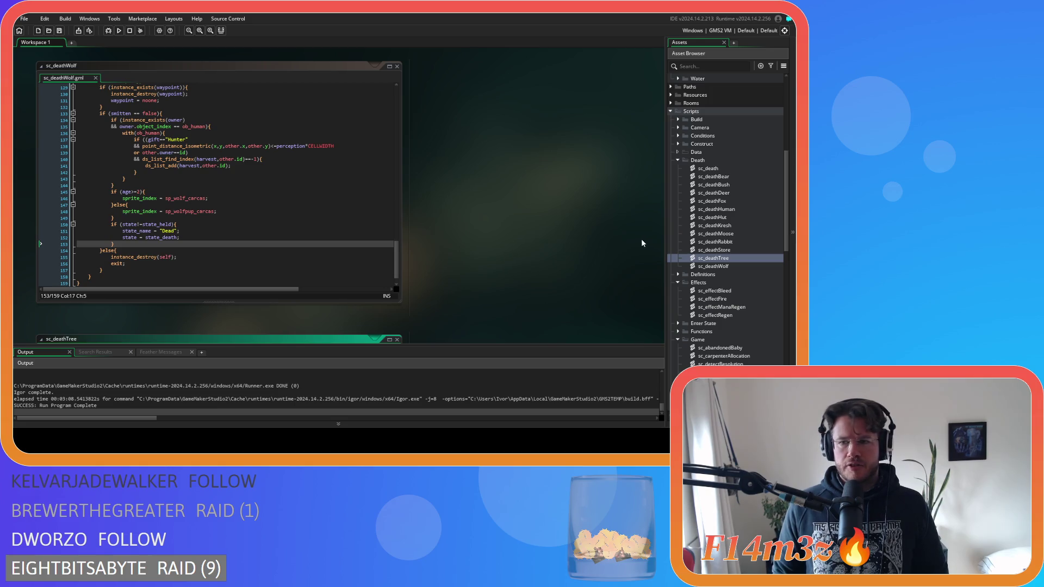
pyautogui.scroll(-5, 748, 248)
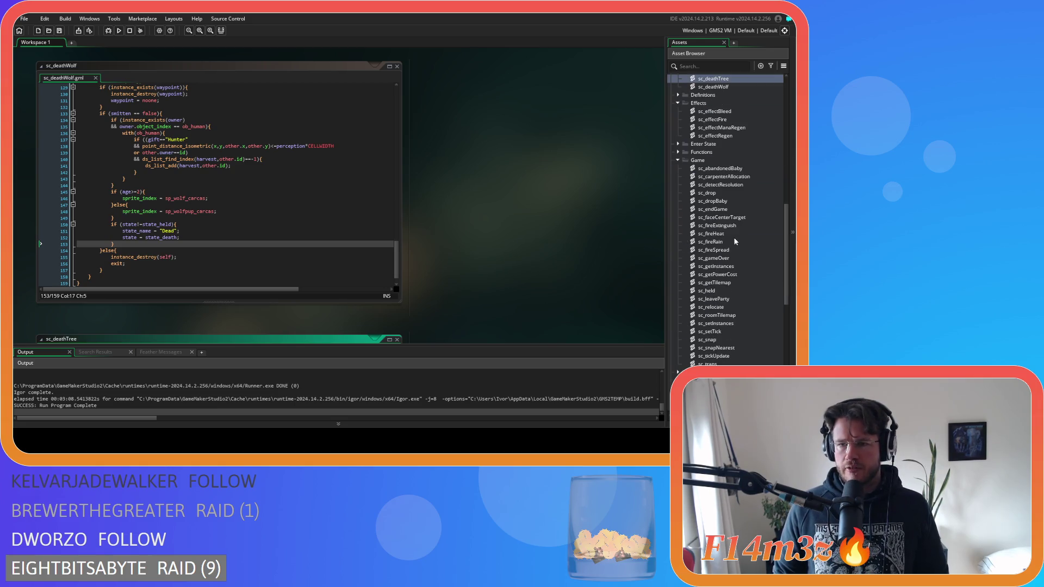
pyautogui.scroll(2, 726, 237)
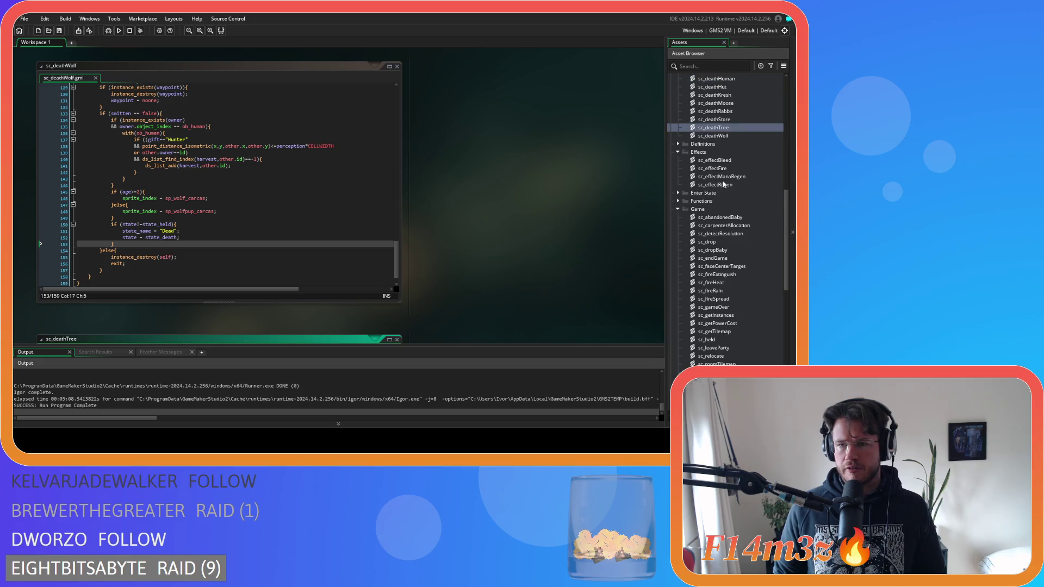
pyautogui.click(712, 168)
pyautogui.doubleClick(723, 169)
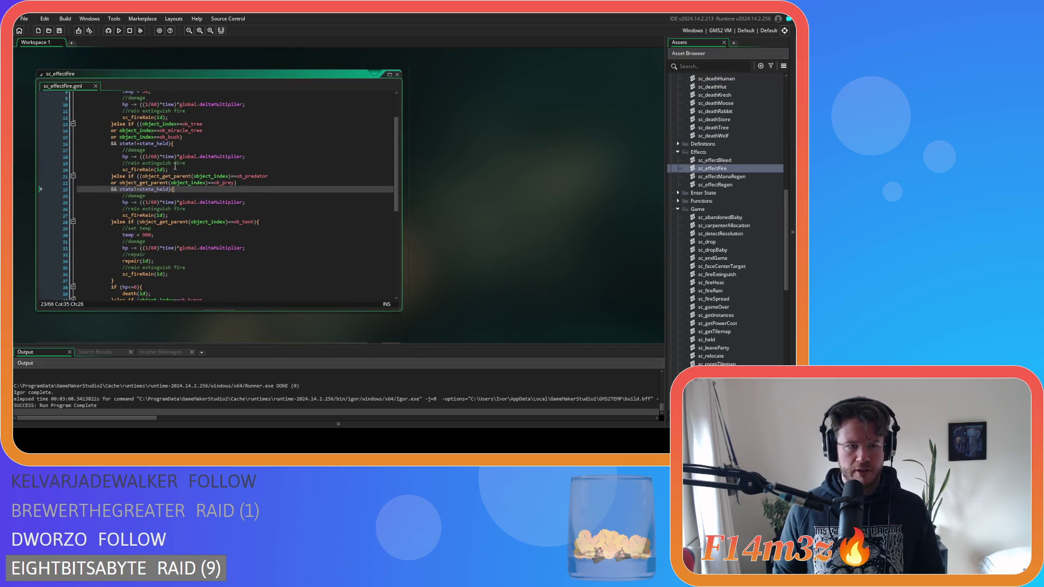
pyautogui.moveTo(173, 189); pyautogui.dragTo(64, 196)
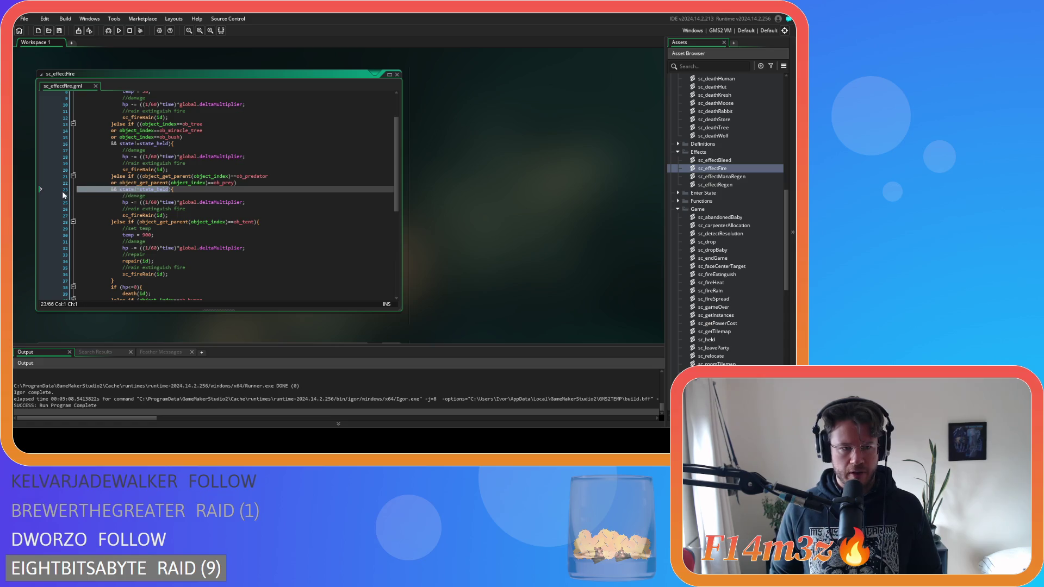
pyautogui.press('BackSpace')
pyautogui.press('BackSpace')
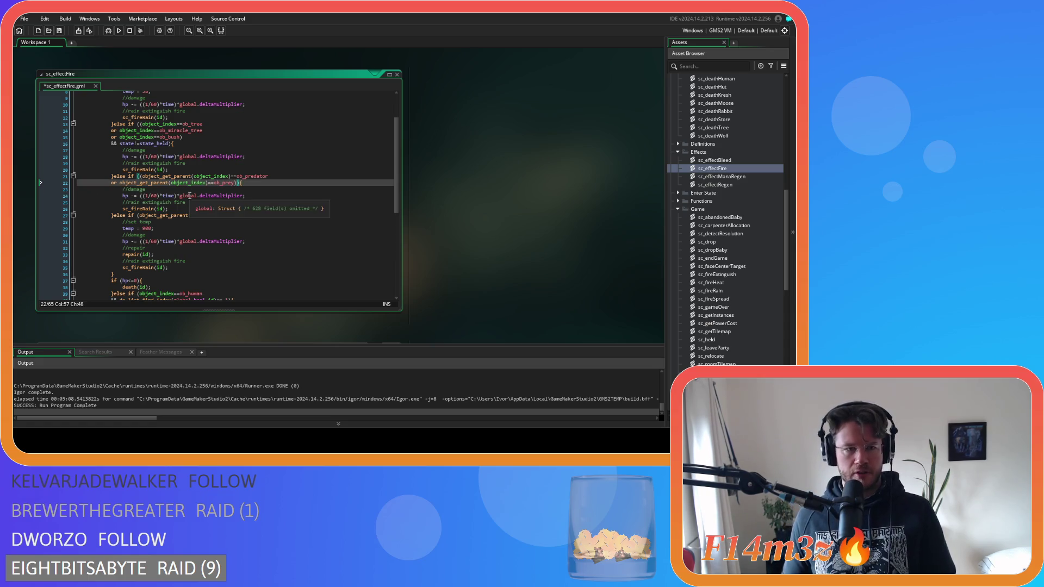
pyautogui.press('Left')
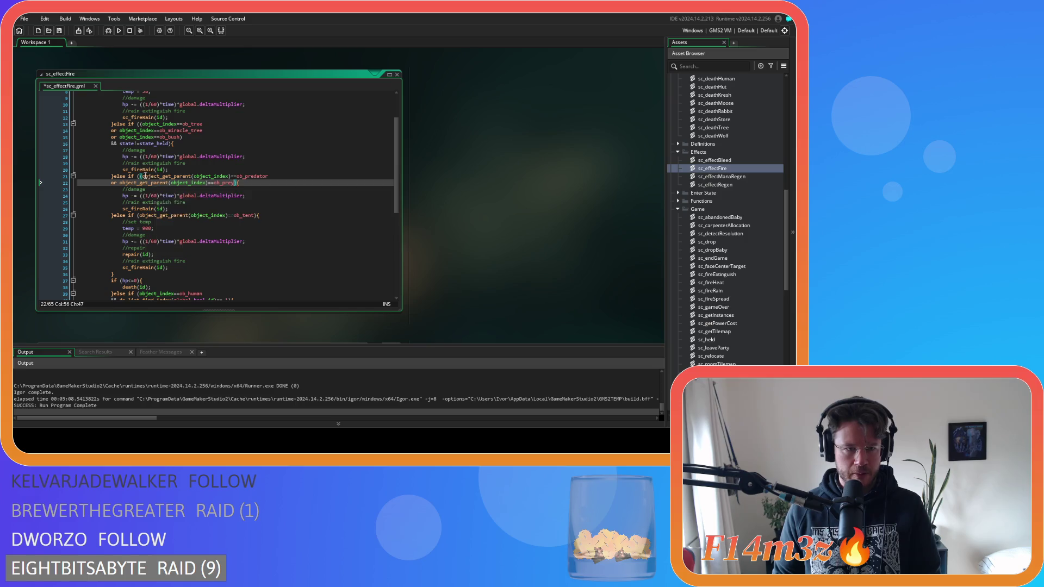
pyautogui.click(144, 175)
pyautogui.press('BackSpace')
pyautogui.hotkey('ctrl', 's')
# Remove the state_held condition from the tree/bush branch, fix its parenthesis, and save.
pyautogui.scroll(3, 206, 162)
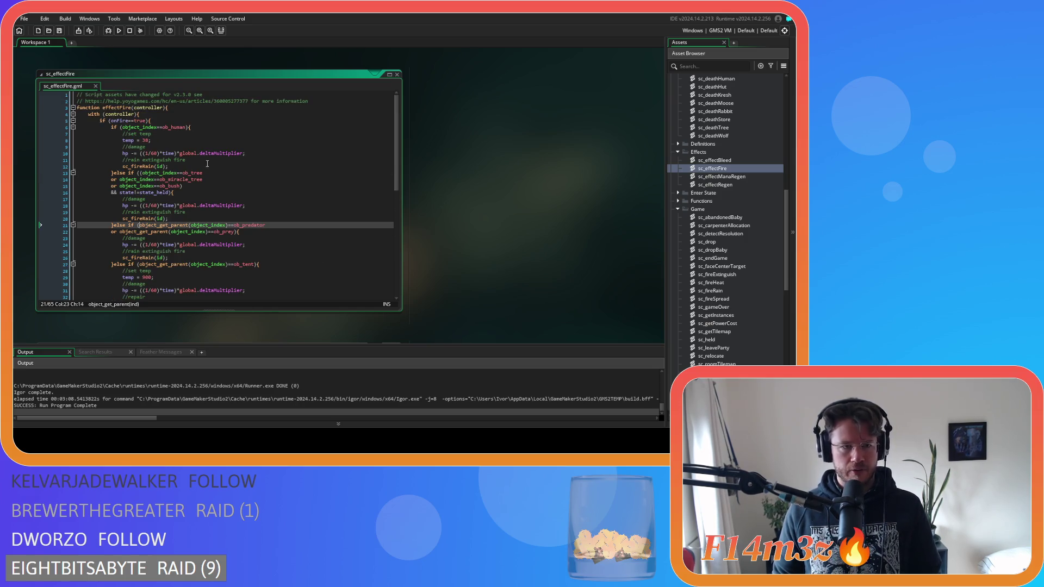
pyautogui.moveTo(173, 193); pyautogui.dragTo(77, 193)
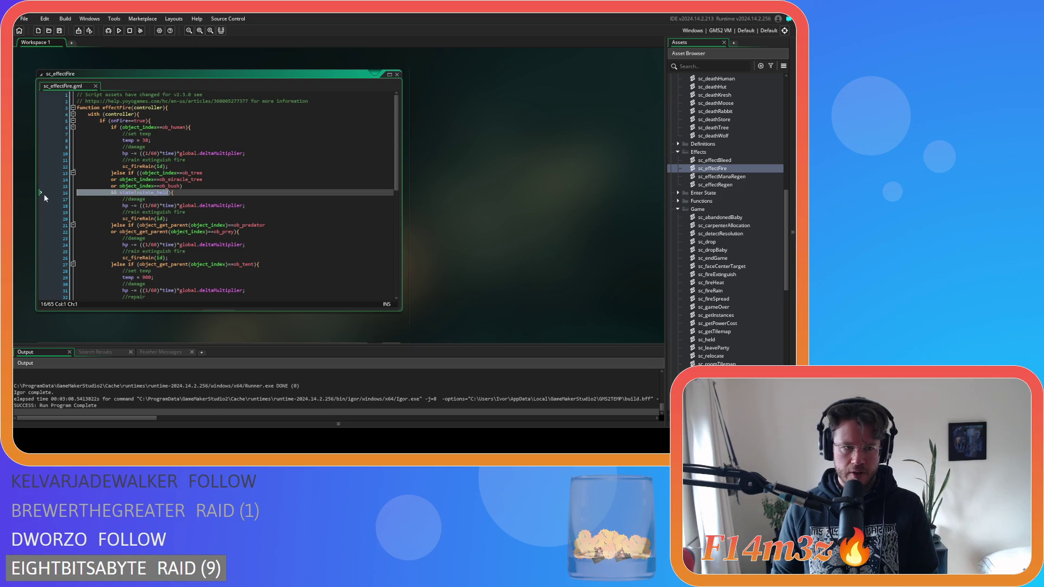
pyautogui.press('BackSpace')
pyautogui.press('BackSpace')
pyautogui.click(139, 173)
pyautogui.press('BackSpace')
pyautogui.click(183, 186)
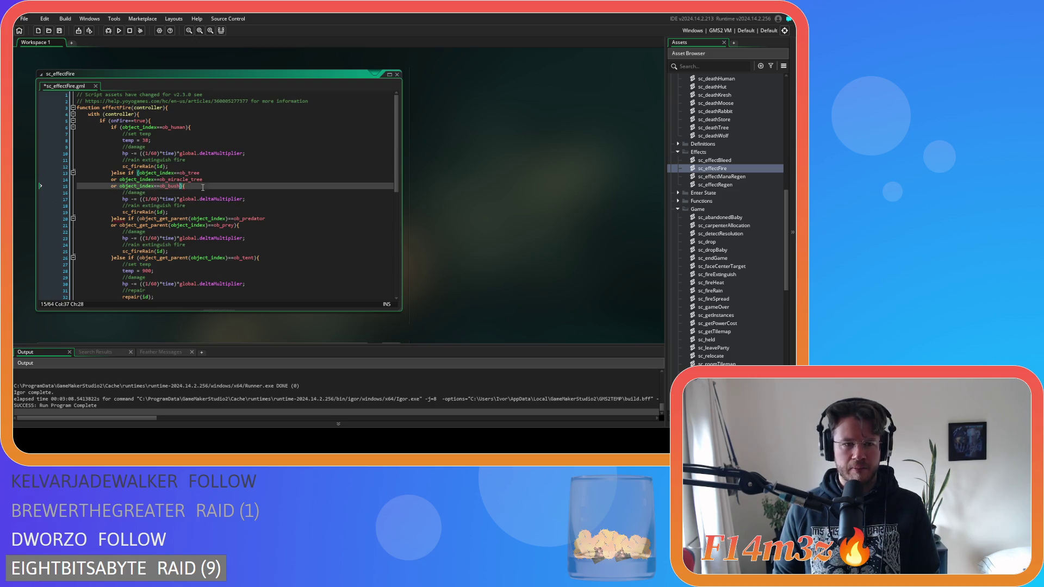
pyautogui.hotkey('ctrl', 's')
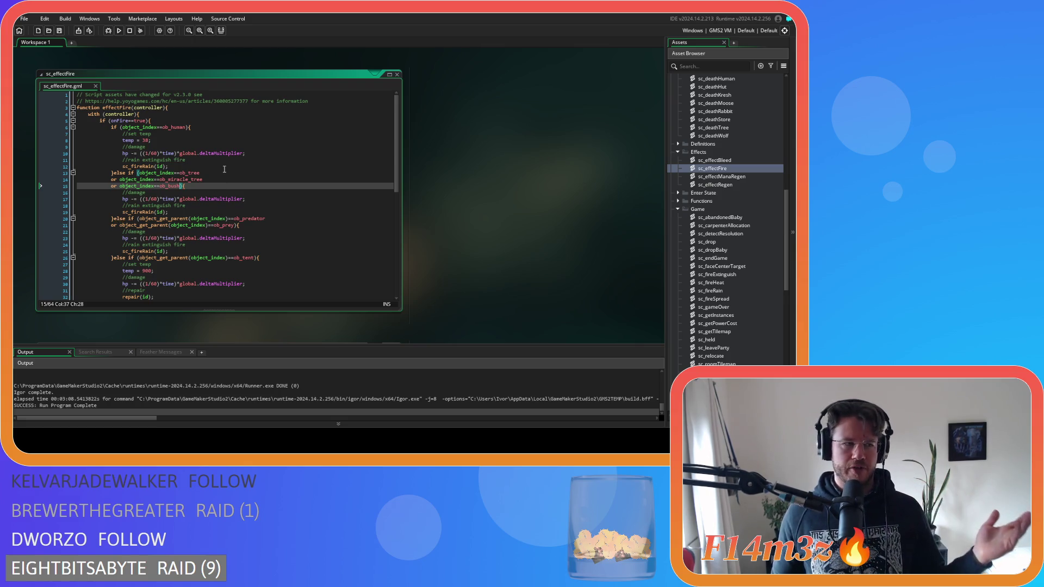
# Review the tree/bush condition and the human fire-damage code in sc_effectFire.
pyautogui.click(190, 186)
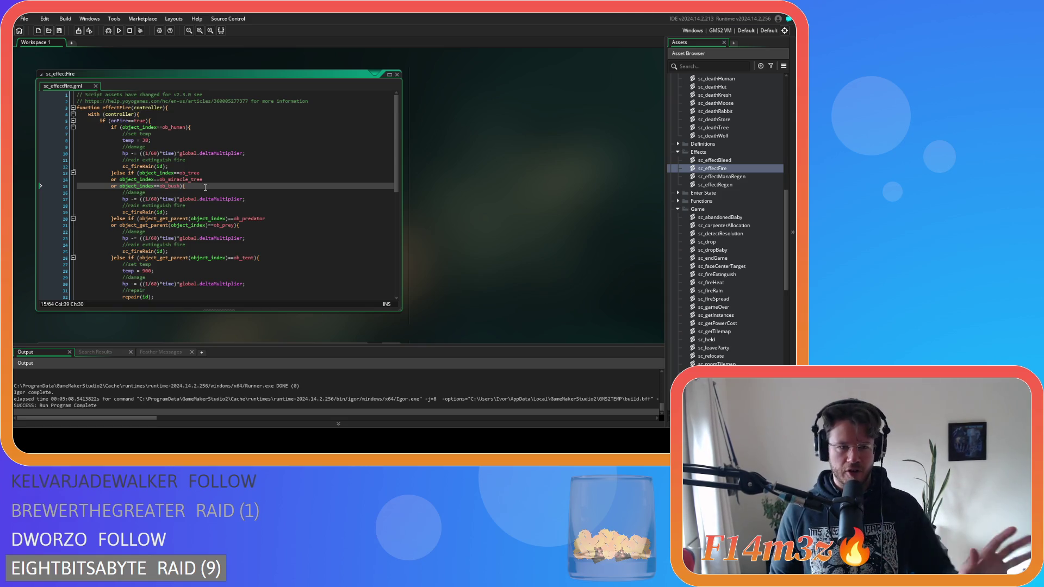
pyautogui.click(254, 201)
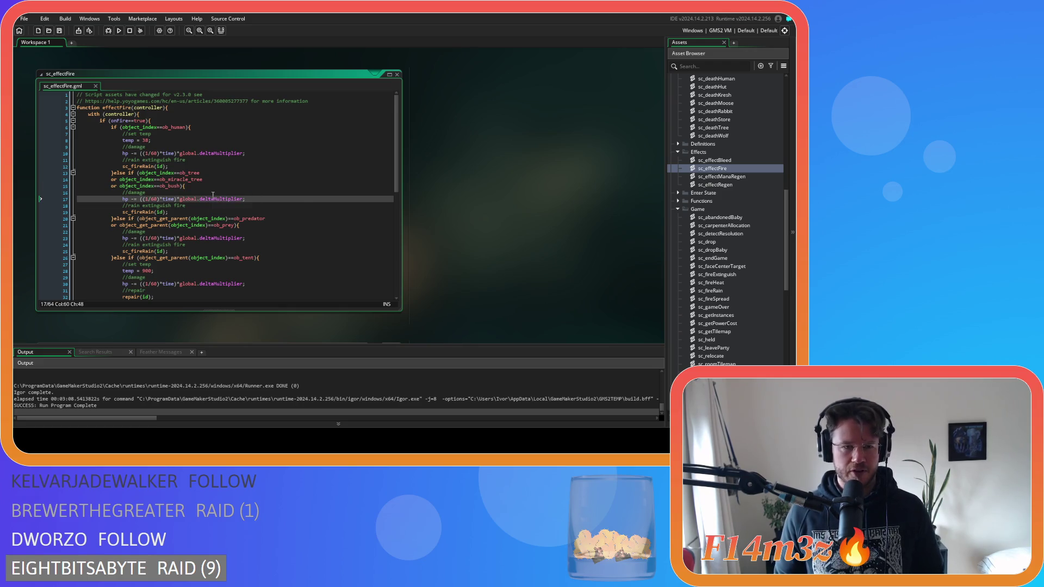
pyautogui.press('Up')
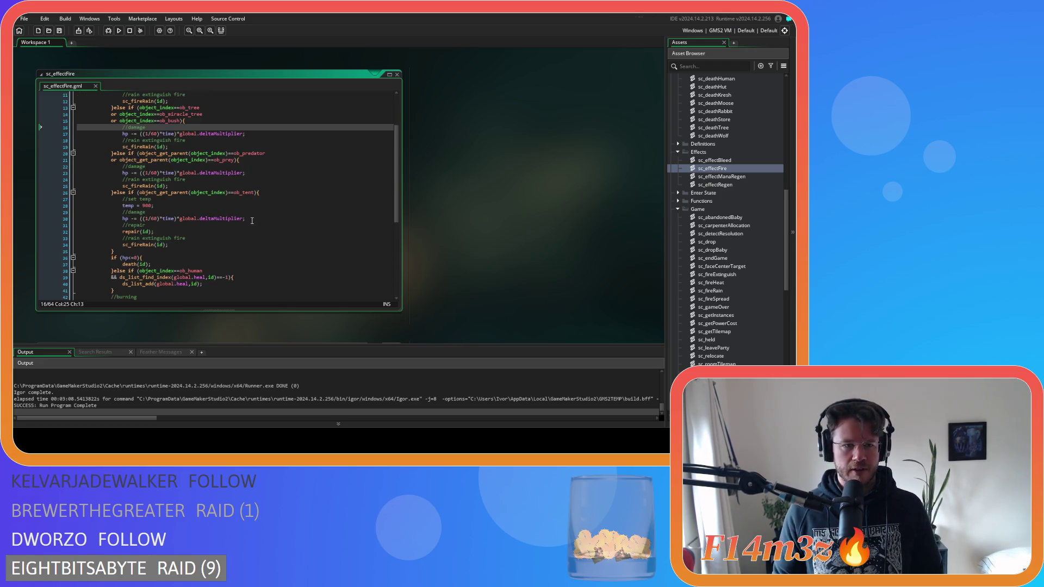
pyautogui.scroll(-3, 255, 223)
pyautogui.scroll(3, 258, 225)
pyautogui.click(242, 145)
pyautogui.click(239, 168)
pyautogui.click(240, 185)
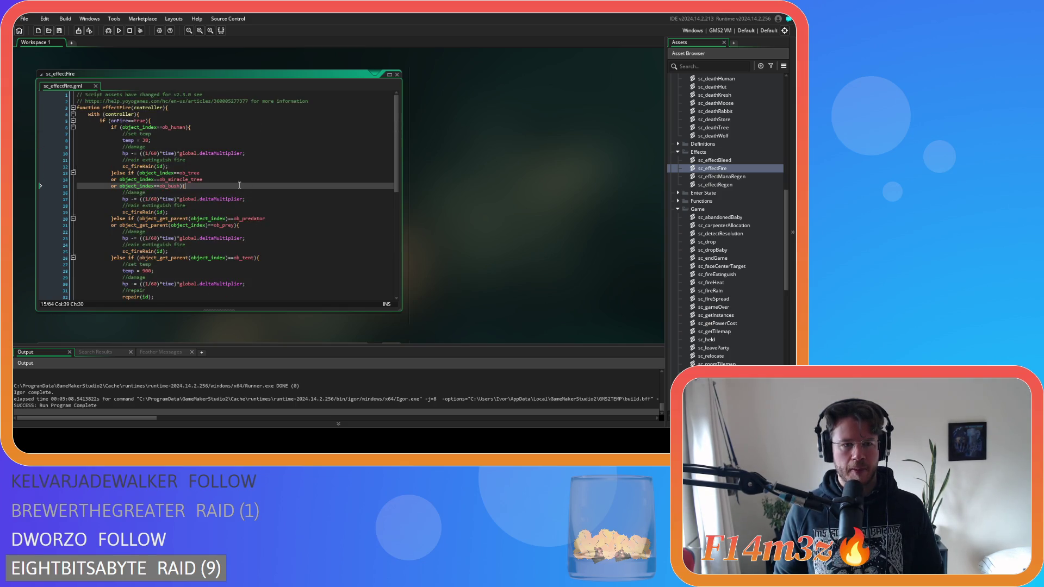
pyautogui.moveTo(160, 139); pyautogui.dragTo(228, 171)
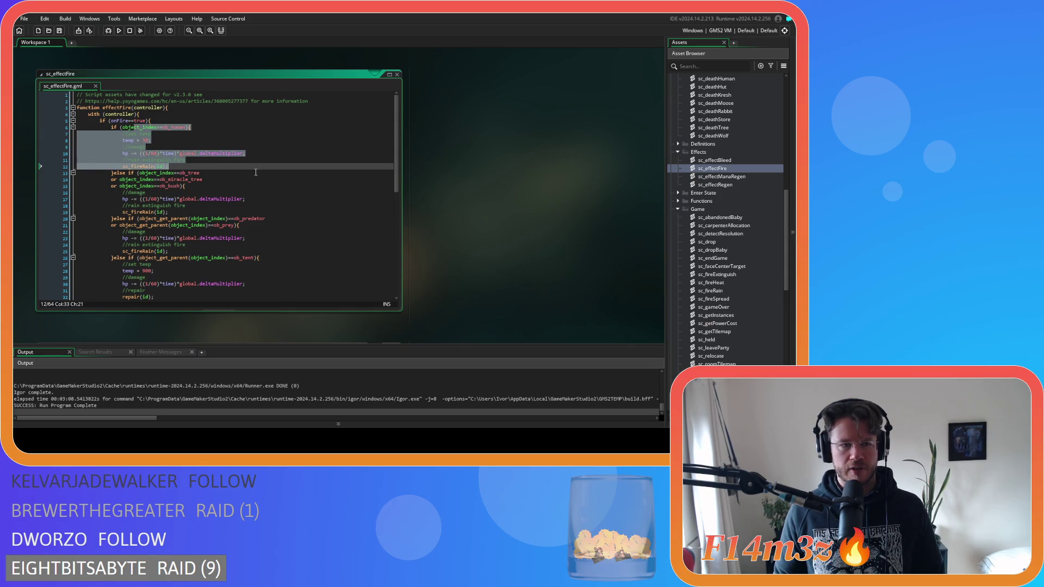
pyautogui.click(256, 171)
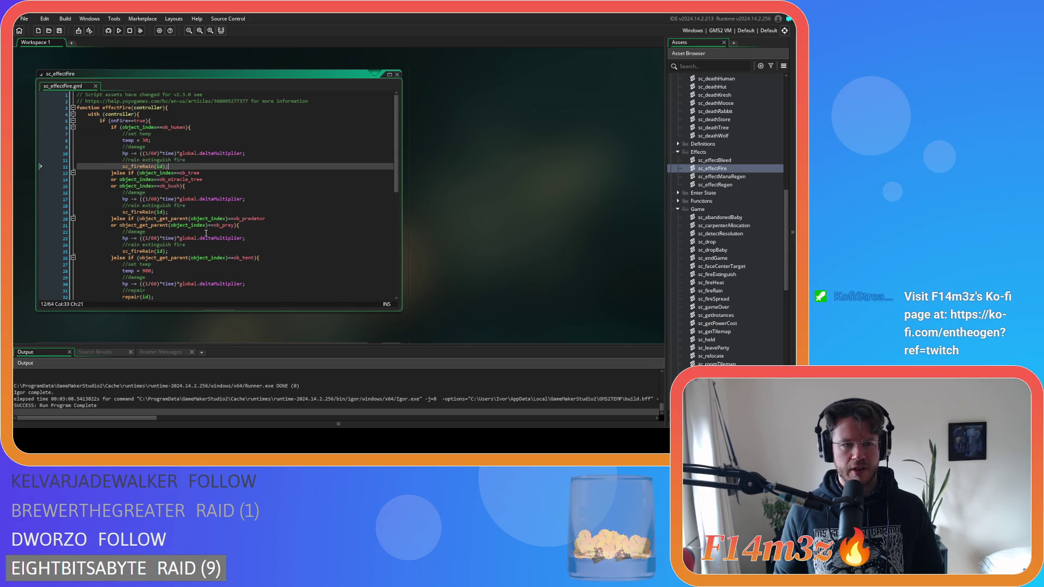
# Review the hp<=0 death check and the heal-list lines 39–41 below the branches.
pyautogui.scroll(-4, 206, 232)
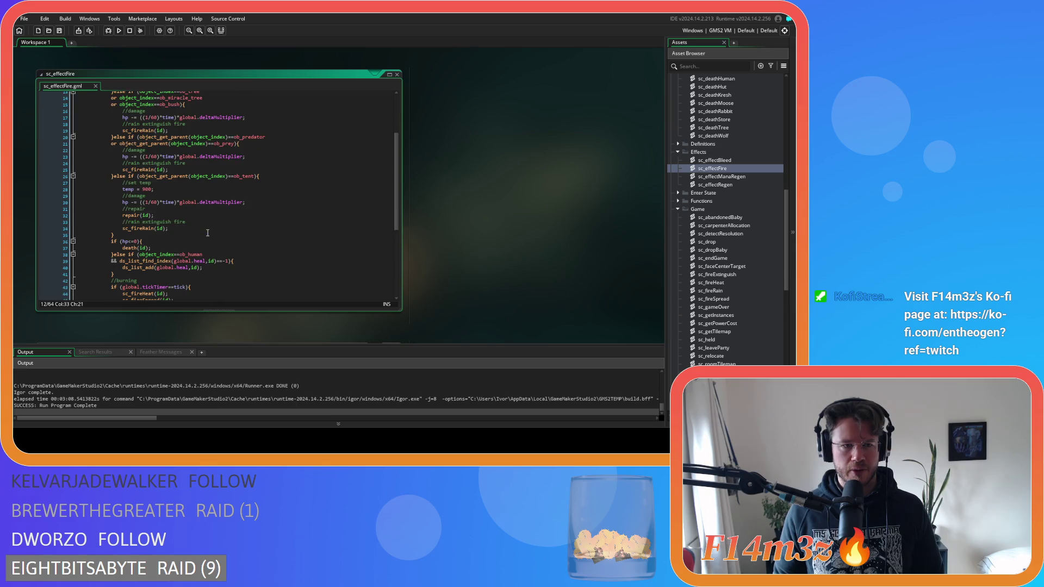
pyautogui.scroll(-1, 207, 233)
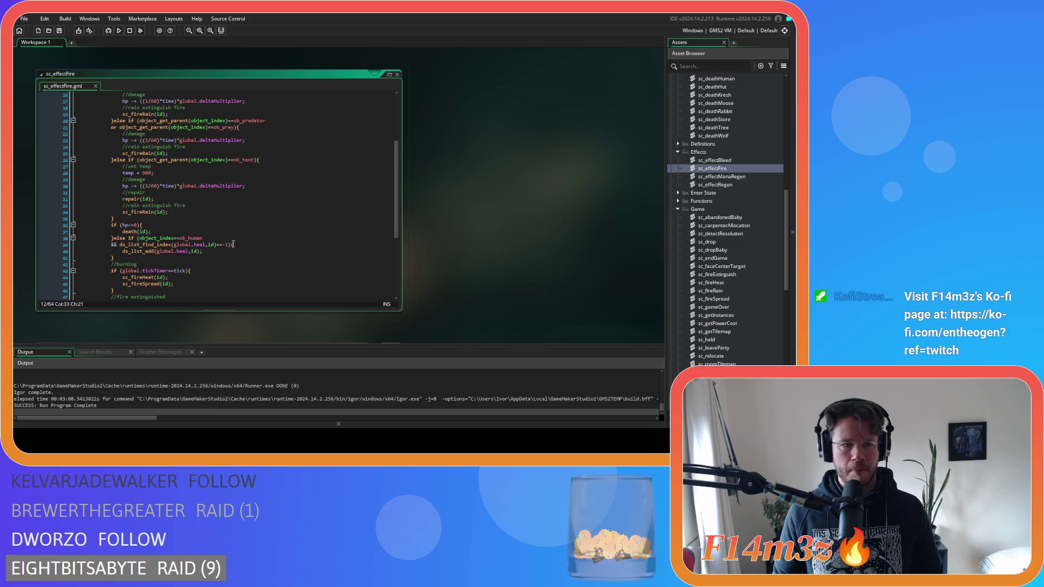
pyautogui.click(205, 226)
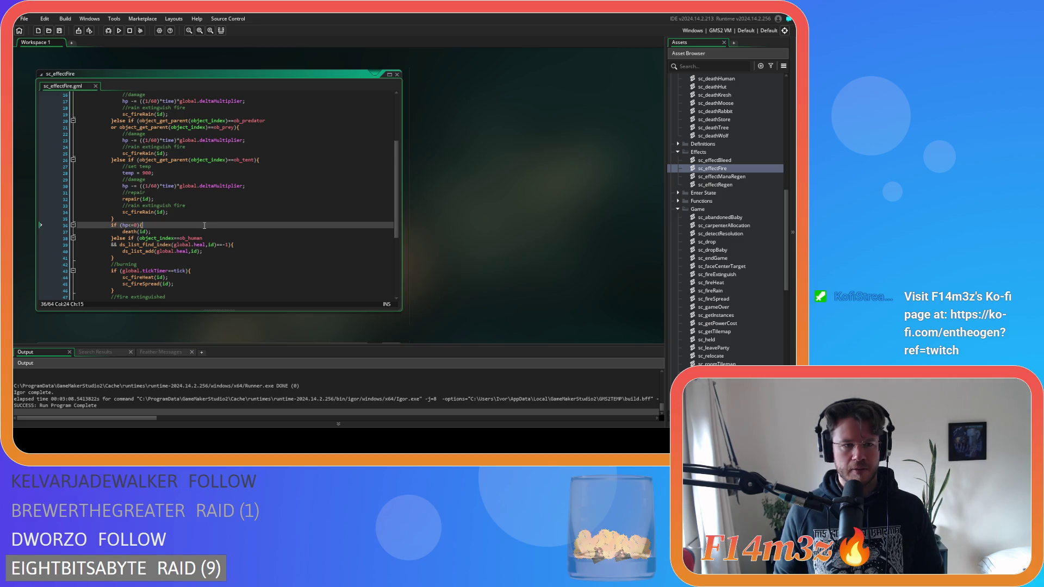
pyautogui.click(193, 251)
pyautogui.click(189, 260)
pyautogui.moveTo(114, 259); pyautogui.dragTo(111, 244)
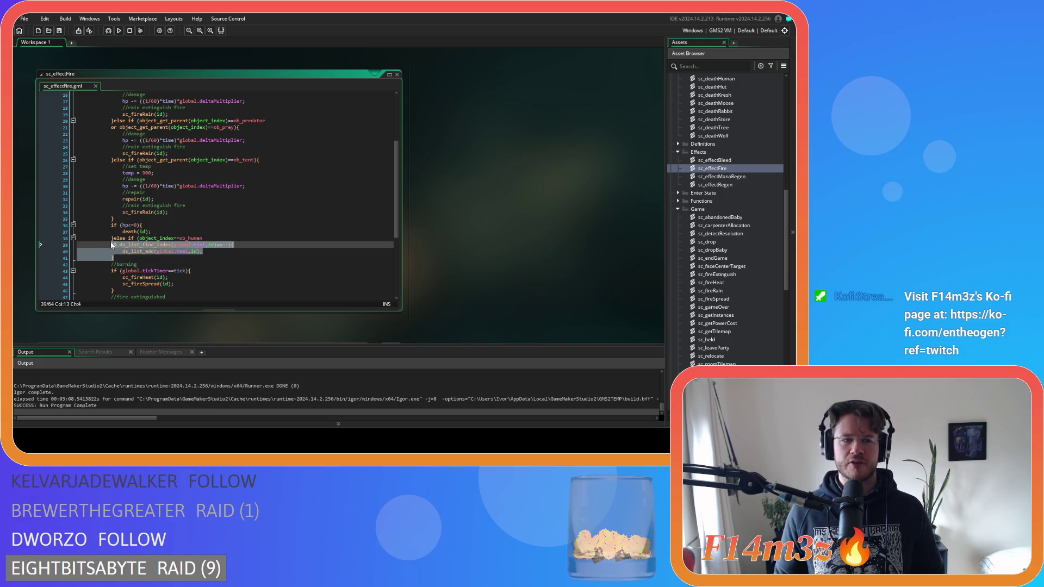
pyautogui.click(217, 252)
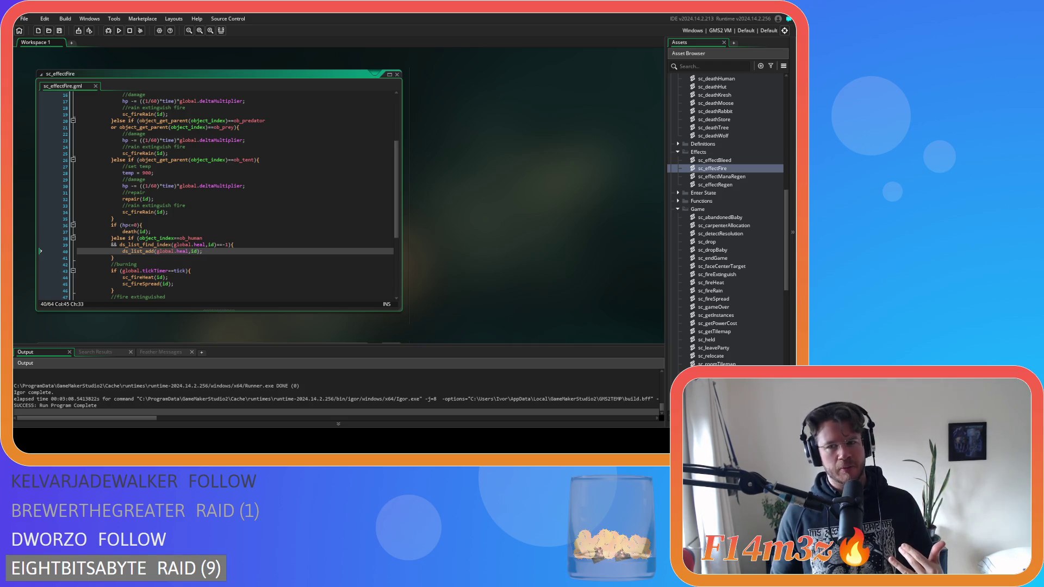
pyautogui.press('Down')
pyautogui.press('Down')
pyautogui.click(234, 240)
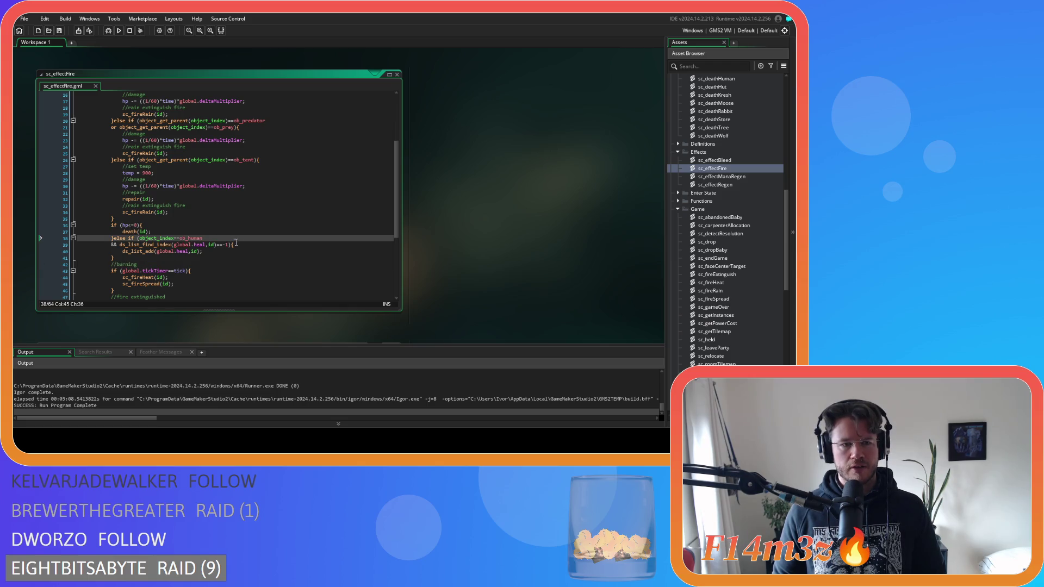
pyautogui.press('Return')
pyautogui.write('&& state')
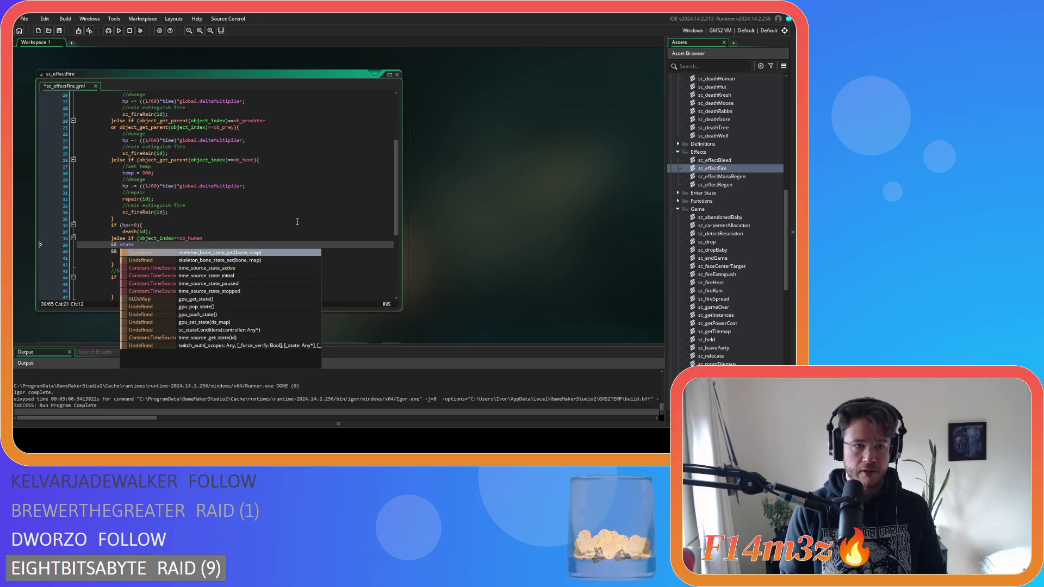
pyautogui.write('!=state_held')
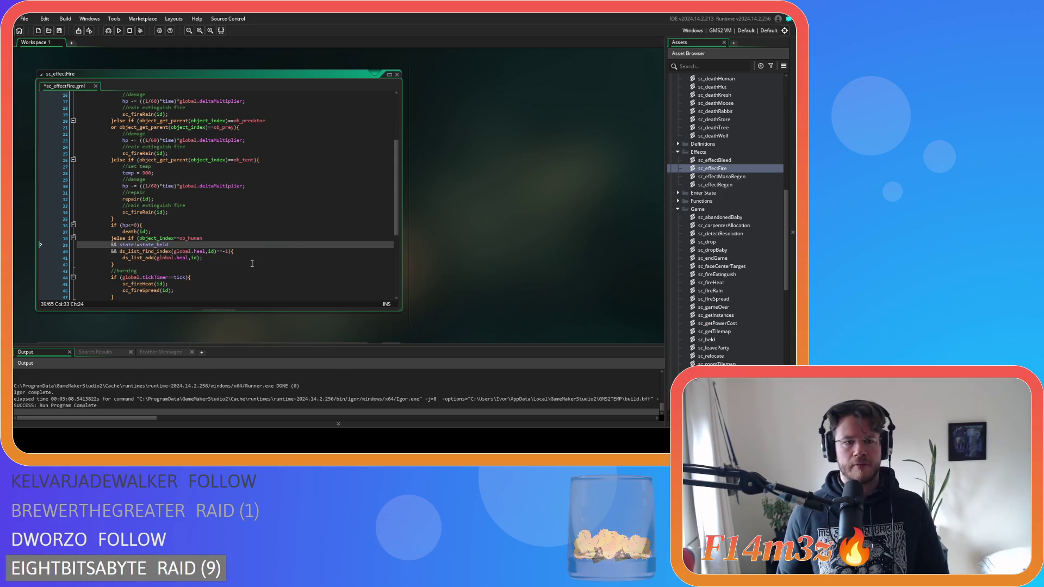
pyautogui.click(264, 251)
pyautogui.hotkey('ctrl', 's')
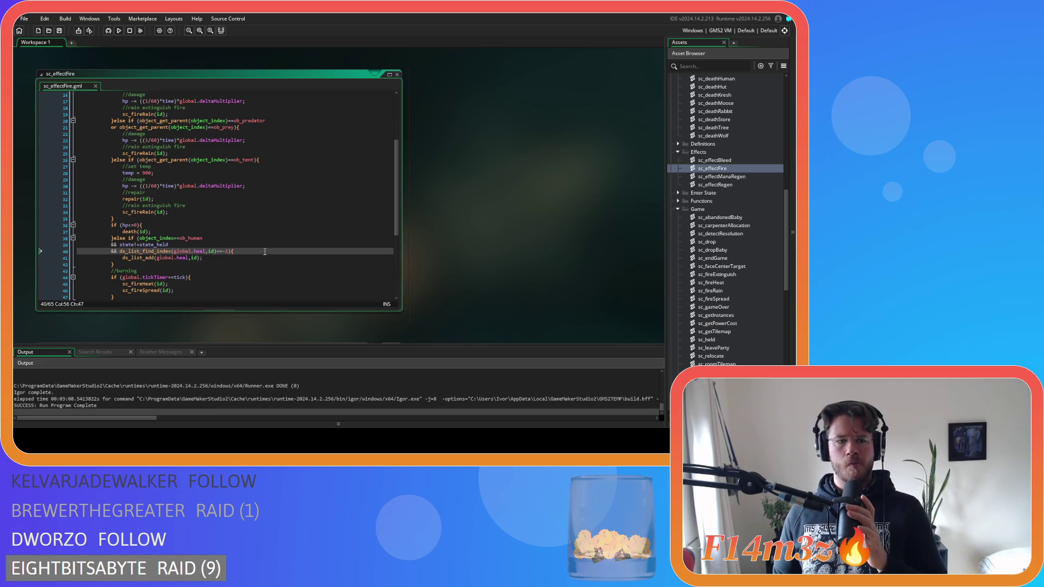
pyautogui.click(243, 264)
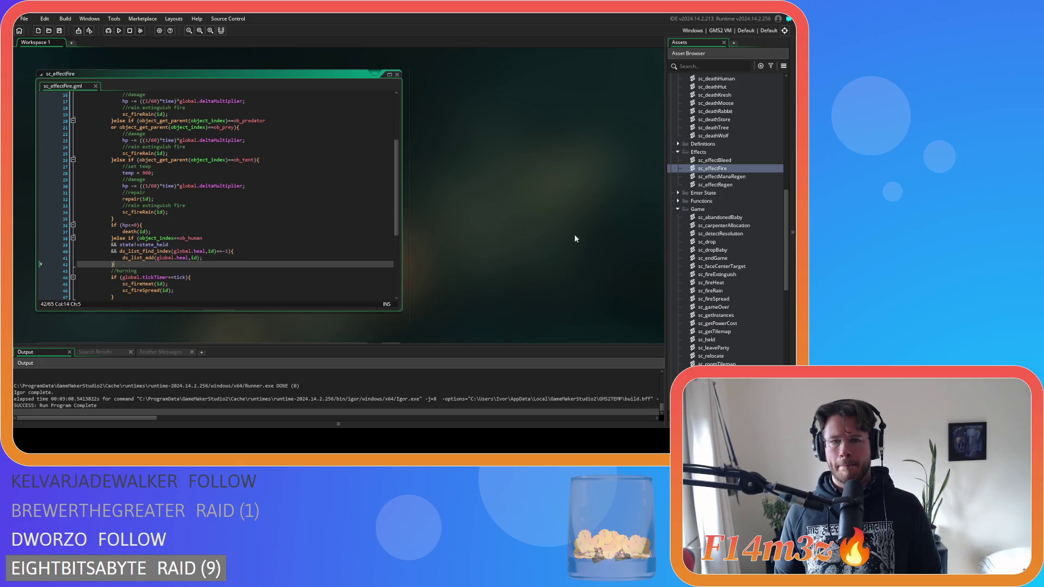
pyautogui.scroll(-2, 722, 231)
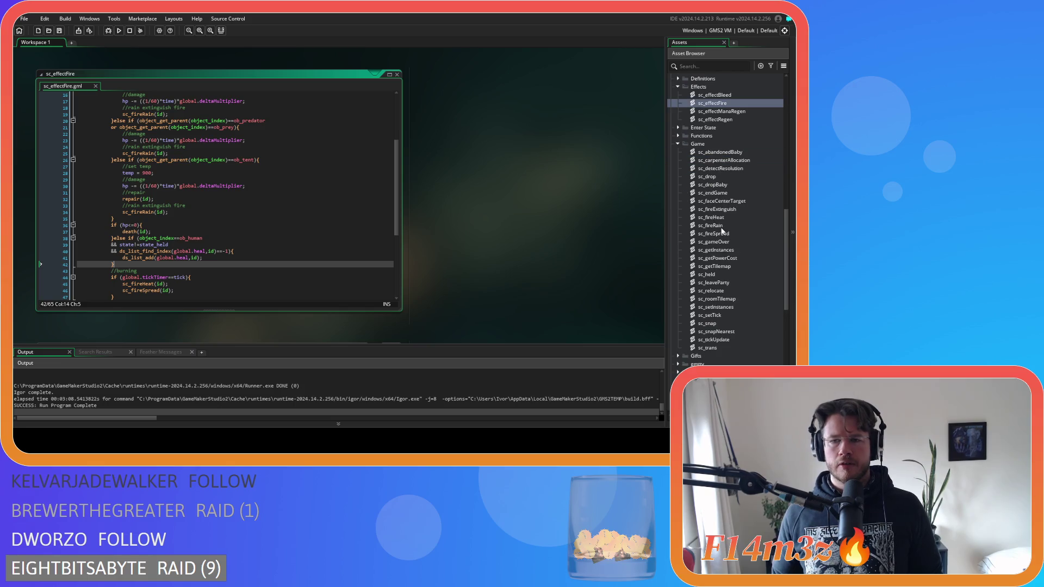
# Open ob_controller's Global Left Pressed event, scrolled to the creature pickup code near line 184.
pyautogui.scroll(10, 722, 231)
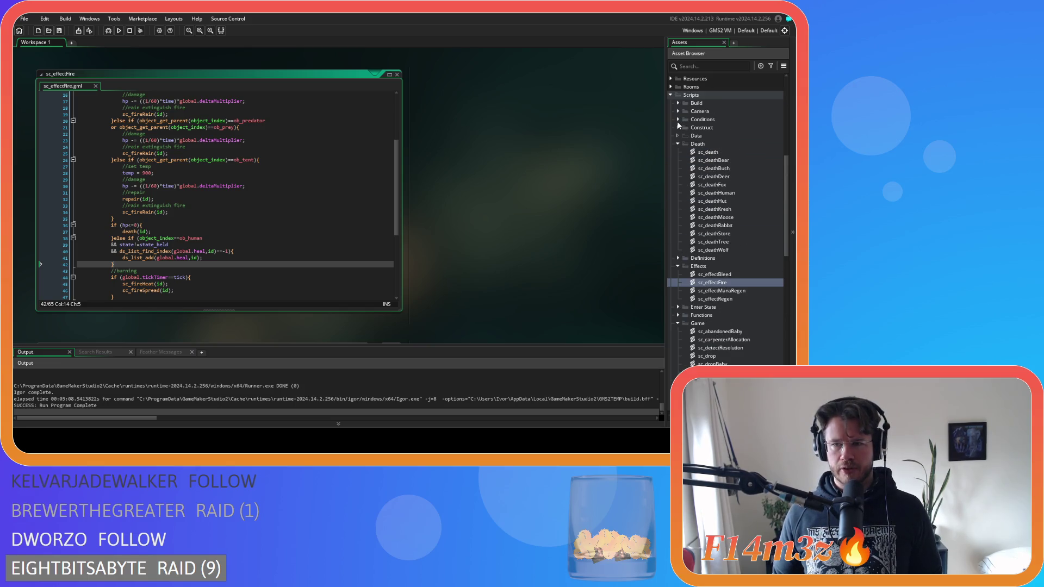
pyautogui.scroll(4, 707, 180)
pyautogui.click(678, 212)
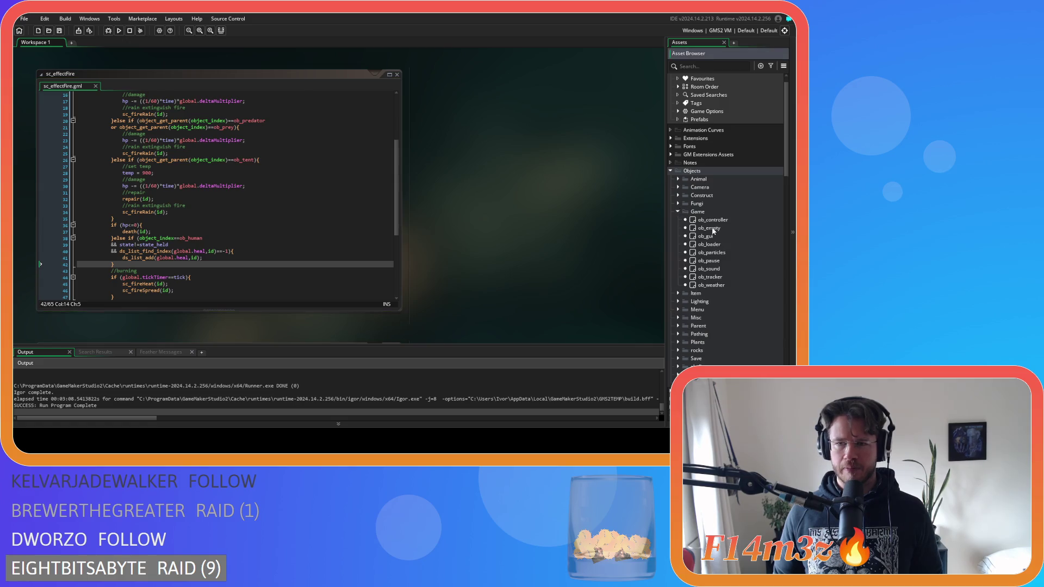
pyautogui.doubleClick(716, 220)
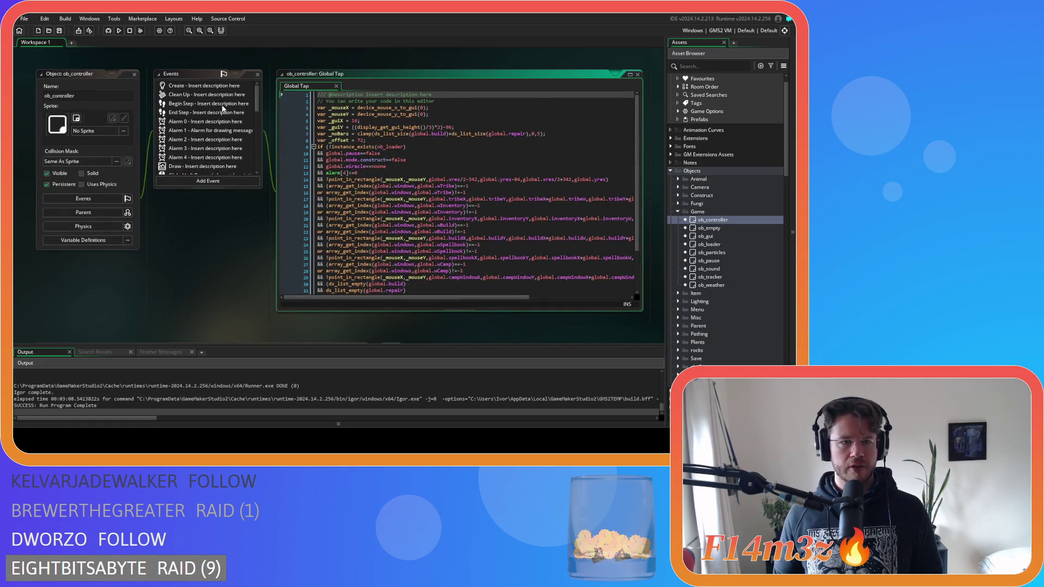
pyautogui.scroll(-3, 239, 110)
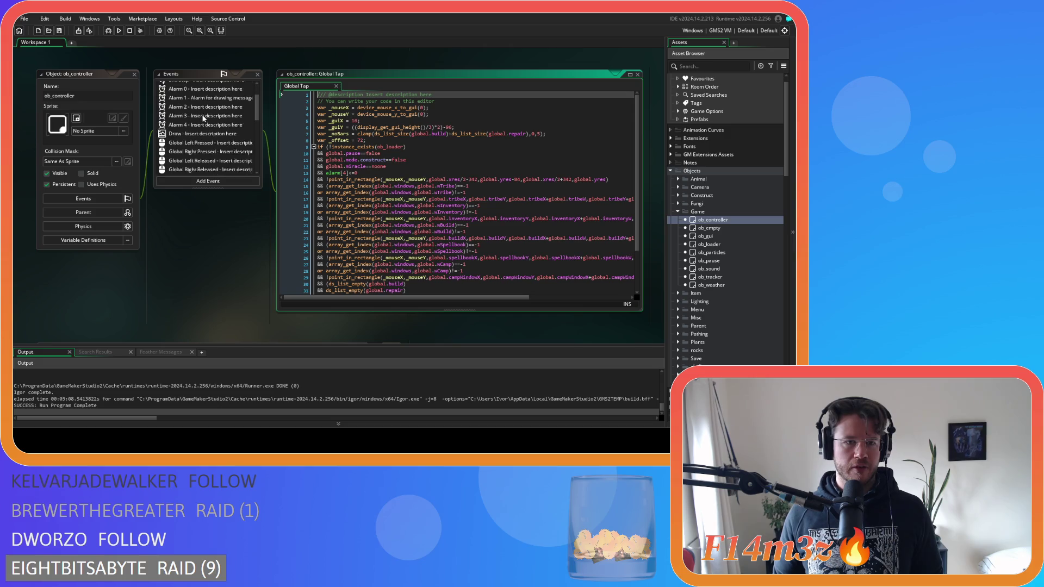
pyautogui.click(205, 111)
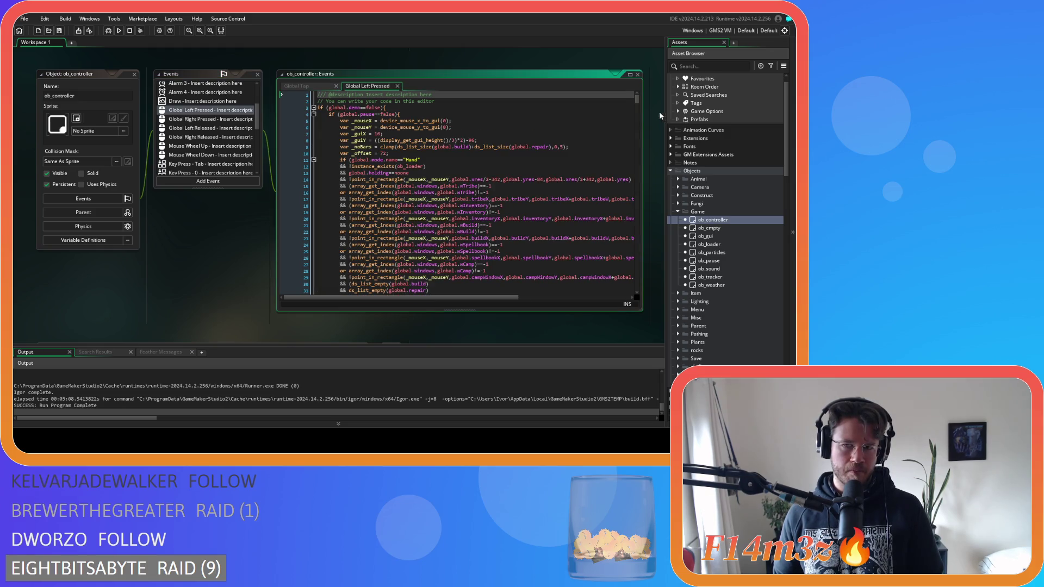
pyautogui.moveTo(637, 99)
pyautogui.mouseDown()
pyautogui.moveTo(641, 252)
pyautogui.moveTo(615, 128)
pyautogui.moveTo(618, 151)
pyautogui.mouseUp()
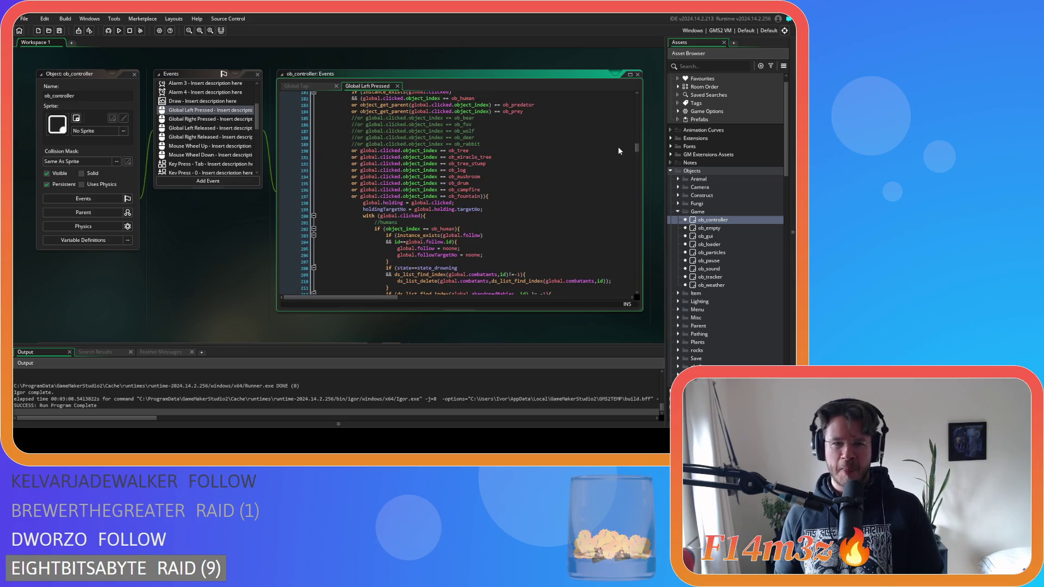
# Search the Left Pressed holding code for 'heal' and step through its matches.
pyautogui.scroll(-4, 488, 191)
pyautogui.click(533, 161)
pyautogui.hotkey('ctrl', 'f')
pyautogui.write('heal')
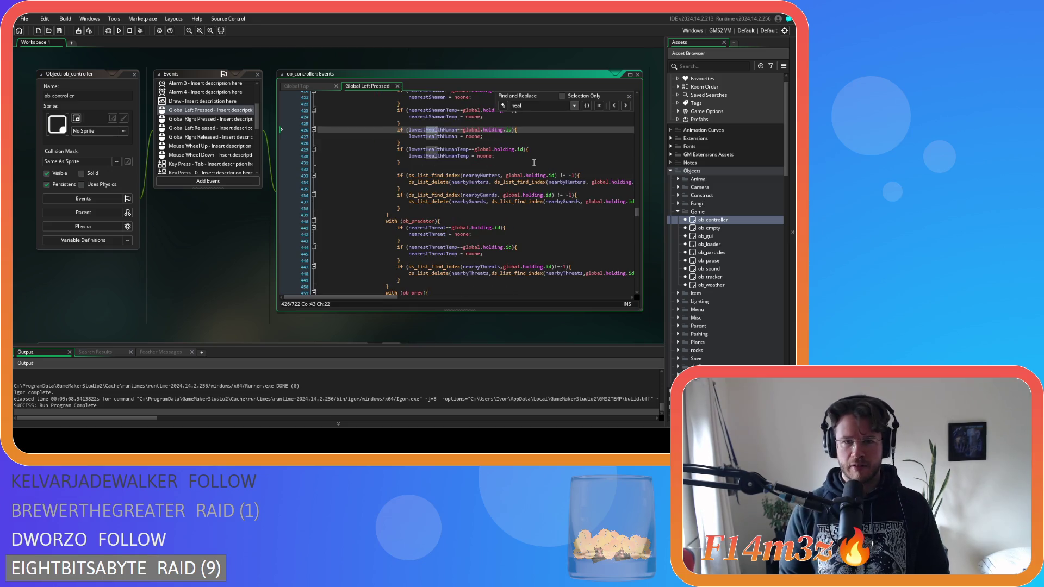
pyautogui.click(585, 105)
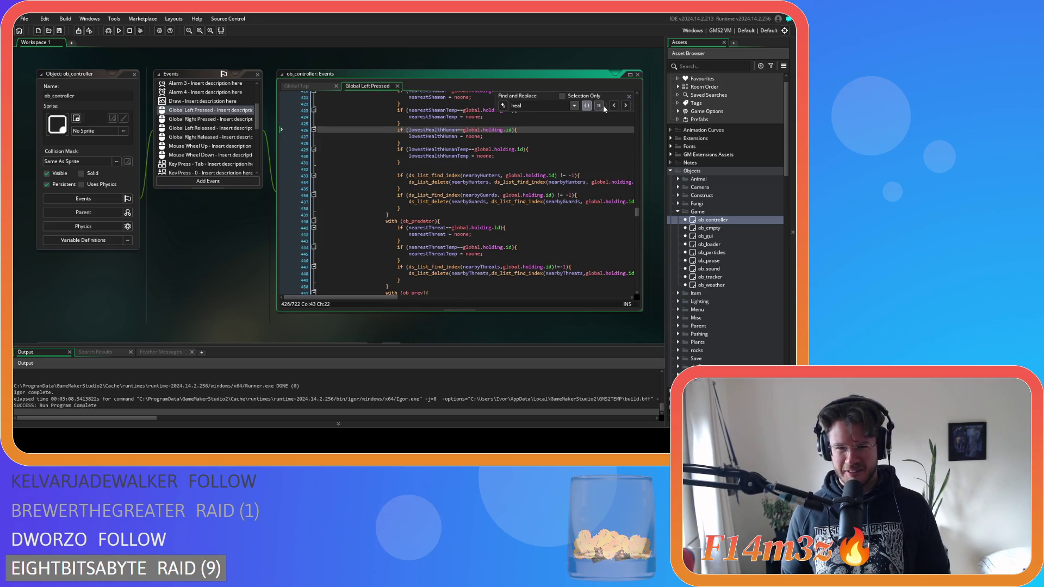
pyautogui.click(586, 106)
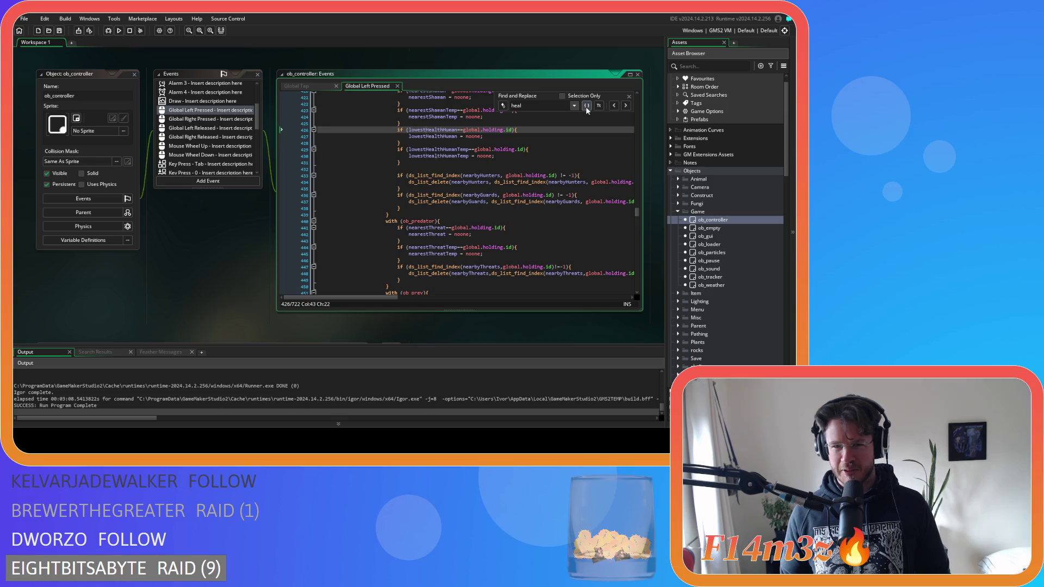
pyautogui.click(625, 107)
pyautogui.click(625, 106)
pyautogui.click(625, 106)
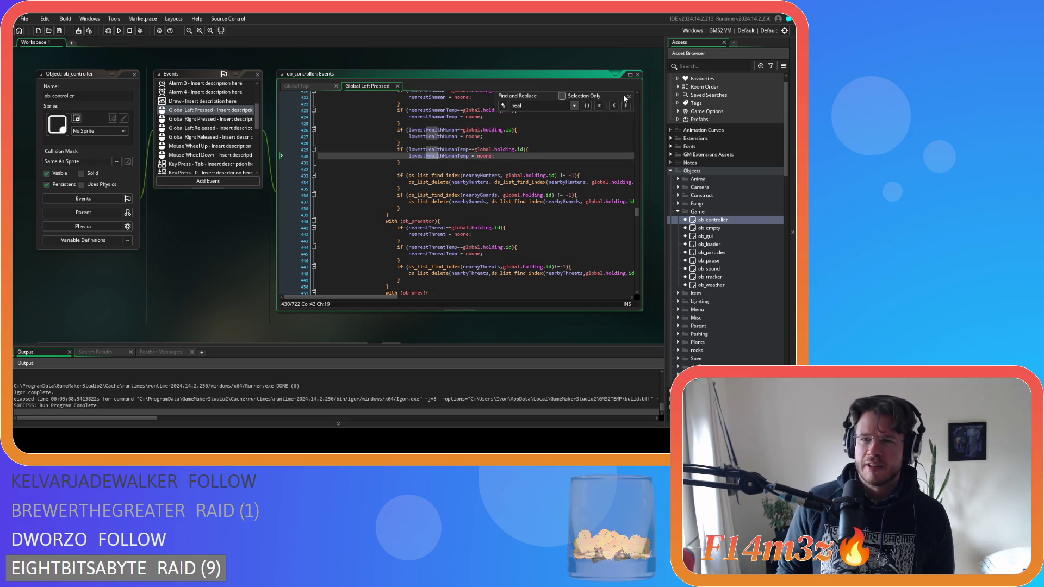
pyautogui.click(629, 97)
pyautogui.press('End')
# Delete blank line 432 after the lowestHealthHumanTemp check and save the code.
pyautogui.click(450, 168)
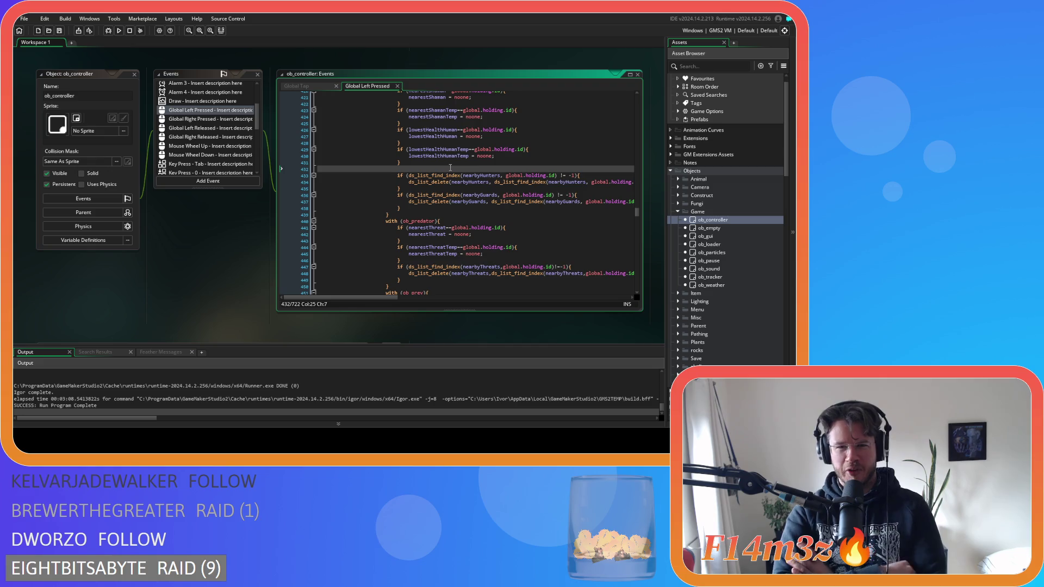
pyautogui.moveTo(410, 169); pyautogui.dragTo(286, 167)
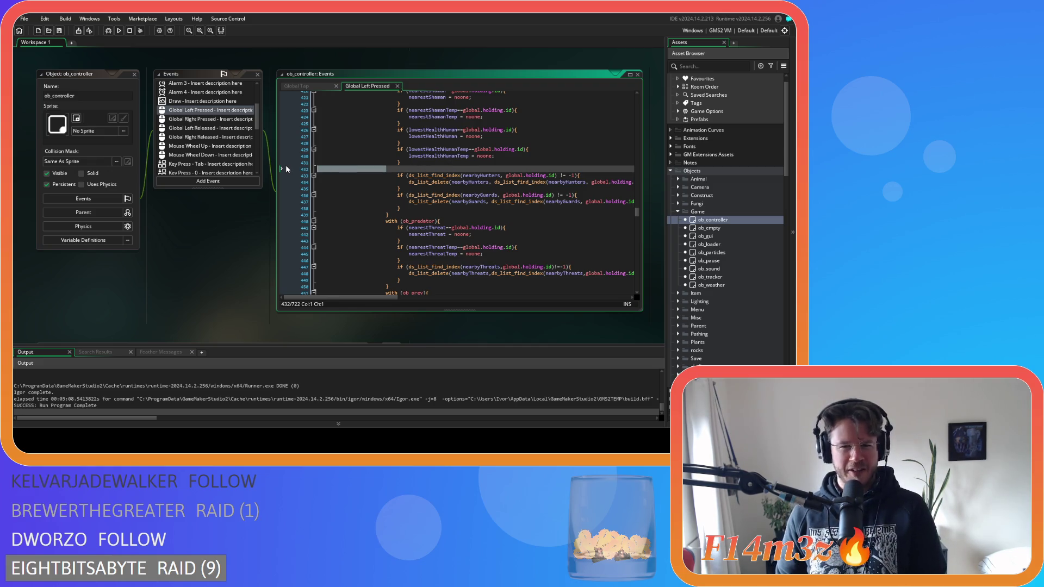
pyautogui.press('BackSpace')
pyautogui.press('BackSpace')
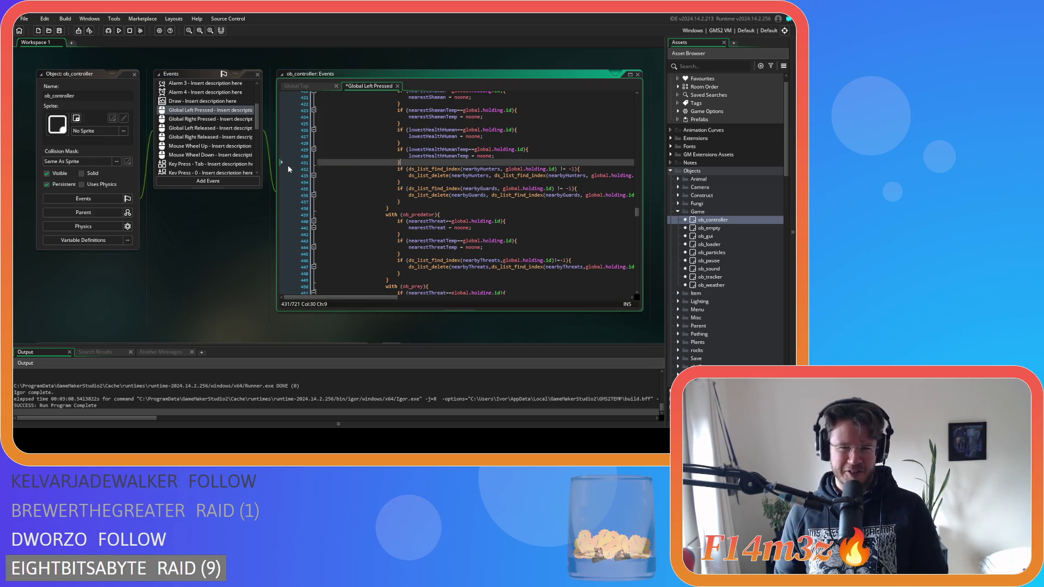
pyautogui.hotkey('ctrl', 's')
pyautogui.click(527, 156)
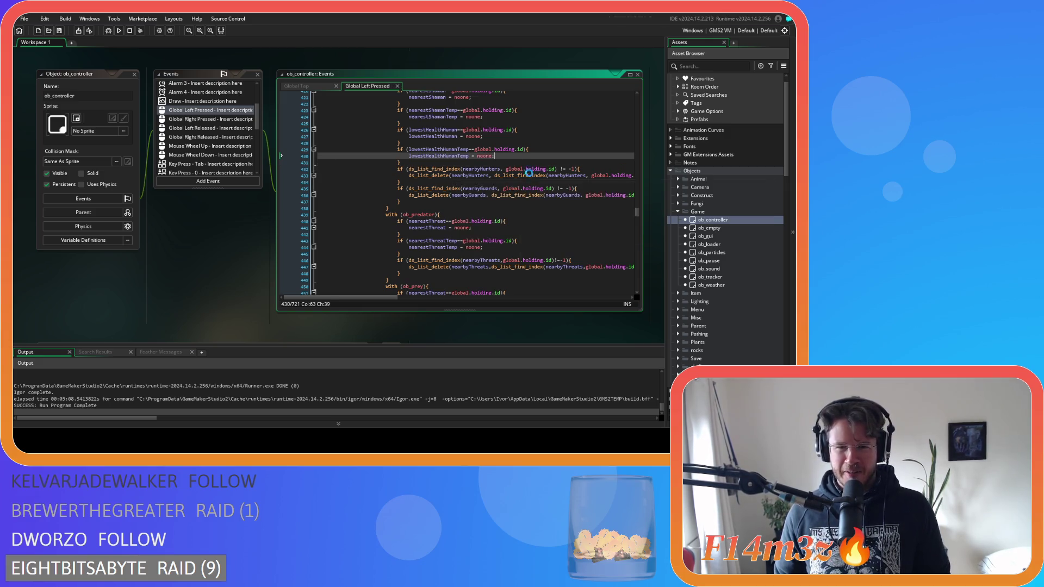
pyautogui.scroll(5, 529, 176)
pyautogui.scroll(3, 528, 176)
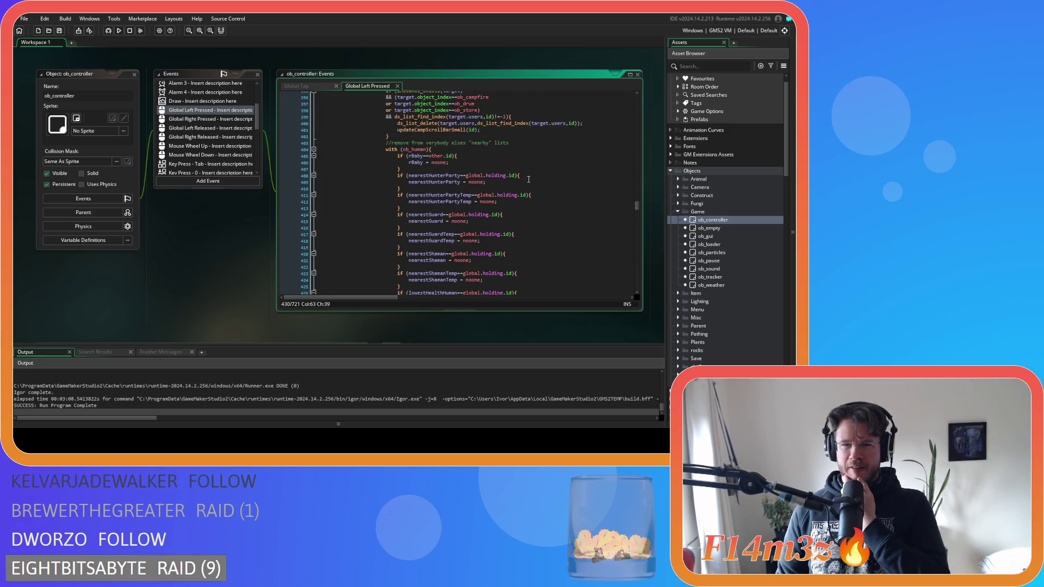
pyautogui.scroll(2, 524, 182)
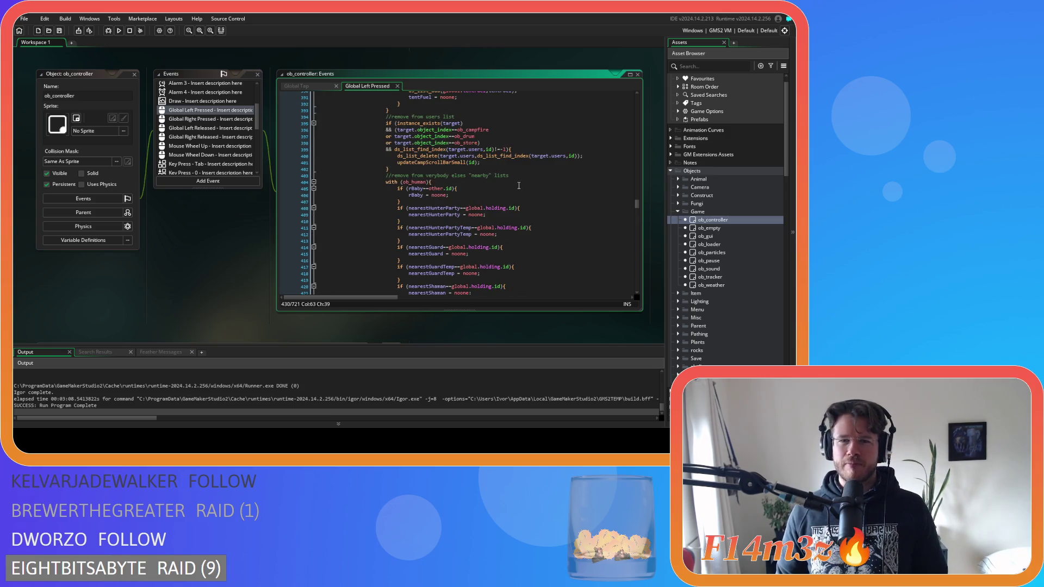
pyautogui.click(504, 195)
pyautogui.scroll(-15, 505, 196)
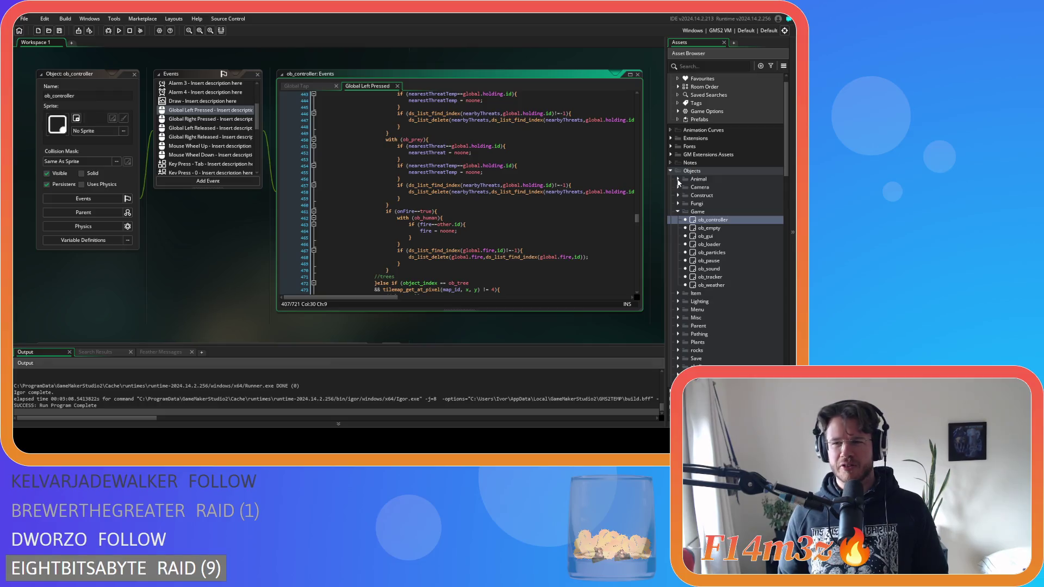
# Open the ob_human object's code from Objects > Animal > Human.
pyautogui.click(678, 180)
pyautogui.click(685, 187)
pyautogui.click(716, 195)
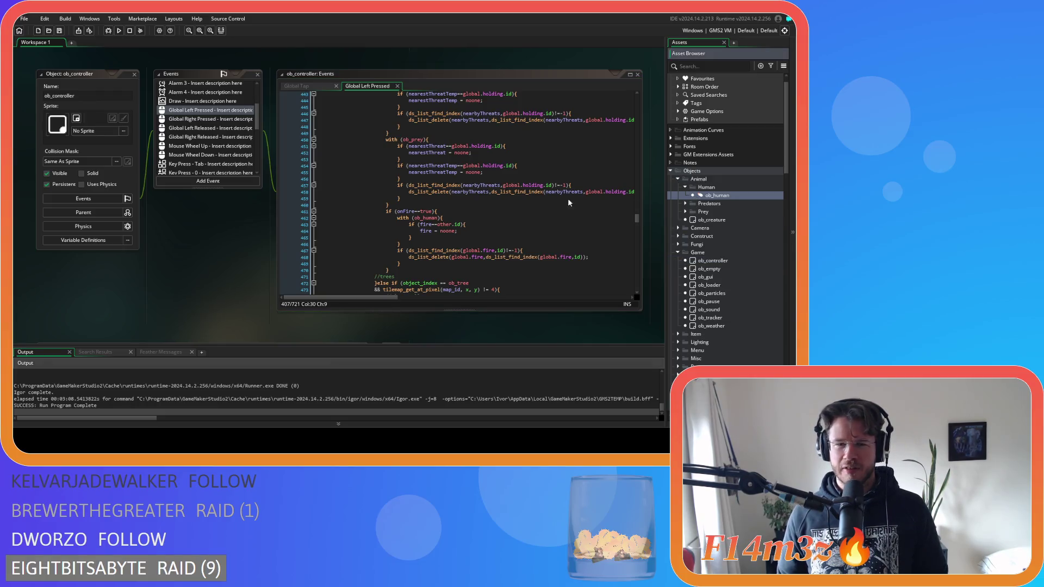
pyautogui.click(384, 153)
# Find the state_held definition in ob_human and jump into its held() script, sc_held.
pyautogui.hotkey('ctrl', 'f')
pyautogui.write('state')
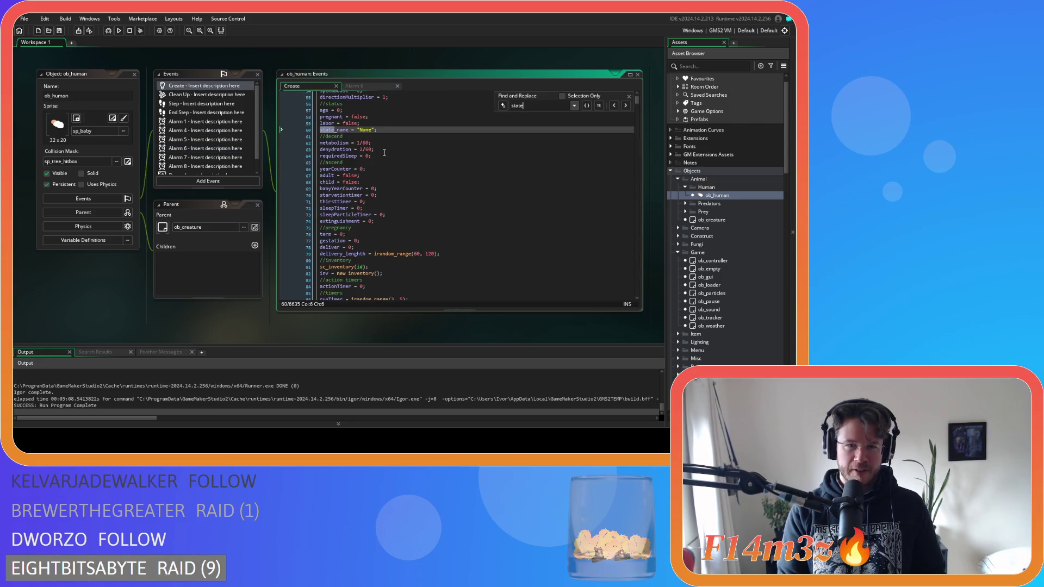
pyautogui.write('_held')
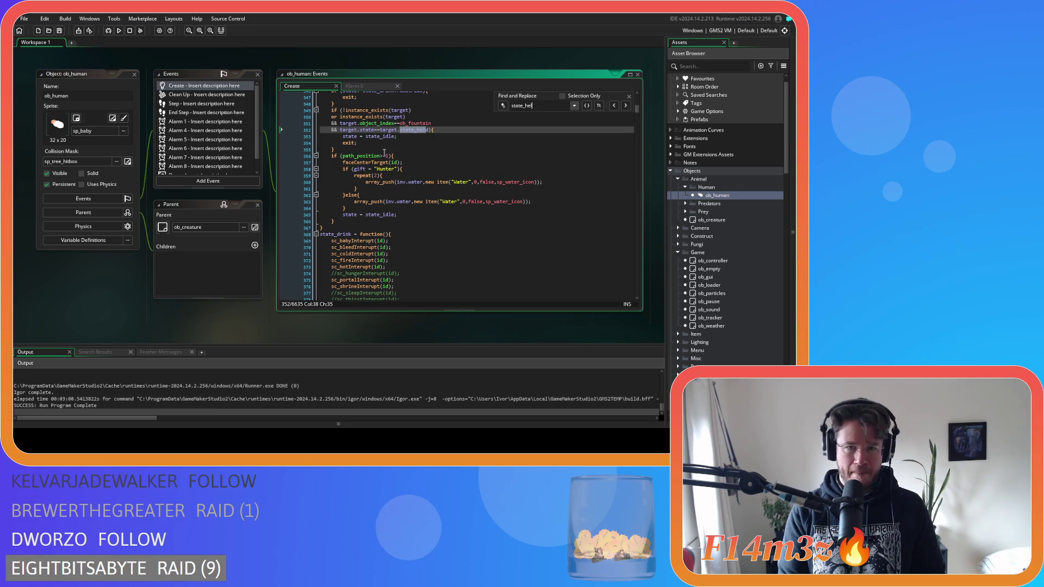
pyautogui.click(628, 106)
pyautogui.click(614, 106)
pyautogui.click(614, 107)
pyautogui.click(614, 106)
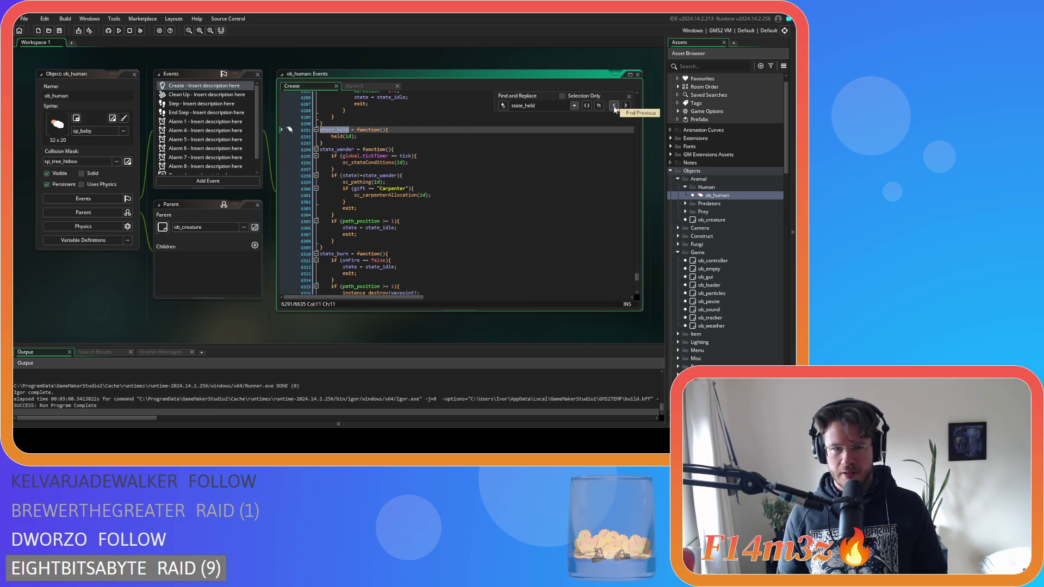
pyautogui.middleClick(337, 136)
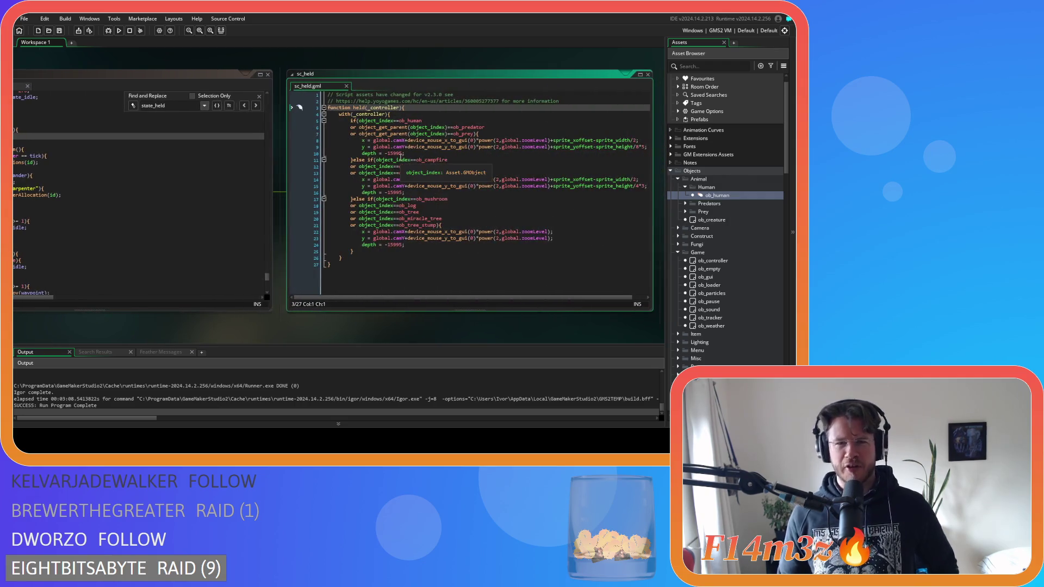
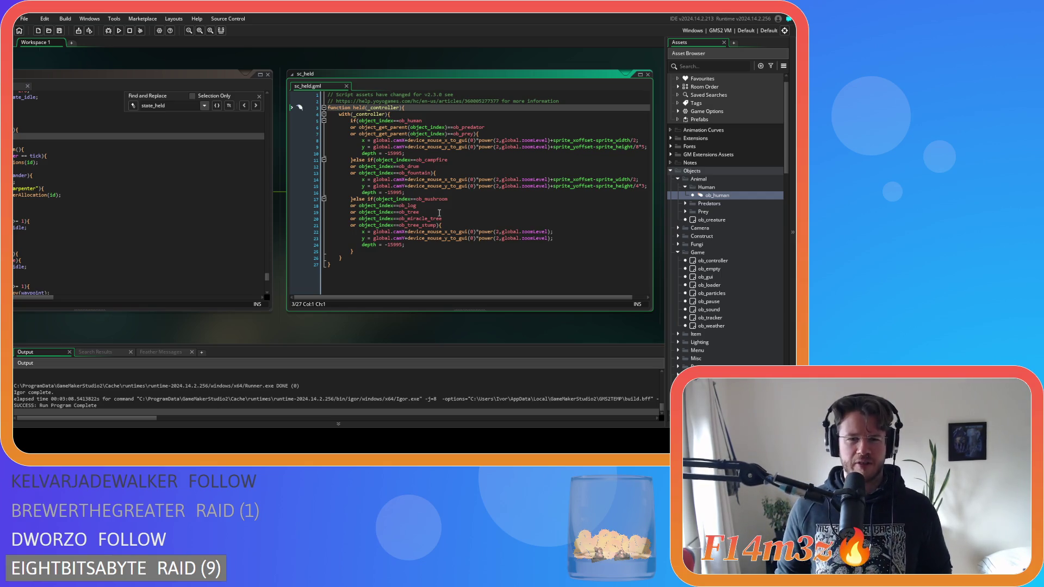
# Inspect the held() definition in sc_held, then close the sc_held and Alarm 6 code tabs.
pyautogui.click(346, 86)
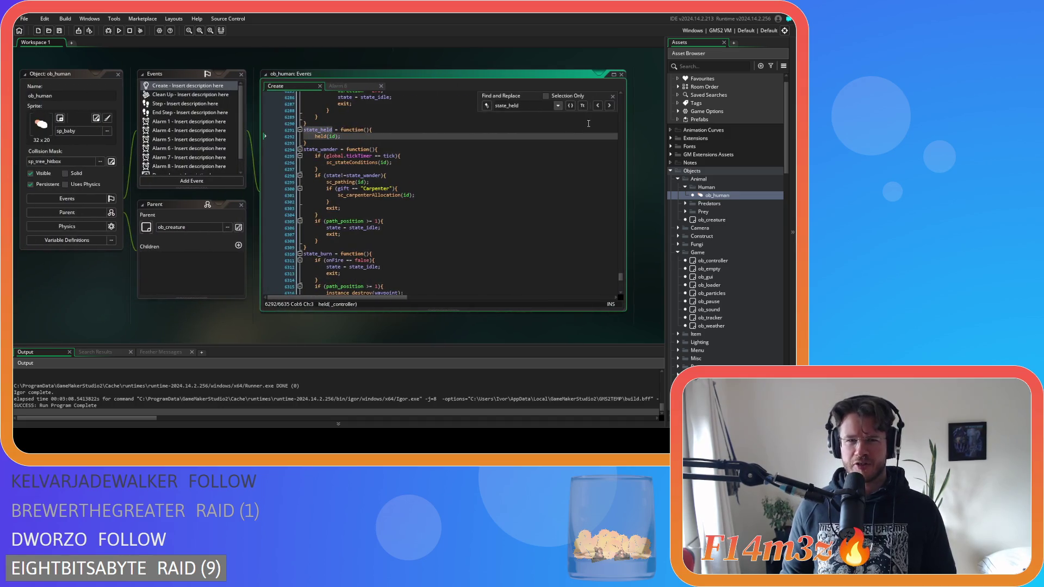
pyautogui.click(326, 137)
pyautogui.click(389, 138)
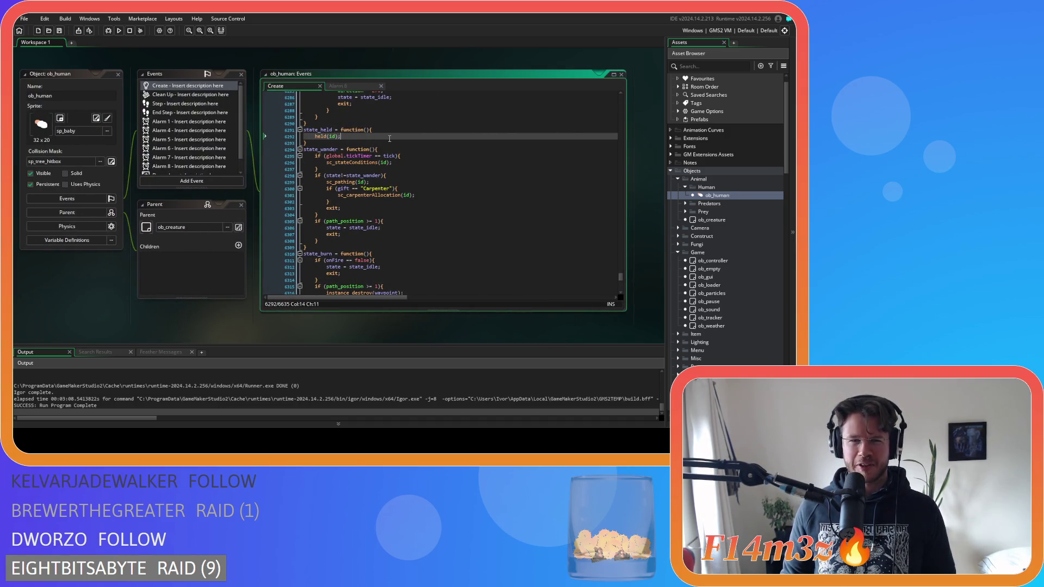
pyautogui.middleClick(321, 136)
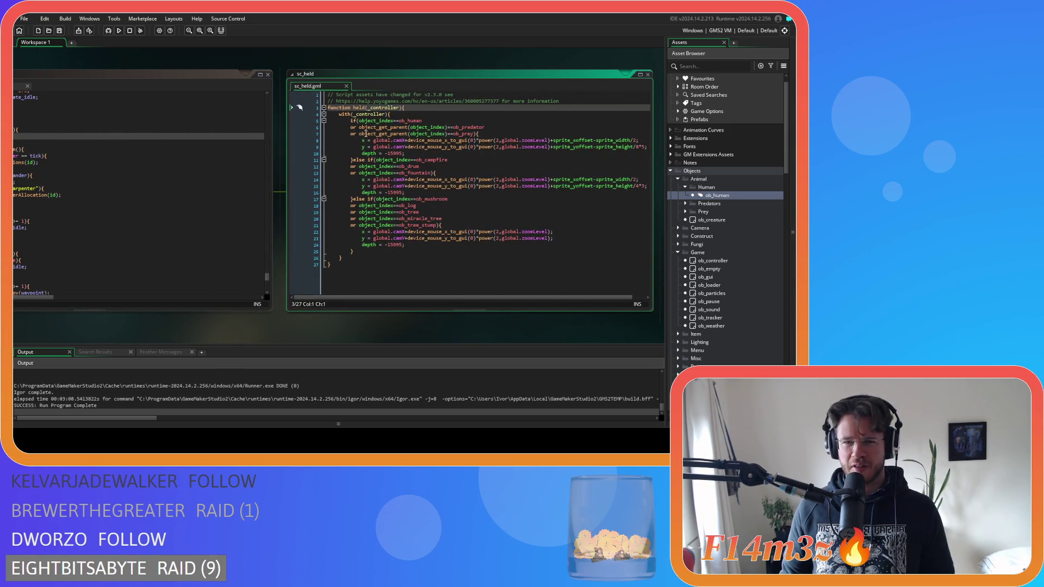
pyautogui.click(346, 86)
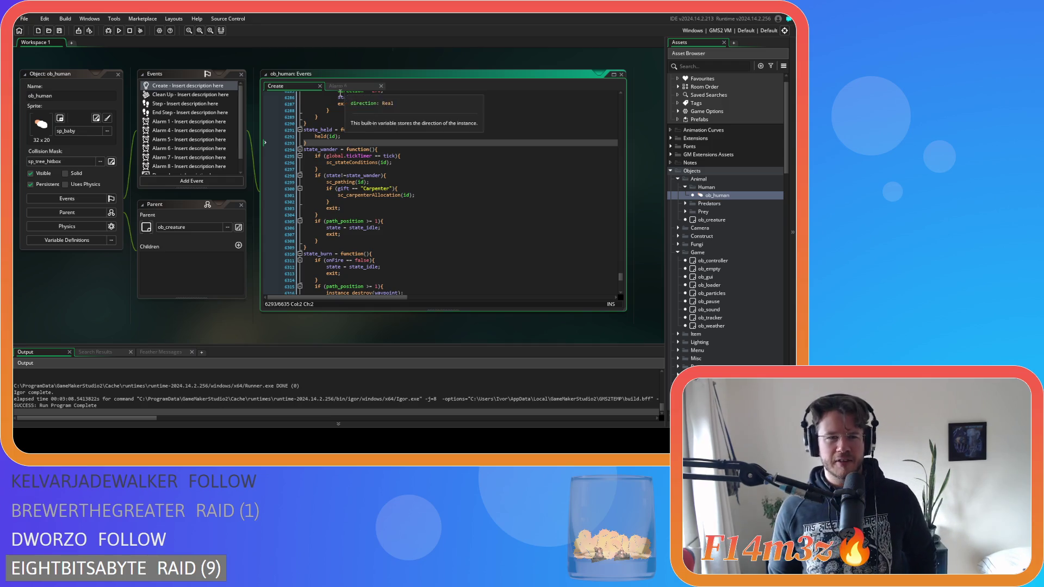
pyautogui.click(380, 86)
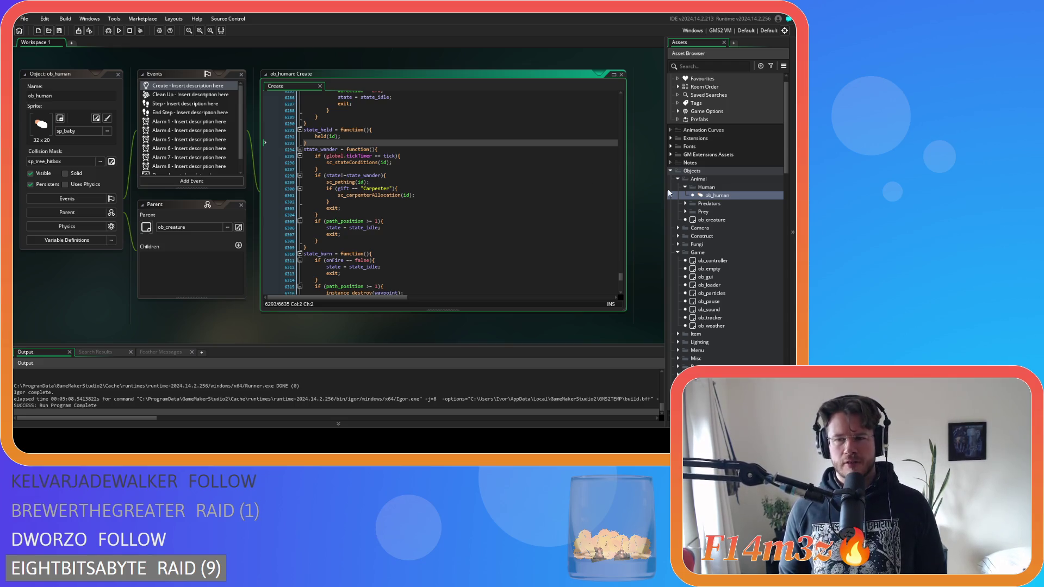
# Search ob_human's Step event for 'lowesthealth', then bring the sc_deathTree script forward.
pyautogui.doubleClick(187, 103)
pyautogui.hotkey('ctrl', 'f')
pyautogui.write('l')
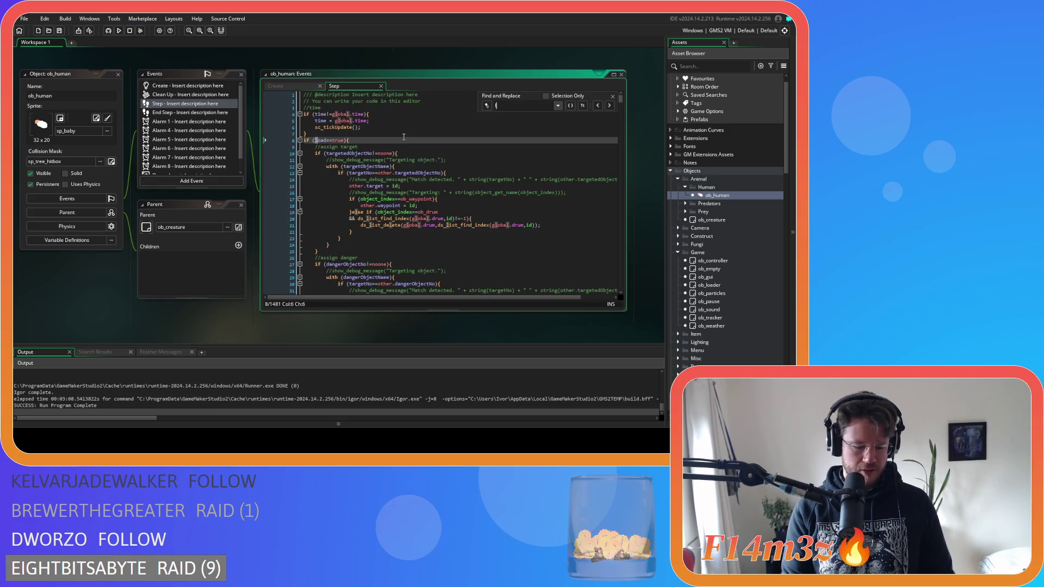
pyautogui.write('owesthealth')
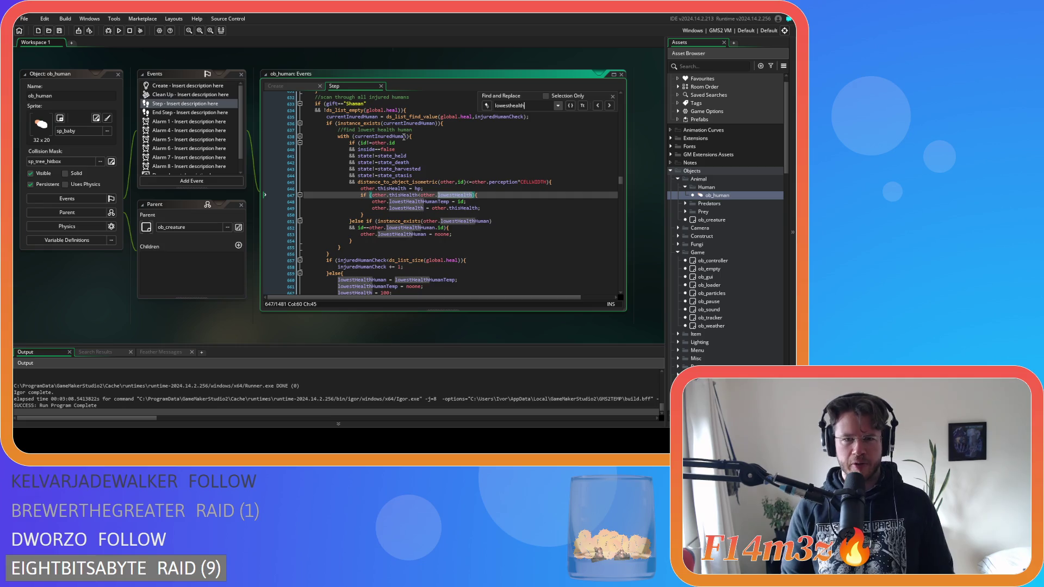
pyautogui.moveTo(375, 155); pyautogui.dragTo(435, 155)
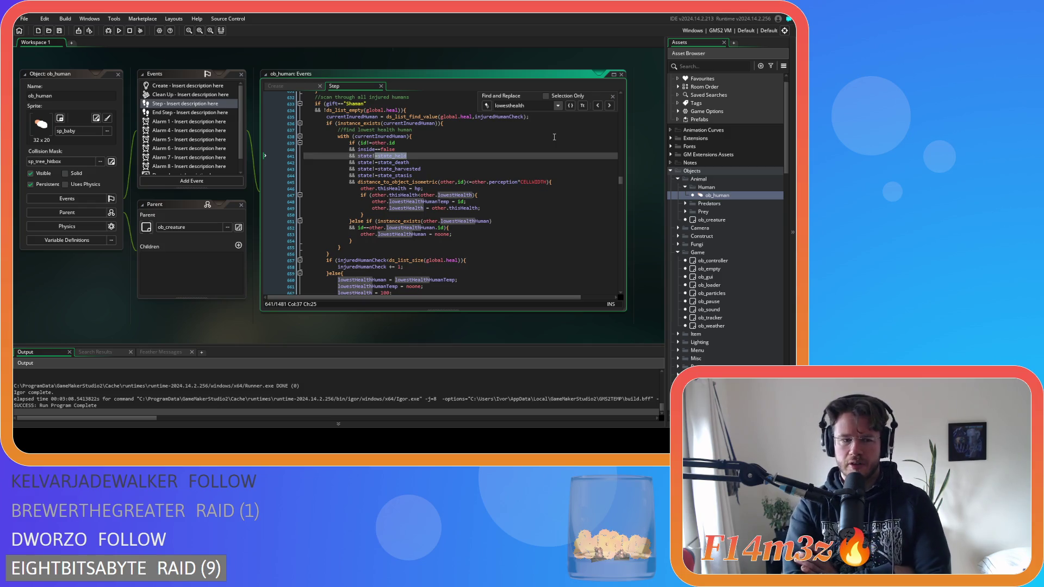
pyautogui.hotkey('ctrl', 'Tab')
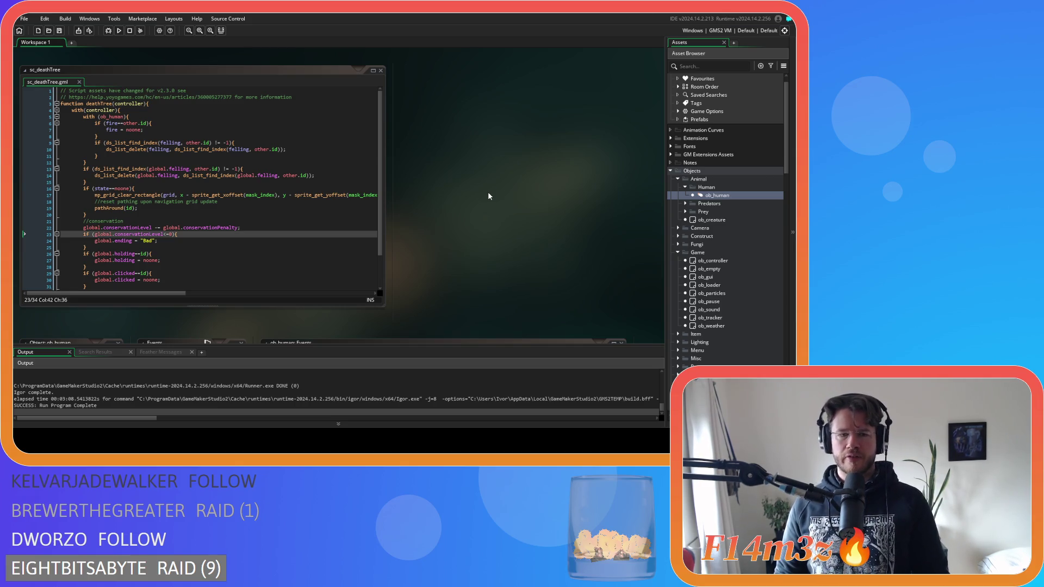
# Compile and run the Entheogen project with F5.
pyautogui.press('F5')
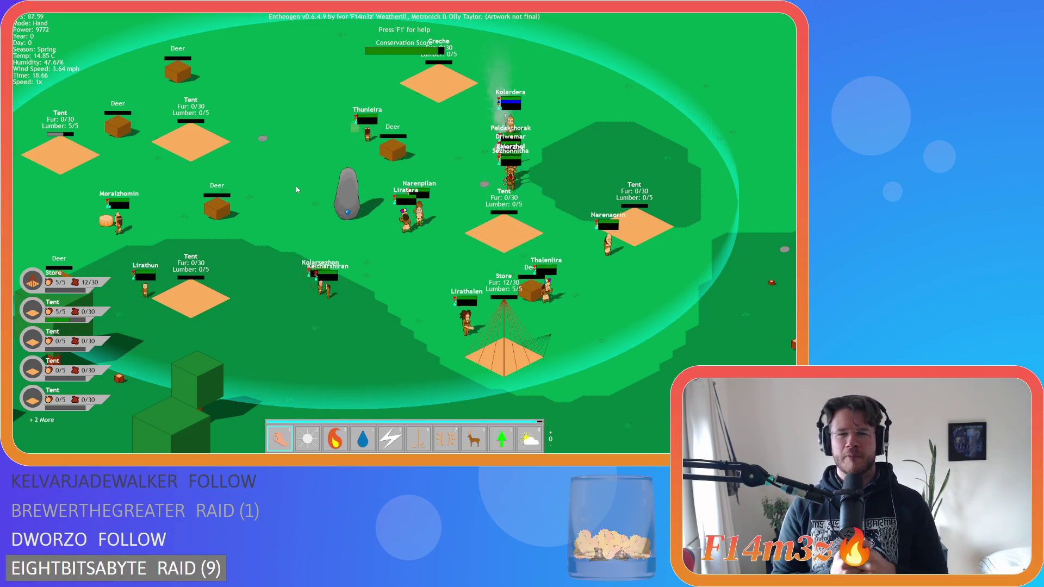
# Quit the running Entheogen build with Escape, confirming with Y.
pyautogui.press('Escape')
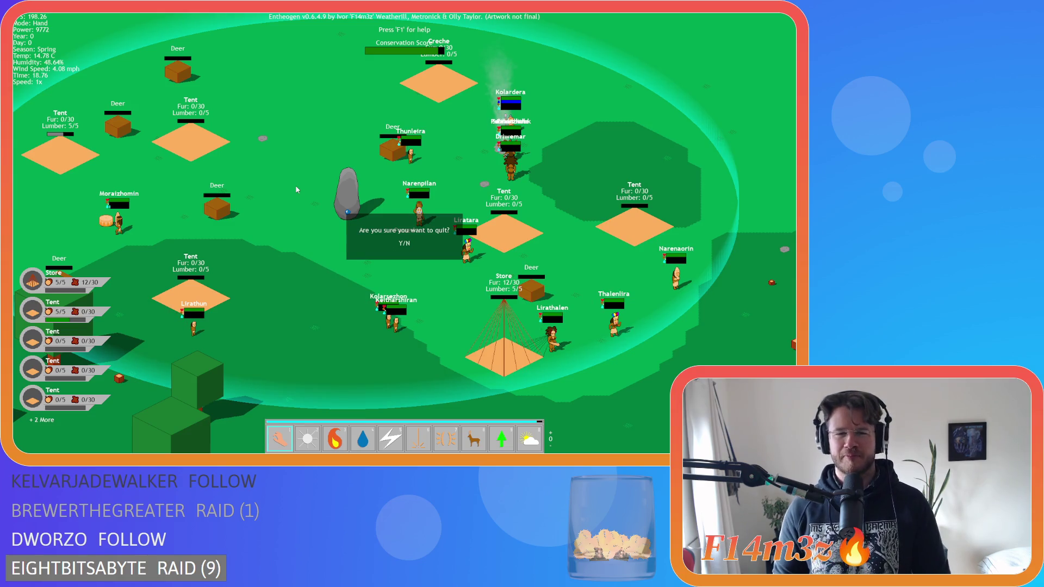
pyautogui.press('y')
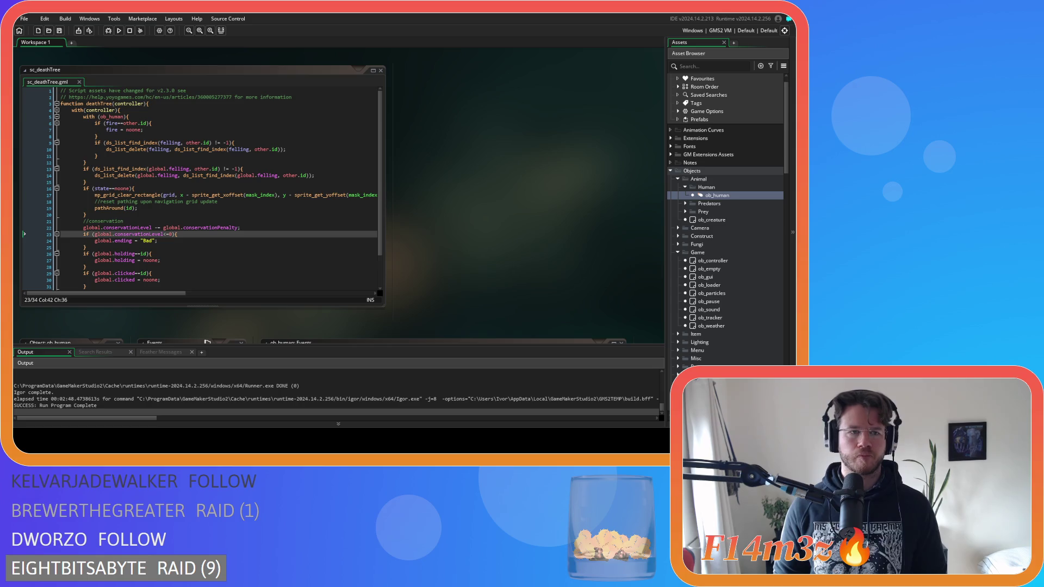
# Close all open editor windows using the workspace's Windows > Close All option.
pyautogui.click(309, 188)
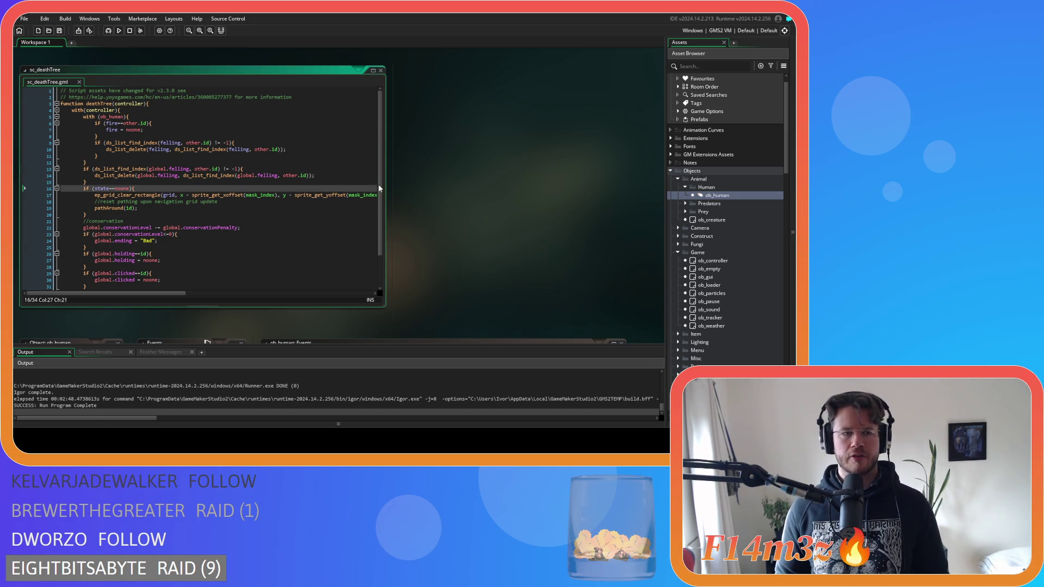
pyautogui.rightClick(447, 176)
pyautogui.moveTo(473, 185)
pyautogui.click(505, 285)
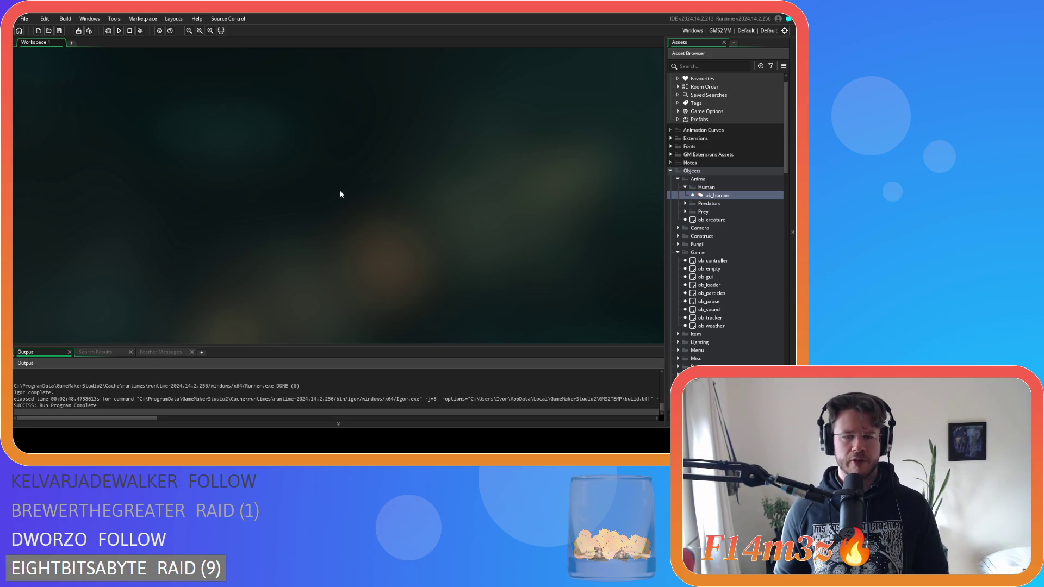
# Rebuild with F5 and start a New Game from the Entheogen title menu.
pyautogui.press('F5')
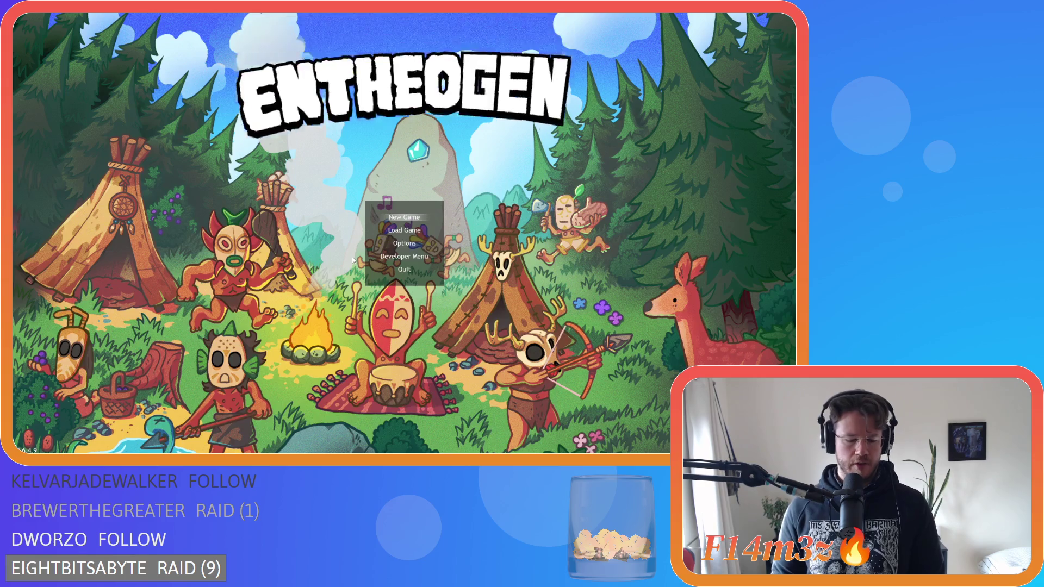
pyautogui.click(353, 261)
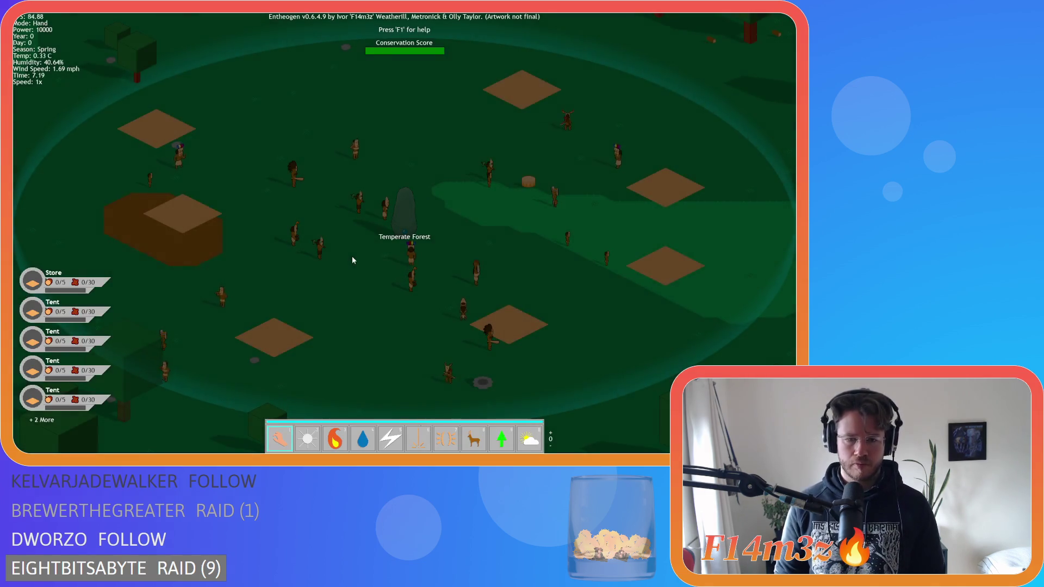
# Grow trees, set the tree near the village on fire, and follow the spreading fire.
pyautogui.press('Tab')
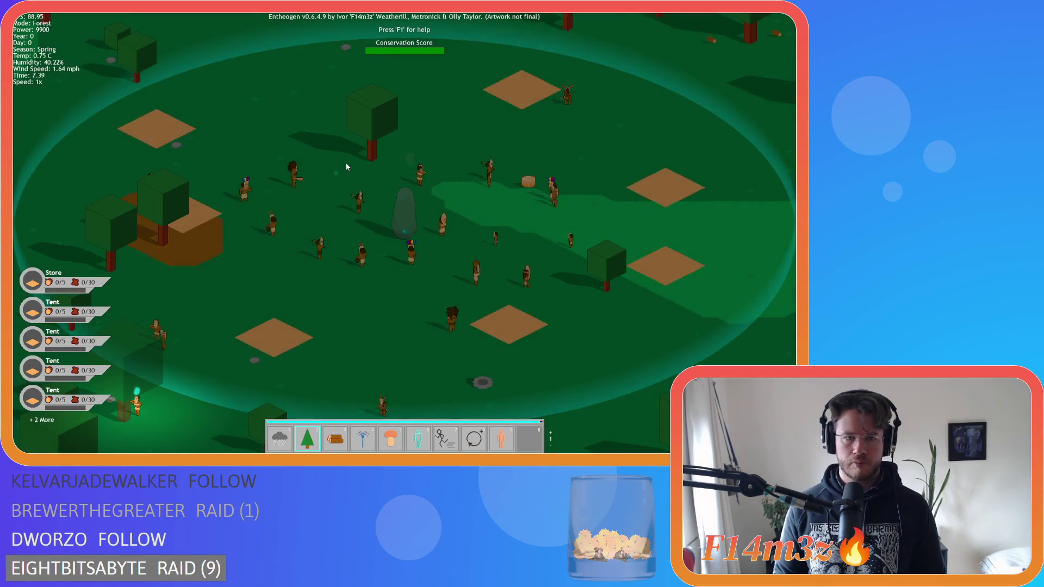
pyautogui.press('Tab')
pyautogui.press('3')
pyautogui.click(370, 142)
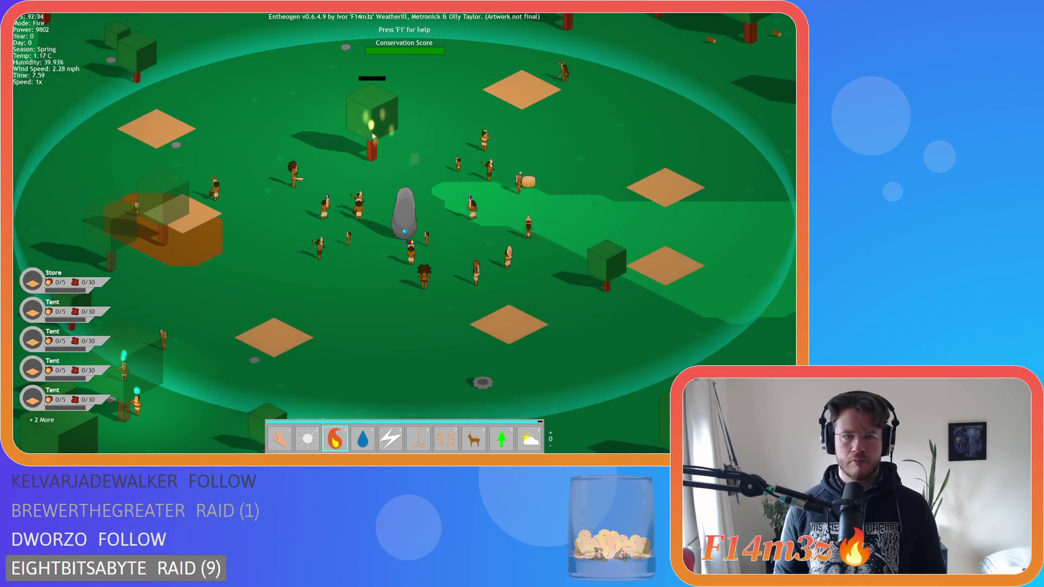
pyautogui.press('w')
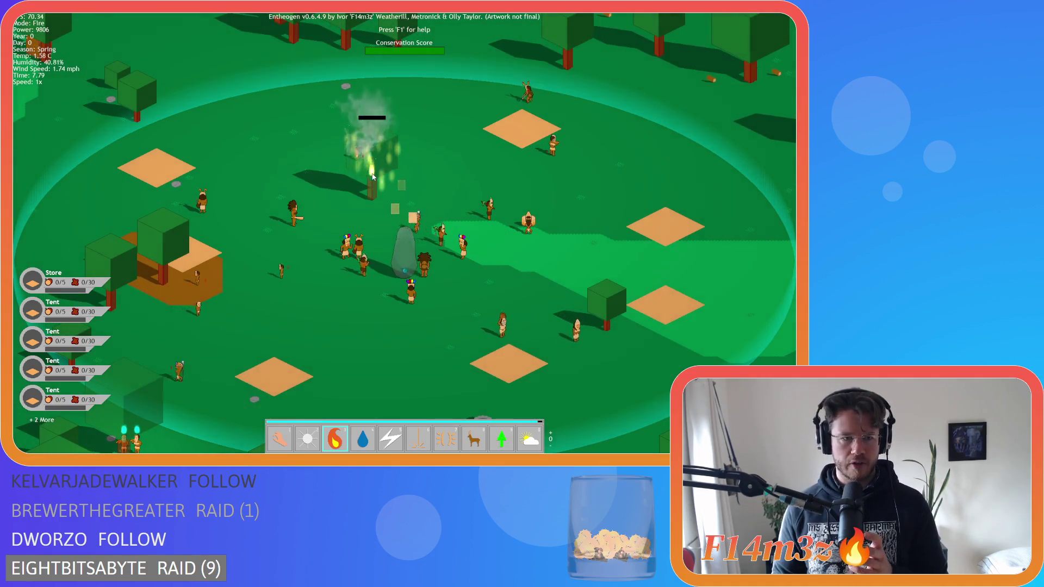
pyautogui.scroll(3, 375, 163)
pyautogui.scroll(-3, 380, 152)
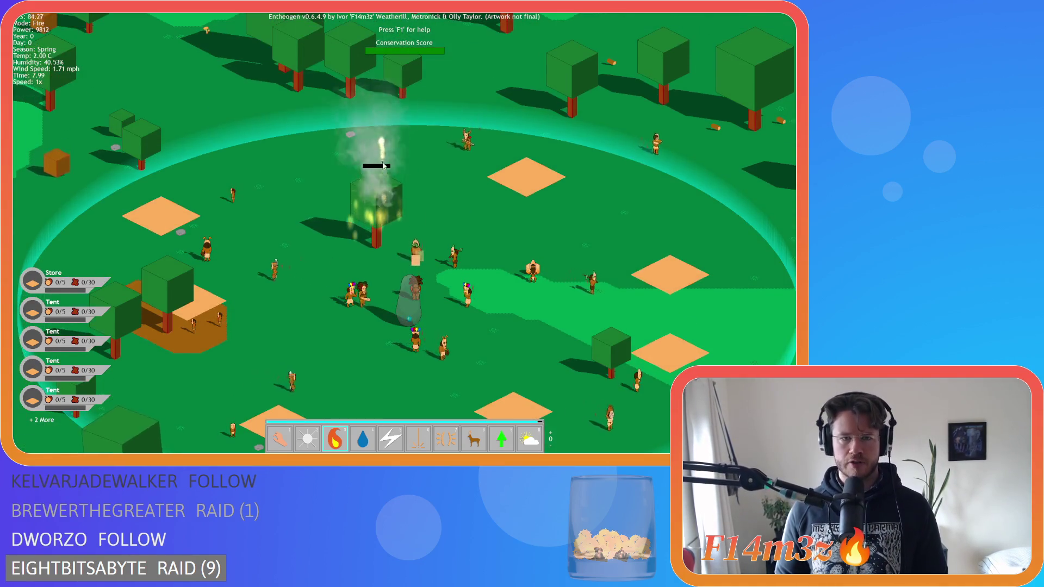
pyautogui.press('a')
pyautogui.press('s')
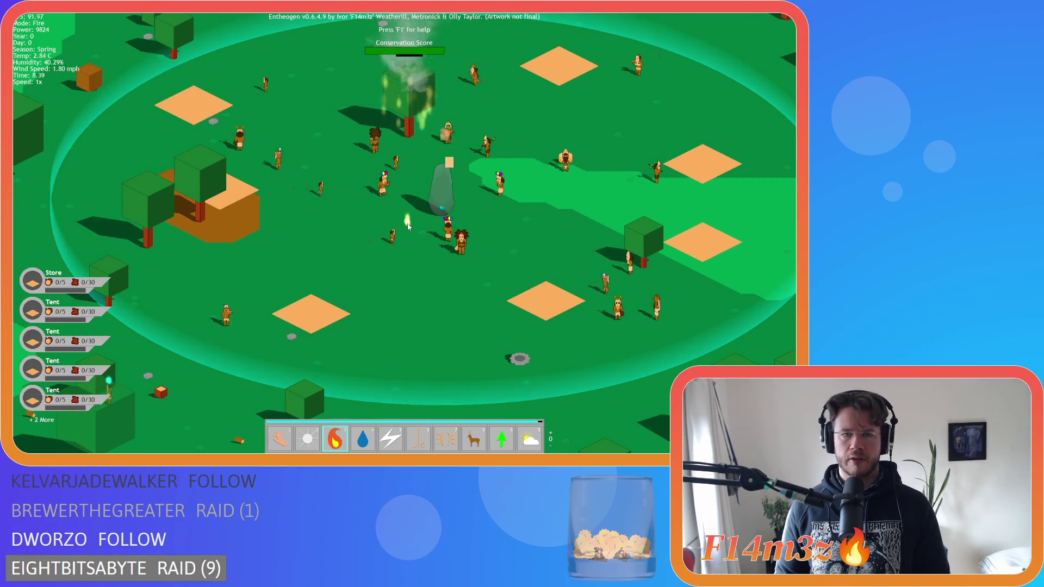
pyautogui.press('w')
pyautogui.press('d')
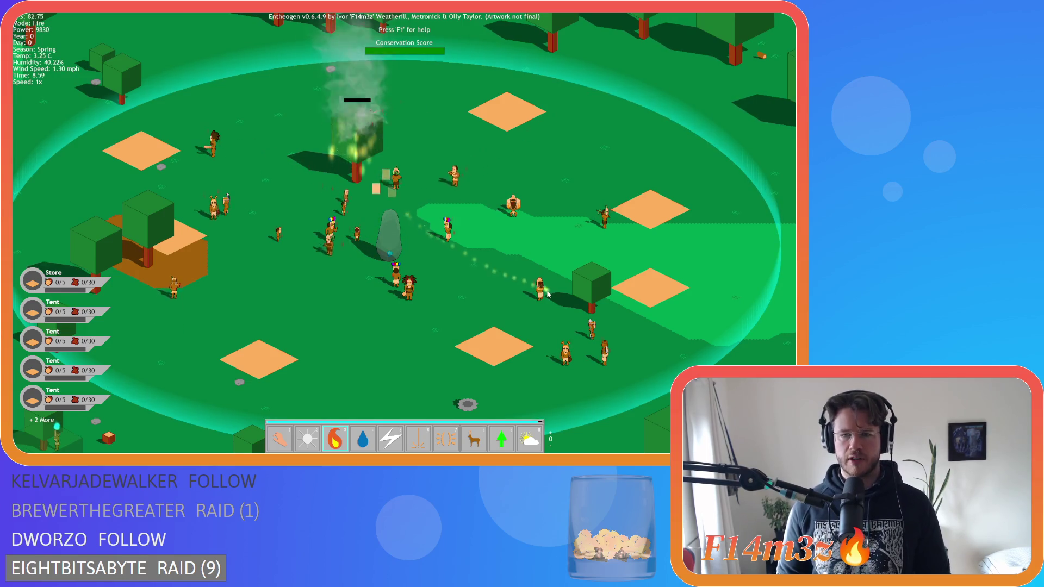
pyautogui.press('d')
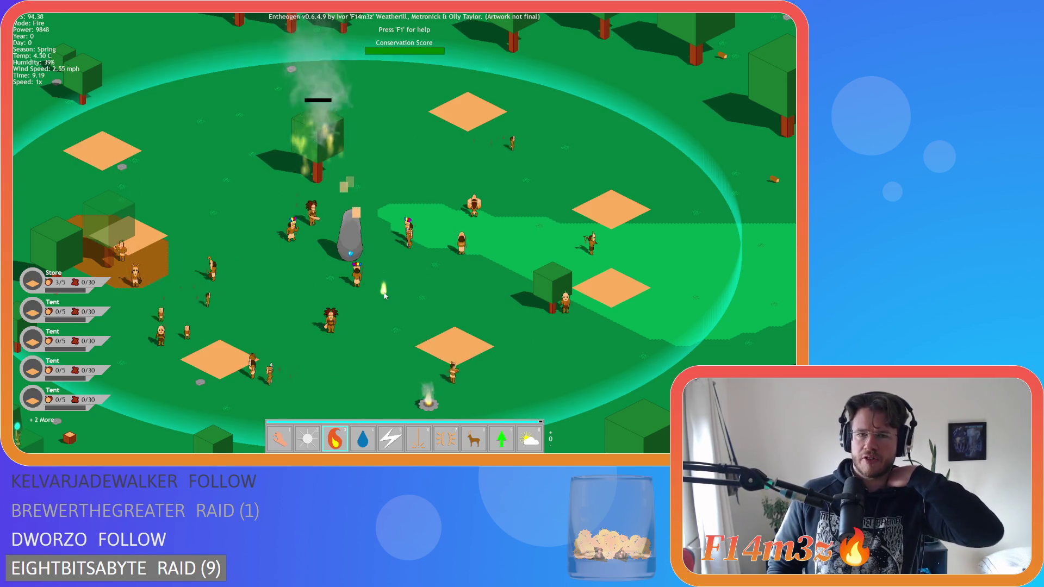
pyautogui.scroll(-5, 384, 295)
pyautogui.scroll(3, 384, 295)
# Toggle the unit name and building labels with Tab, then quit the game confirming with Y.
pyautogui.press('8')
pyautogui.press('3')
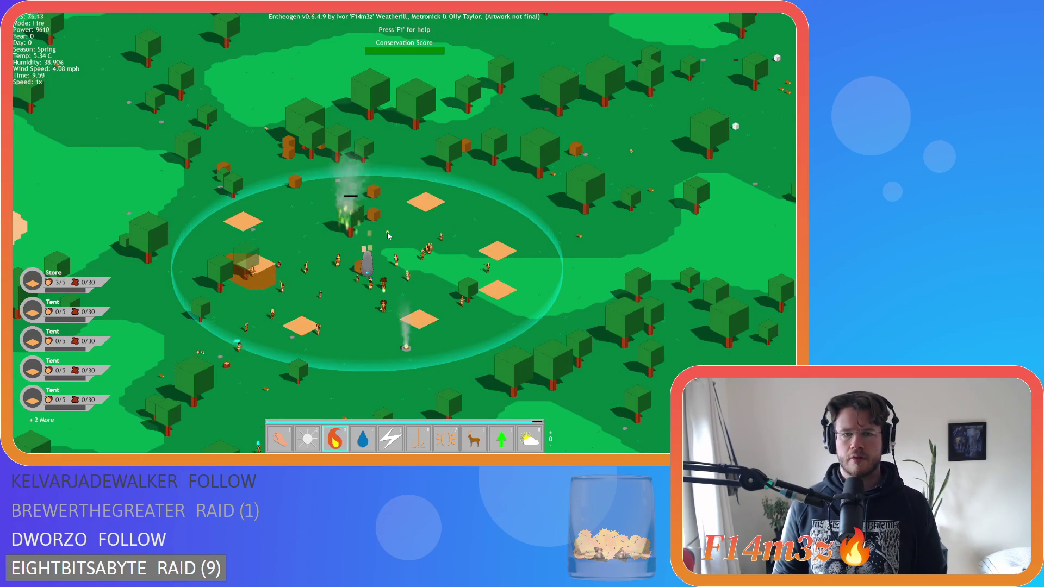
pyautogui.scroll(3, 402, 229)
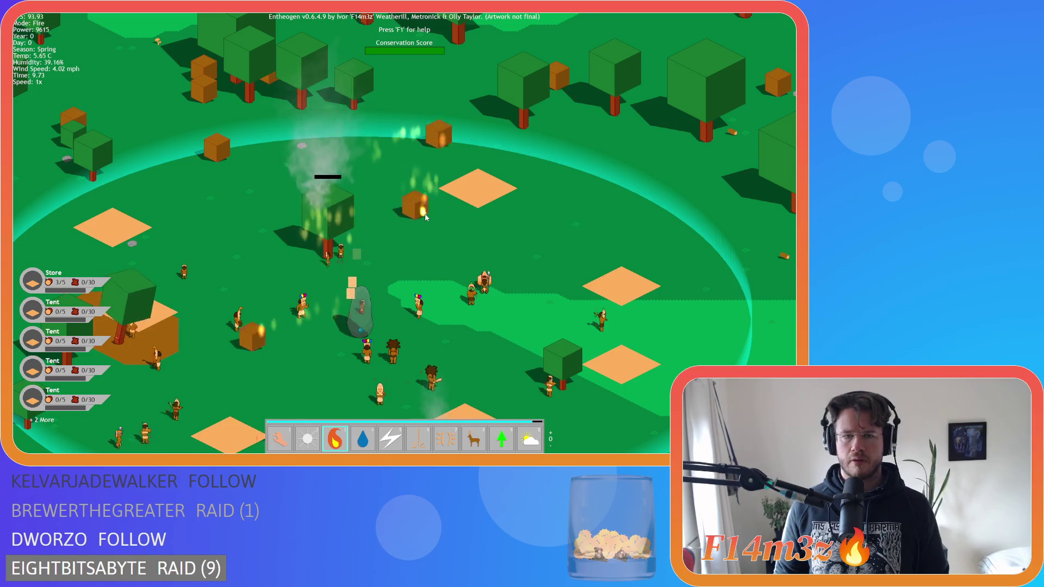
pyautogui.press('Tab')
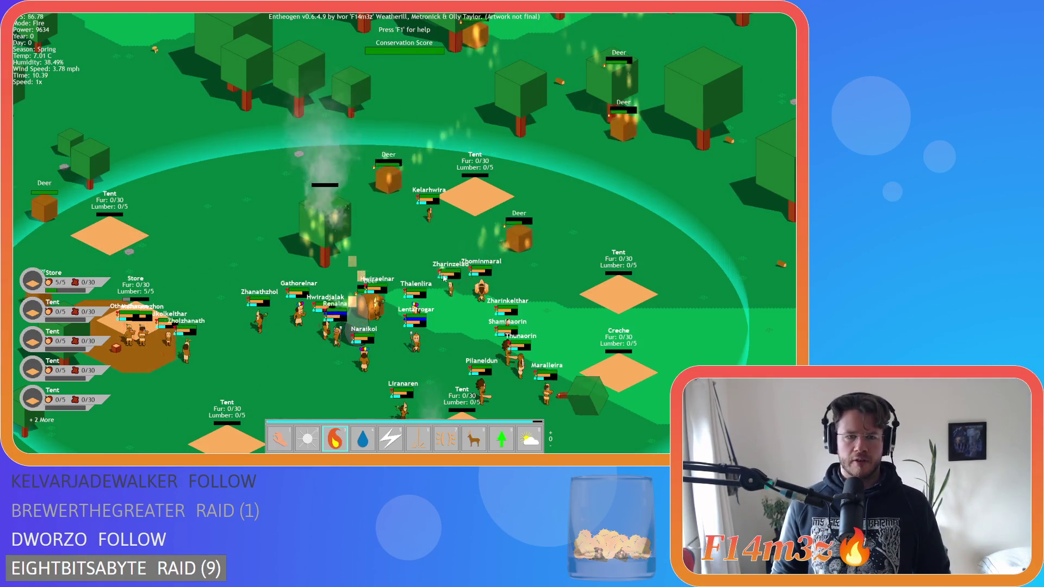
pyautogui.press('Tab')
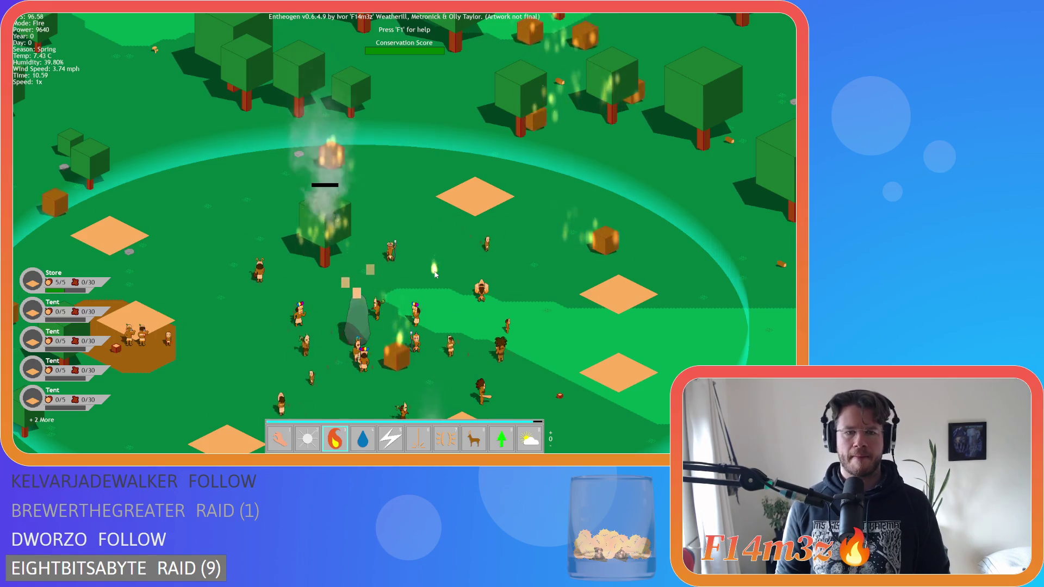
pyautogui.press('Tab')
pyautogui.press('Tab')
pyautogui.press('Escape')
pyautogui.press('Escape')
pyautogui.press('y')
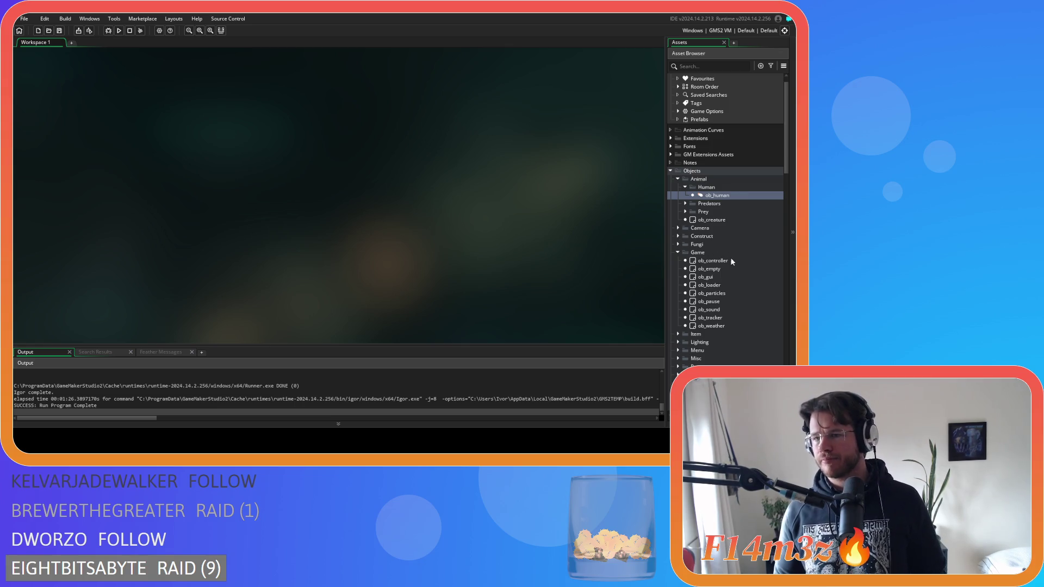
# Open sc_fireSpread from the Asset Browser and change the default animalRoll to 49999.
pyautogui.scroll(-3, 728, 258)
pyautogui.scroll(-15, 722, 279)
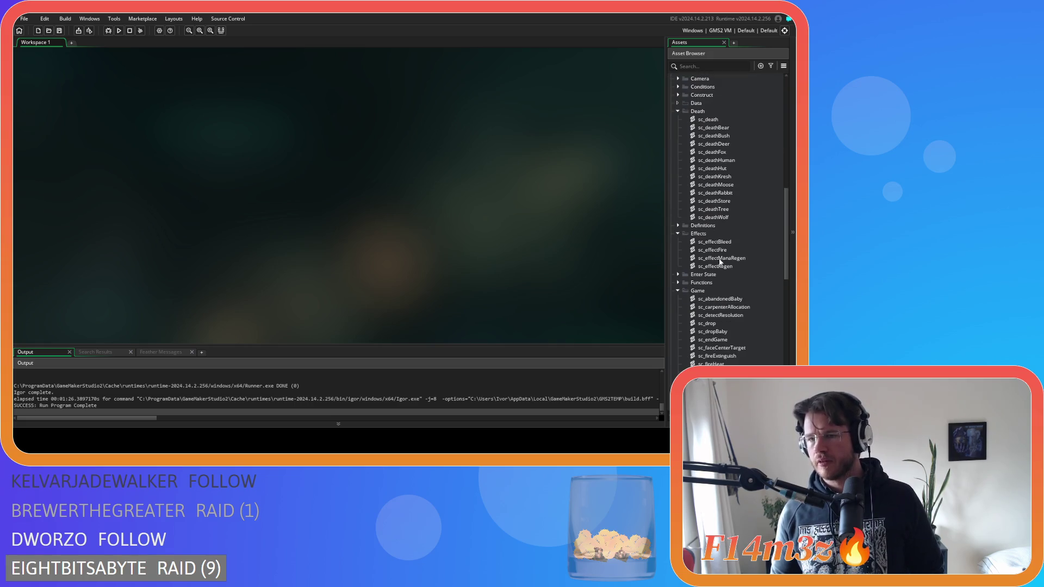
pyautogui.scroll(-5, 723, 310)
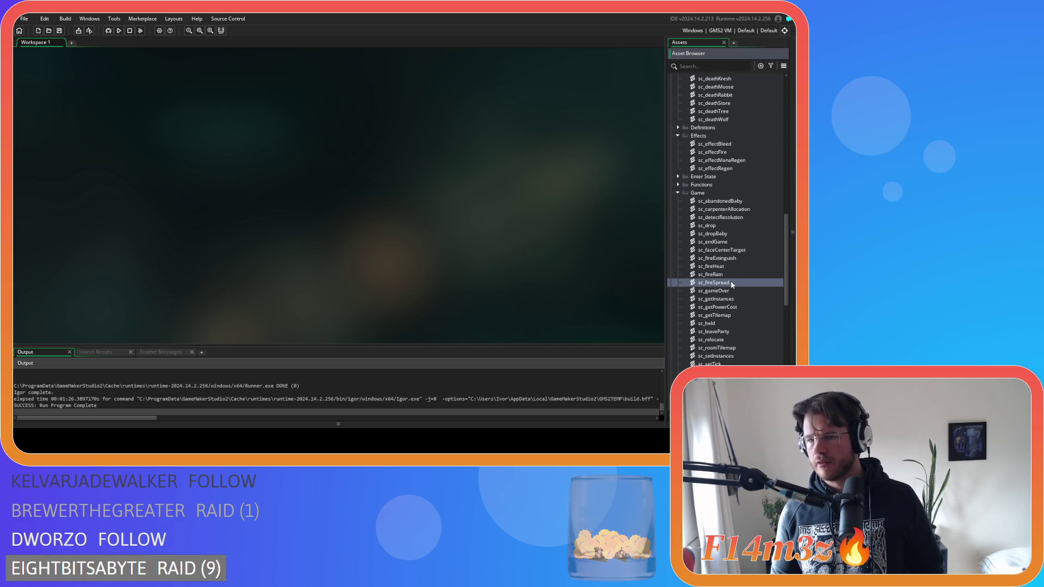
pyautogui.doubleClick(731, 282)
pyautogui.click(150, 167)
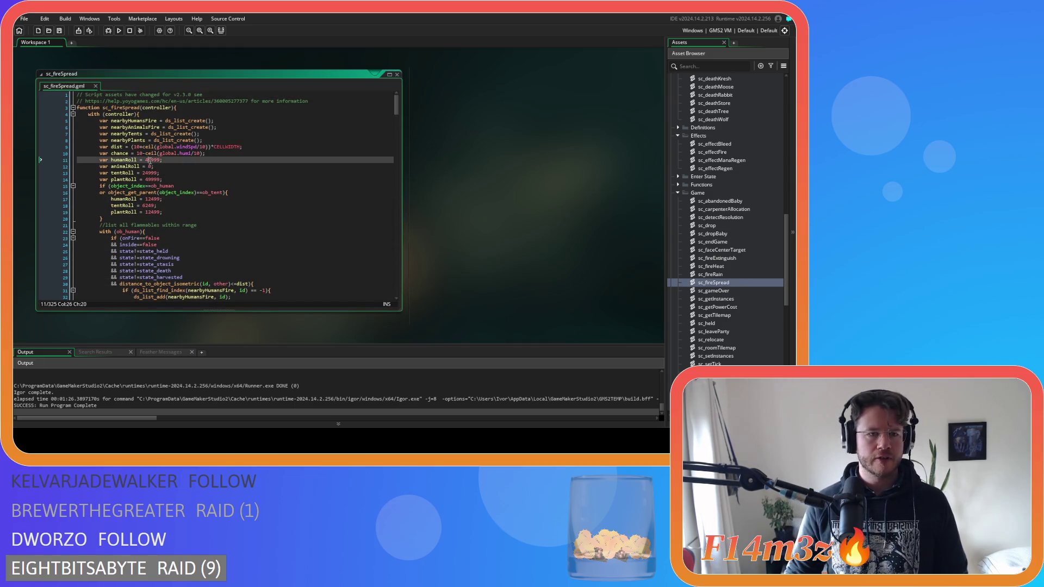
pyautogui.press('BackSpace')
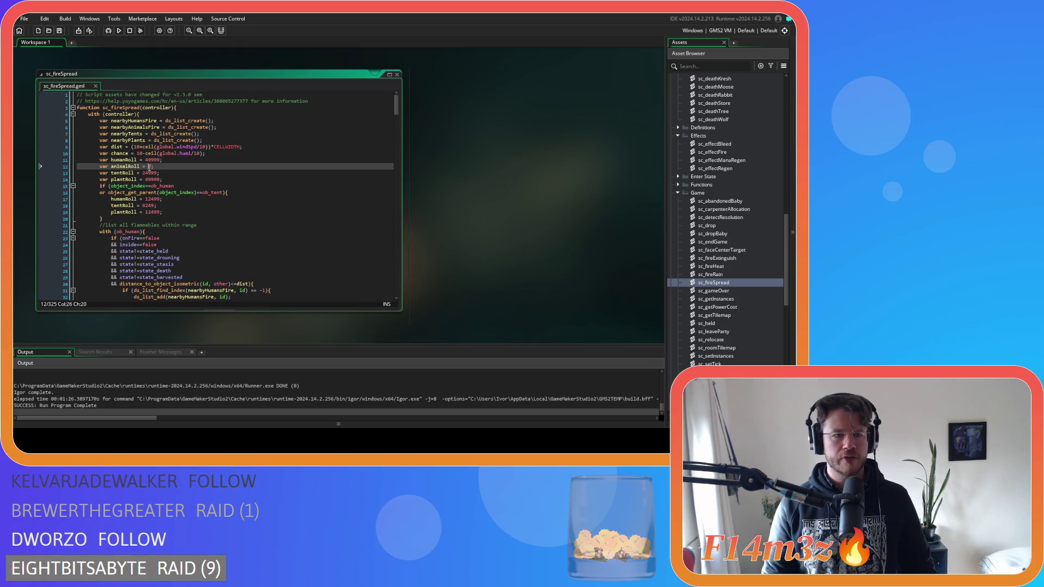
pyautogui.write('49999')
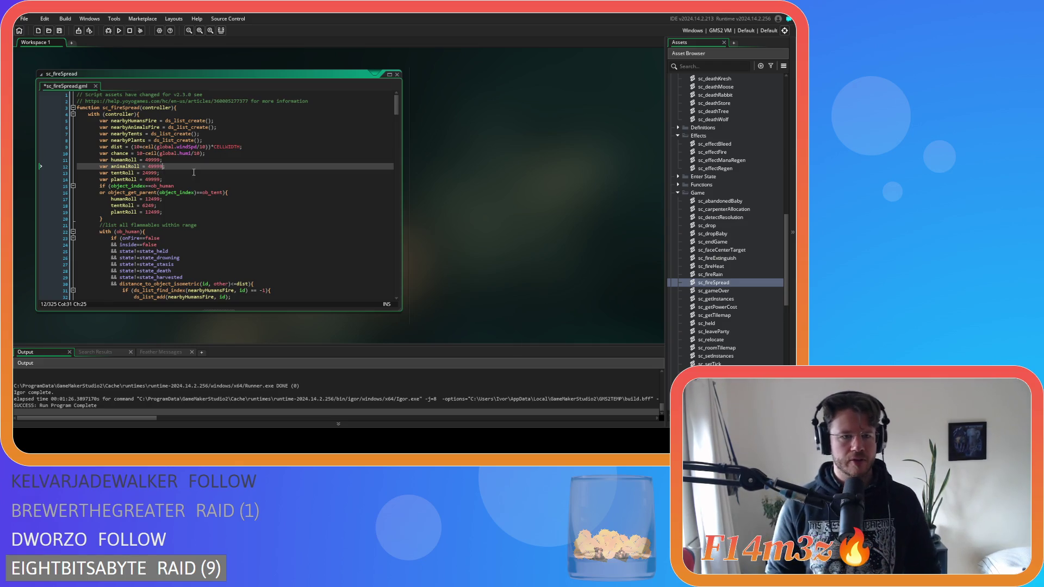
pyautogui.click(206, 185)
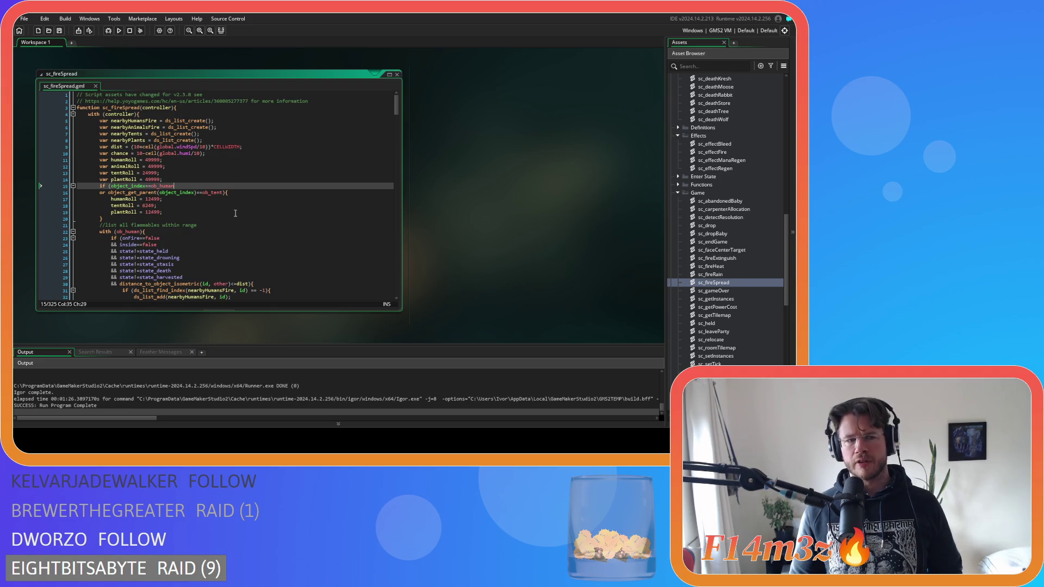
pyautogui.click(222, 193)
# Add ob_predator and ob_prey parent checks to the ob_tent condition and save the script.
pyautogui.moveTo(222, 193); pyautogui.dragTo(108, 193)
pyautogui.hotkey('ctrl', 'c')
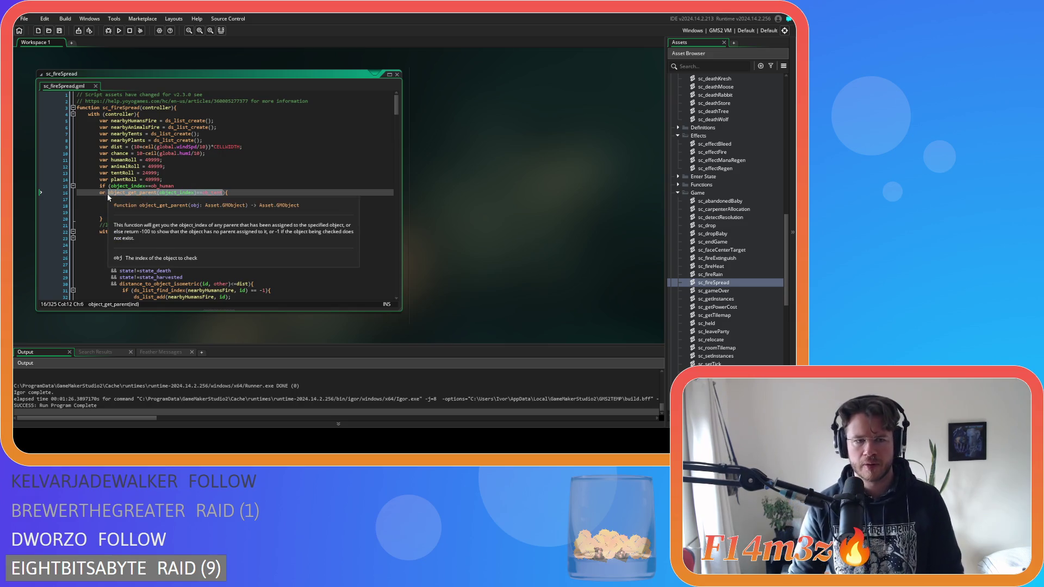
pyautogui.click(221, 192)
pyautogui.press('Return')
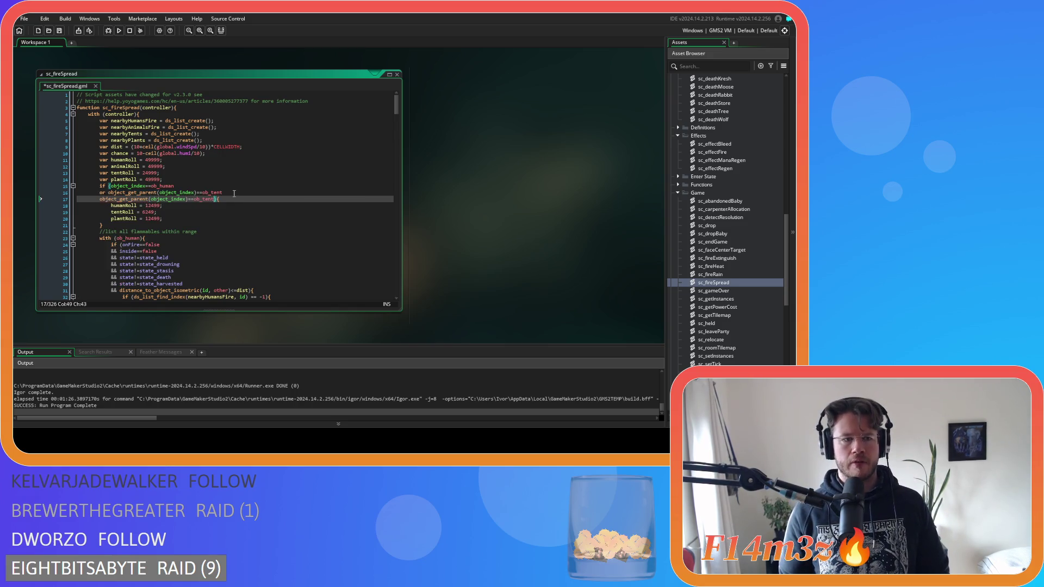
pyautogui.write('or')
pyautogui.hotkey('ctrl', 'v')
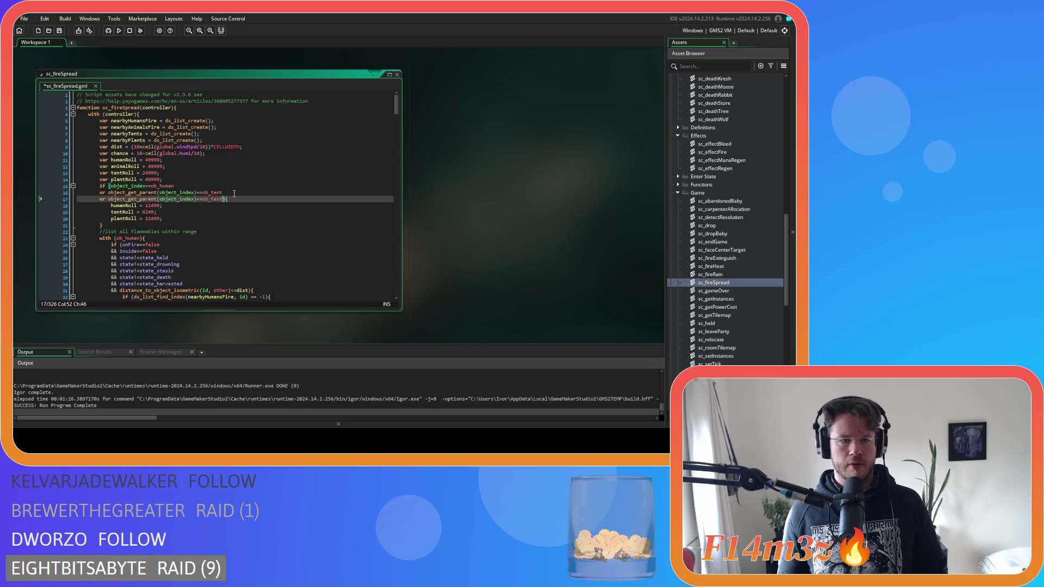
pyautogui.press('Return')
pyautogui.write('or')
pyautogui.hotkey('ctrl', 'v')
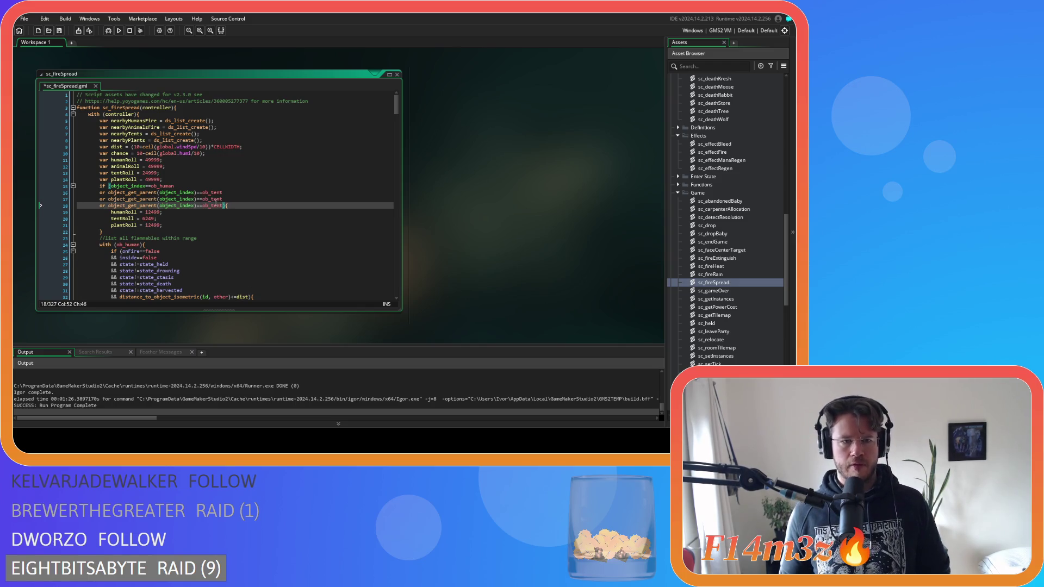
pyautogui.click(213, 199)
pyautogui.moveTo(212, 199); pyautogui.dragTo(223, 200)
pyautogui.write('predator')
pyautogui.moveTo(210, 205); pyautogui.dragTo(224, 207)
pyautogui.write('prey')
pyautogui.hotkey('ctrl', 's')
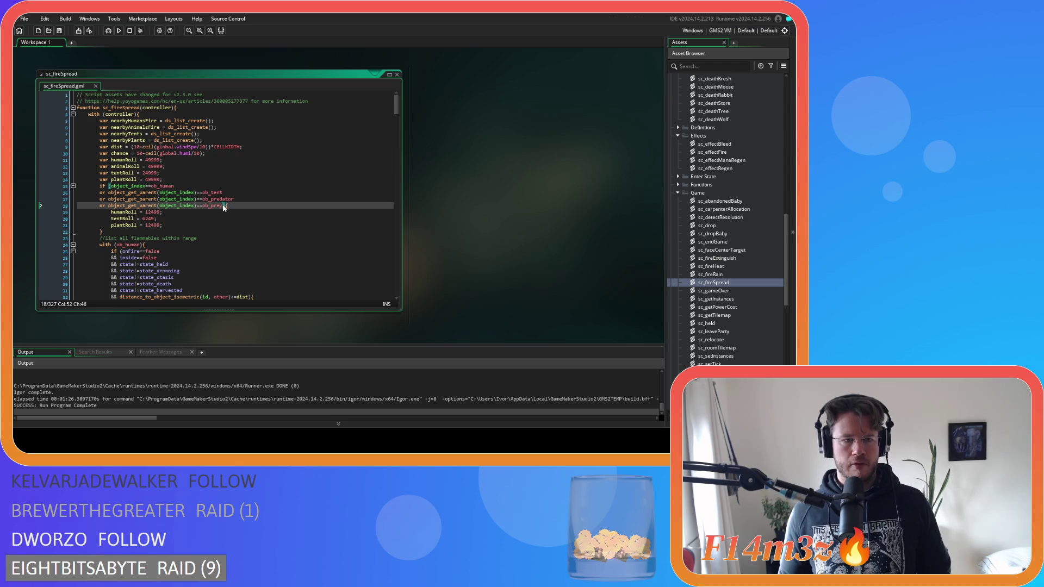
pyautogui.press('Down')
pyautogui.press('Down')
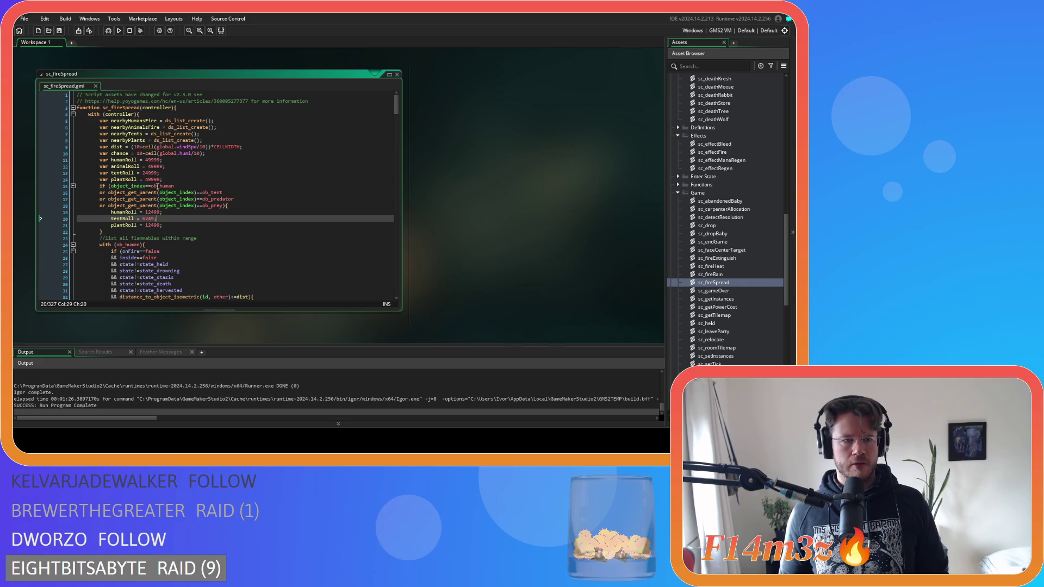
# Copy the animalRoll declaration into the block as a plain assignment after humanRoll and save.
pyautogui.moveTo(165, 166); pyautogui.dragTo(100, 166)
pyautogui.hotkey('ctrl', 'c')
pyautogui.click(176, 212)
pyautogui.press('Return')
pyautogui.hotkey('ctrl', 'v')
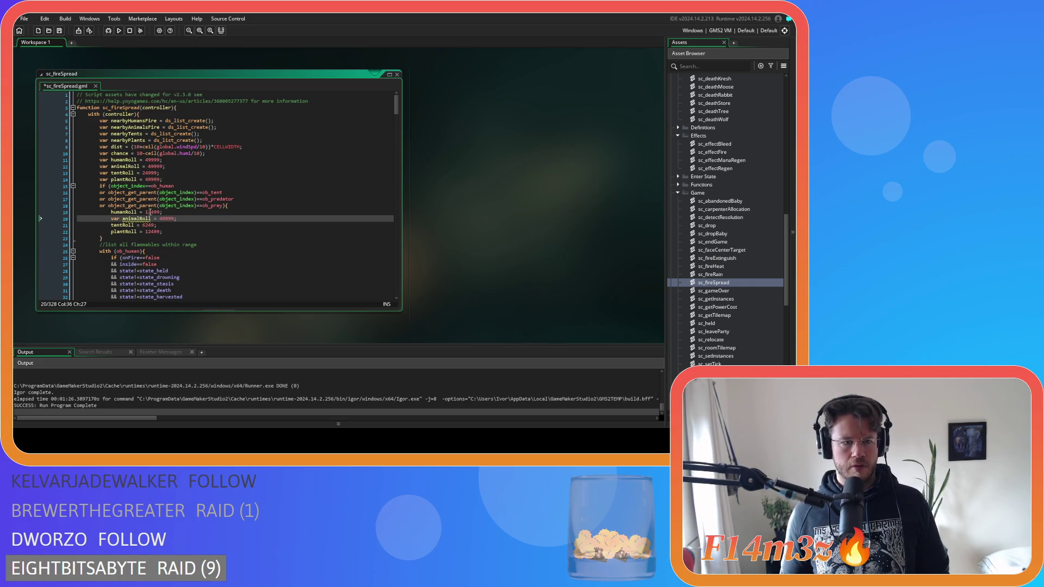
pyautogui.doubleClick(115, 218)
pyautogui.press('Delete')
pyautogui.press('Delete')
pyautogui.click(146, 212)
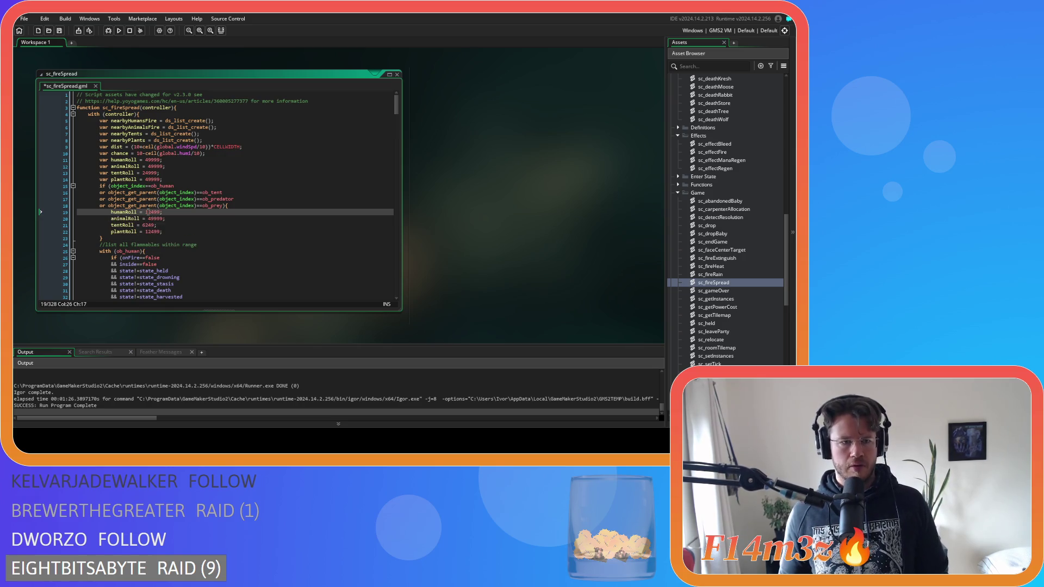
pyautogui.click(157, 219)
pyautogui.write('12')
pyautogui.hotkey('ctrl', 's')
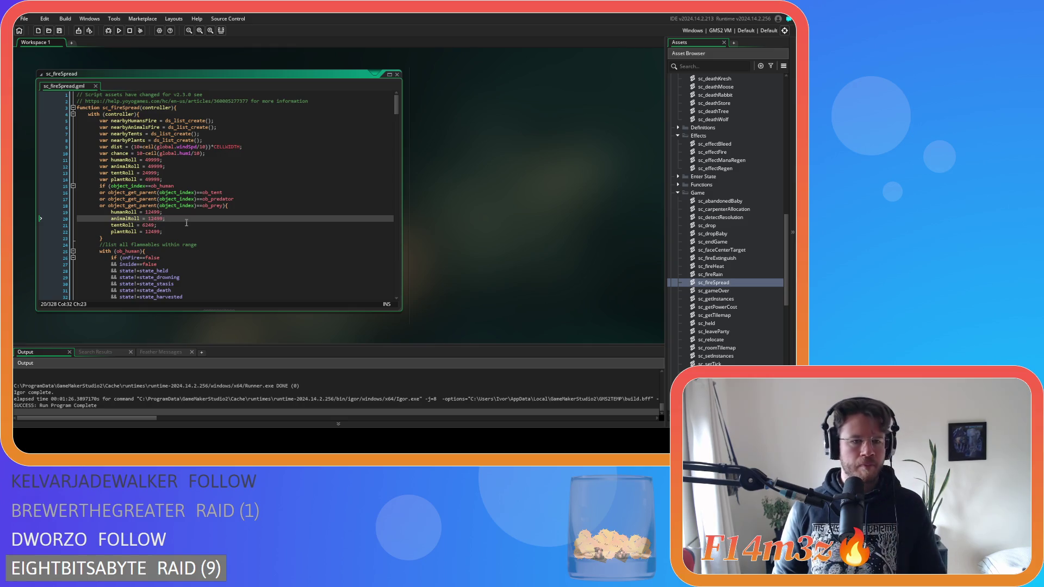
# Check the tentRoll value 6249, then build and run the game with F5.
pyautogui.doubleClick(149, 225)
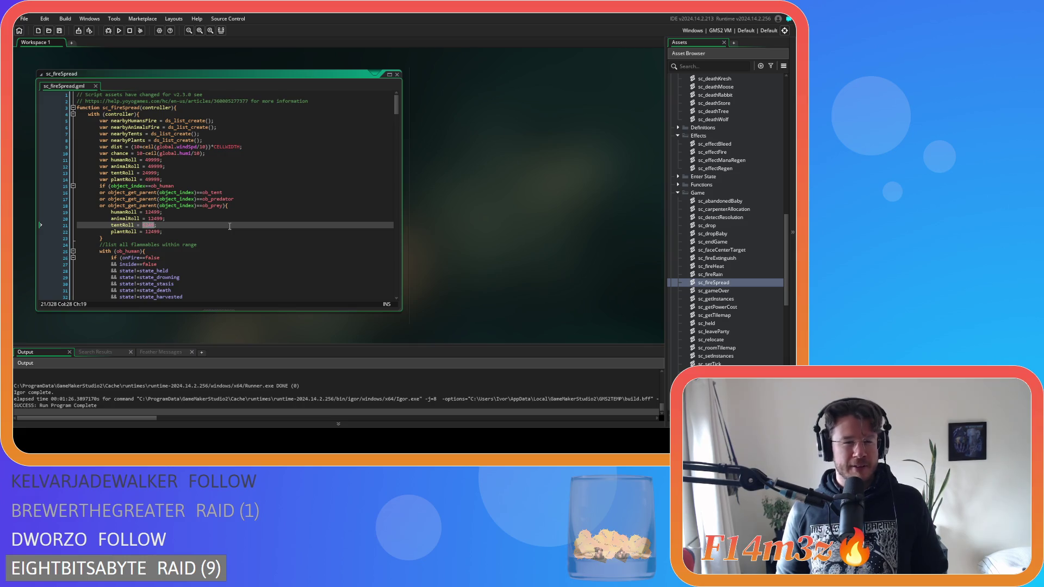
pyautogui.click(211, 224)
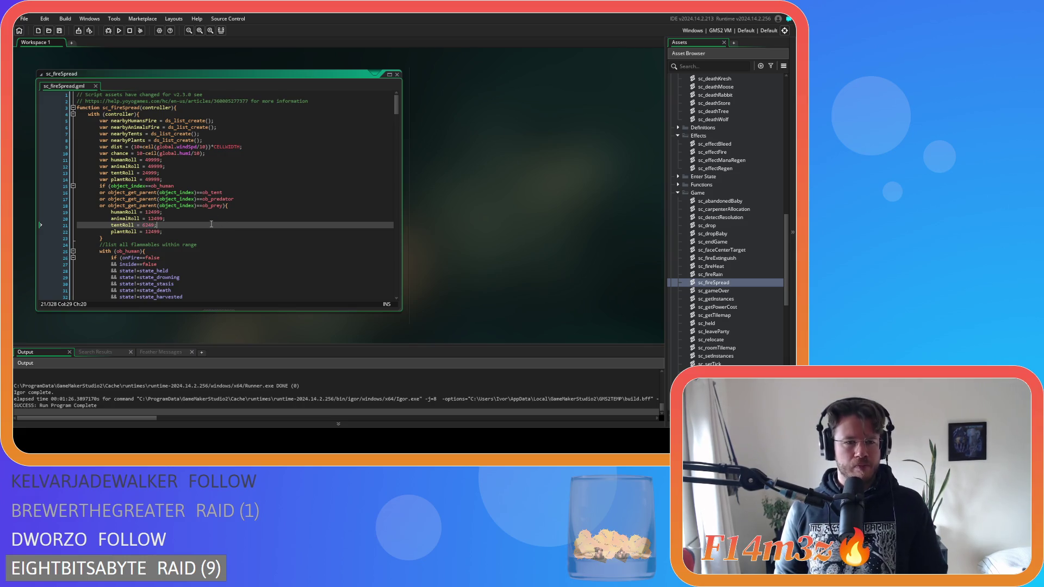
pyautogui.press('F5')
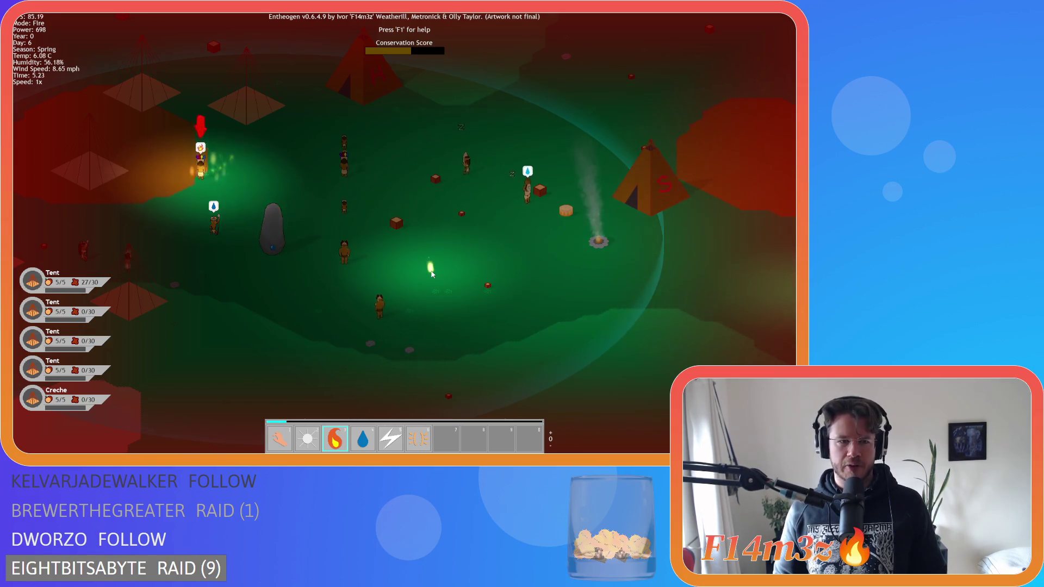
# Pan the map to follow the fire, quit the game, and copy the tentRoll value 6249.
pyautogui.press('w')
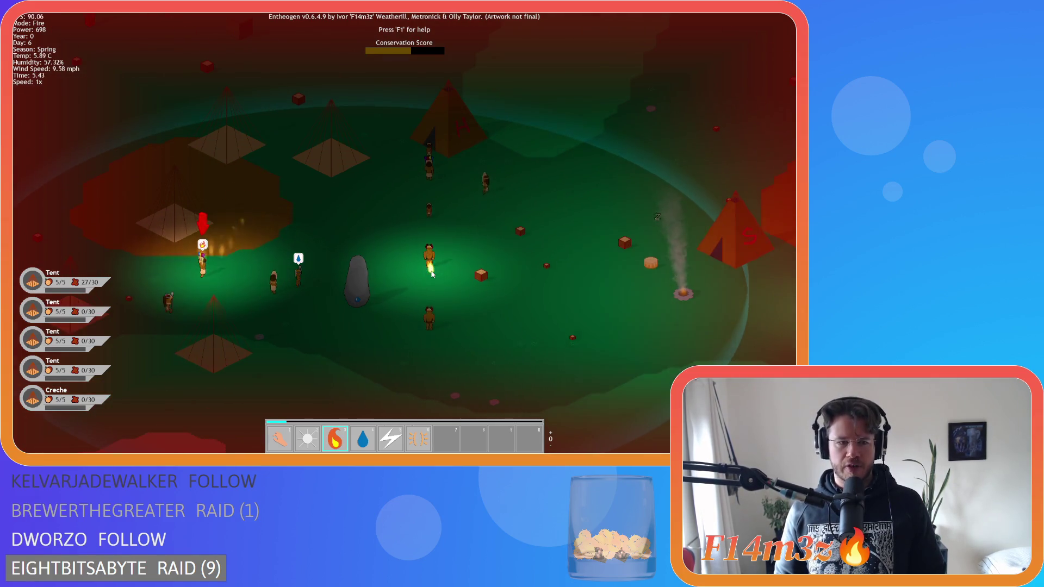
pyautogui.press('a')
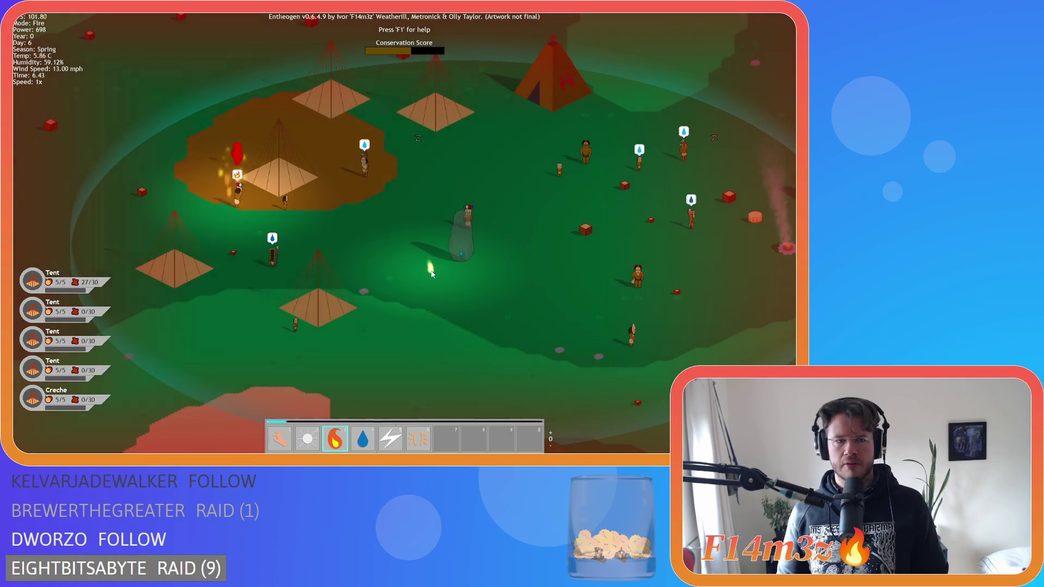
pyautogui.press('Escape')
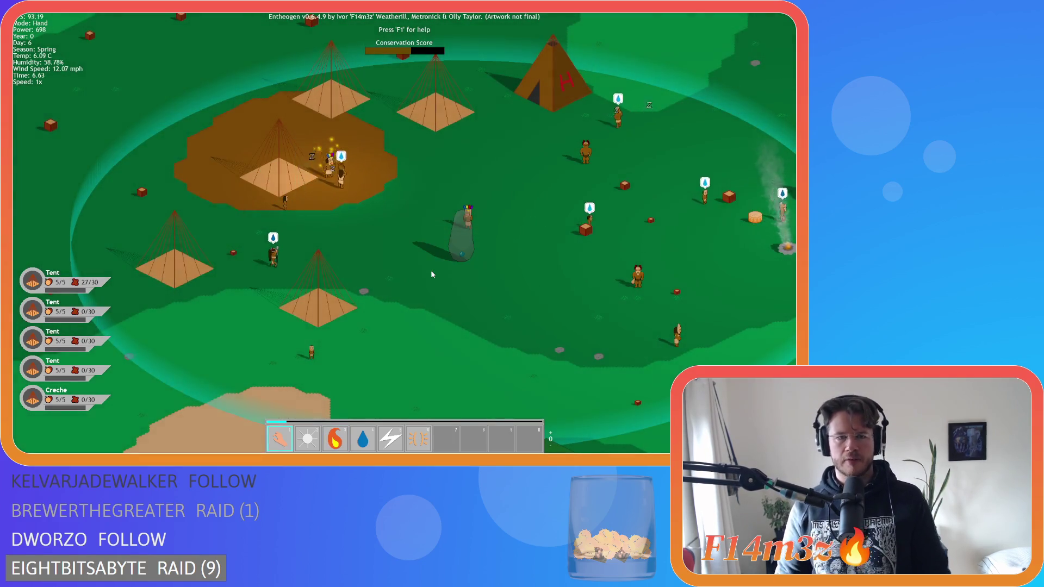
pyautogui.press('Escape')
pyautogui.press('y')
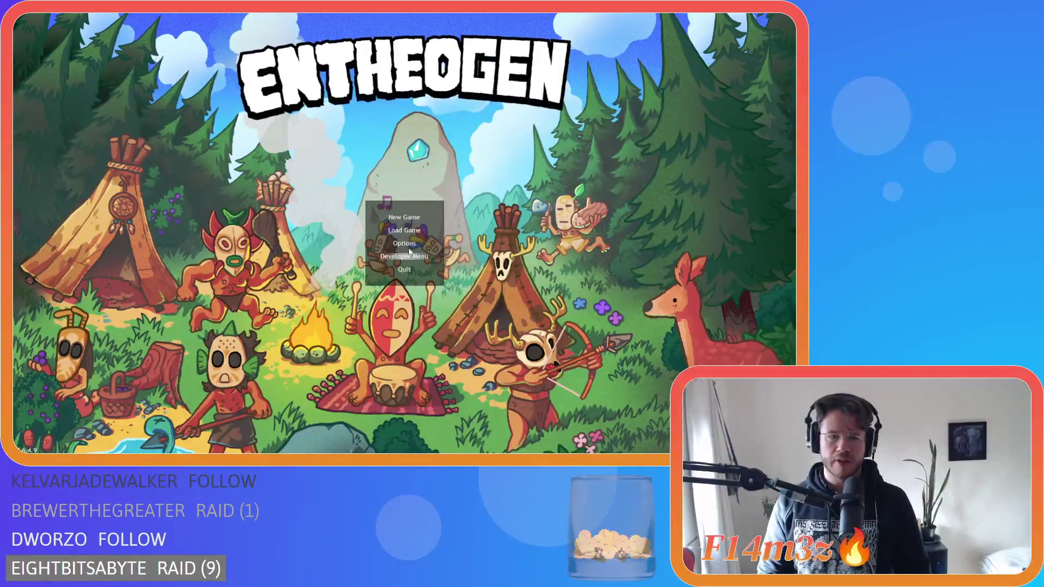
pyautogui.hotkey('ctrl', 'Left')
pyautogui.hotkey('ctrl', 'Left')
pyautogui.hotkey('ctrl', 'shift', 'Right')
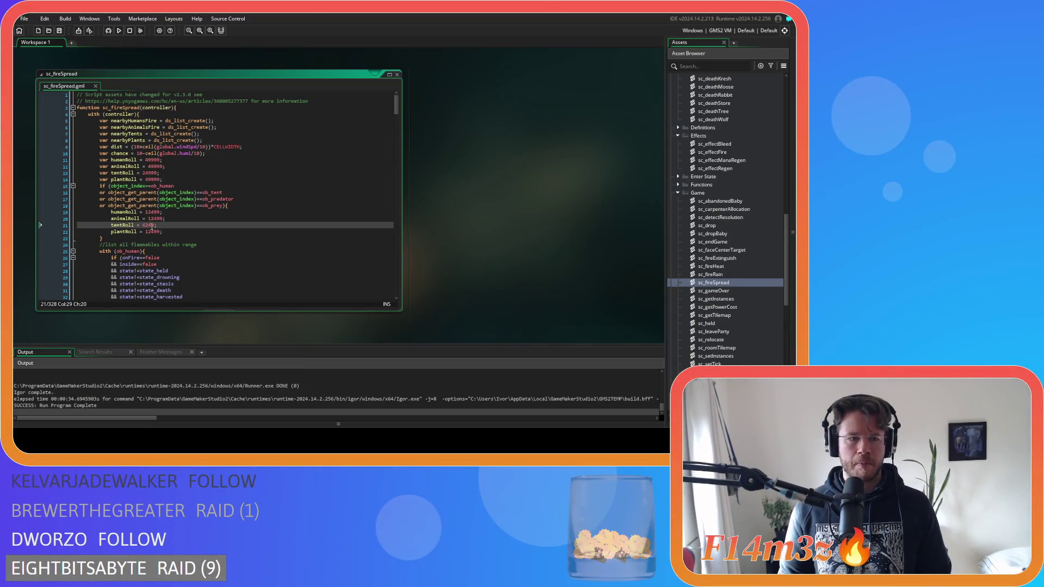
pyautogui.click(149, 212)
pyautogui.hotkey('ctrl', 'v')
pyautogui.click(156, 218)
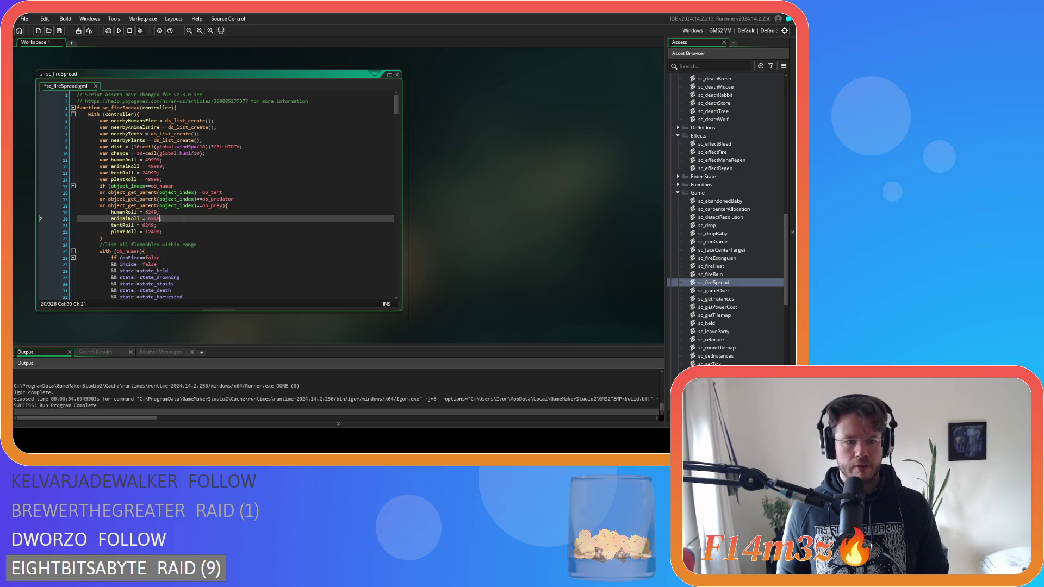
pyautogui.click(160, 232)
pyautogui.hotkey('ctrl', 's')
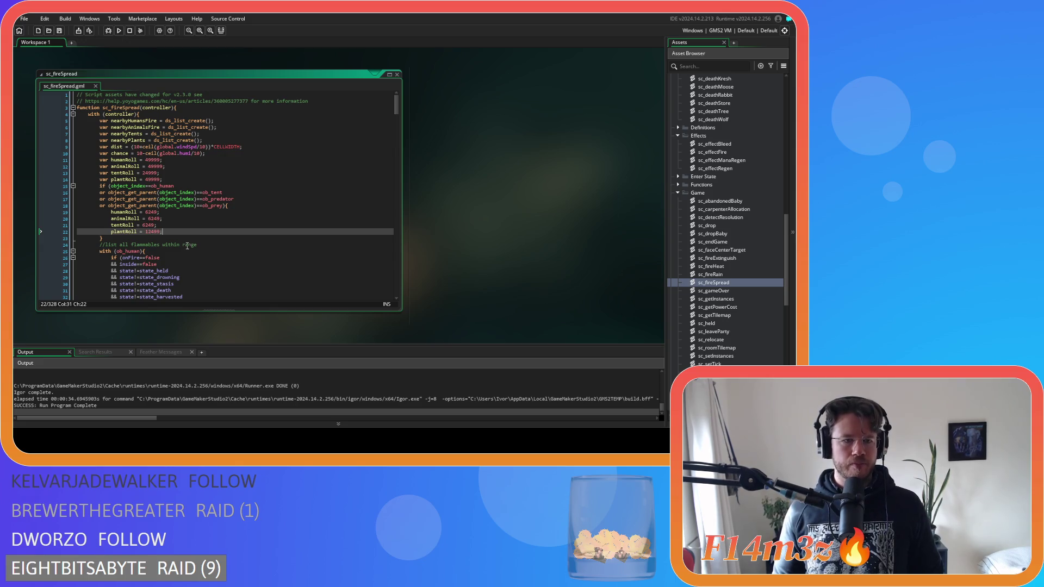
pyautogui.doubleClick(152, 225)
pyautogui.hotkey('ctrl', 'c')
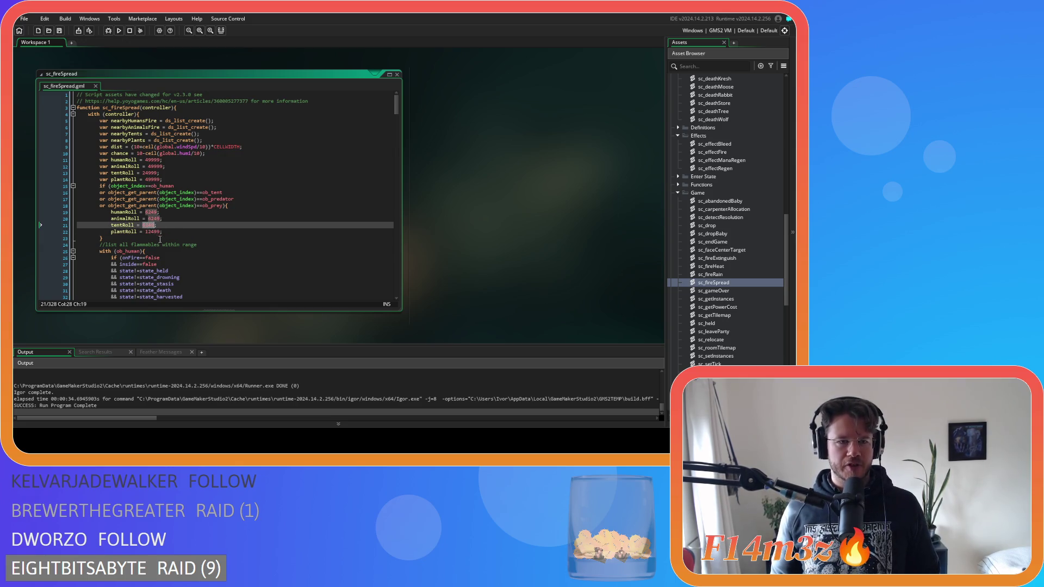
pyautogui.click(174, 172)
pyautogui.moveTo(132, 172); pyautogui.dragTo(161, 174)
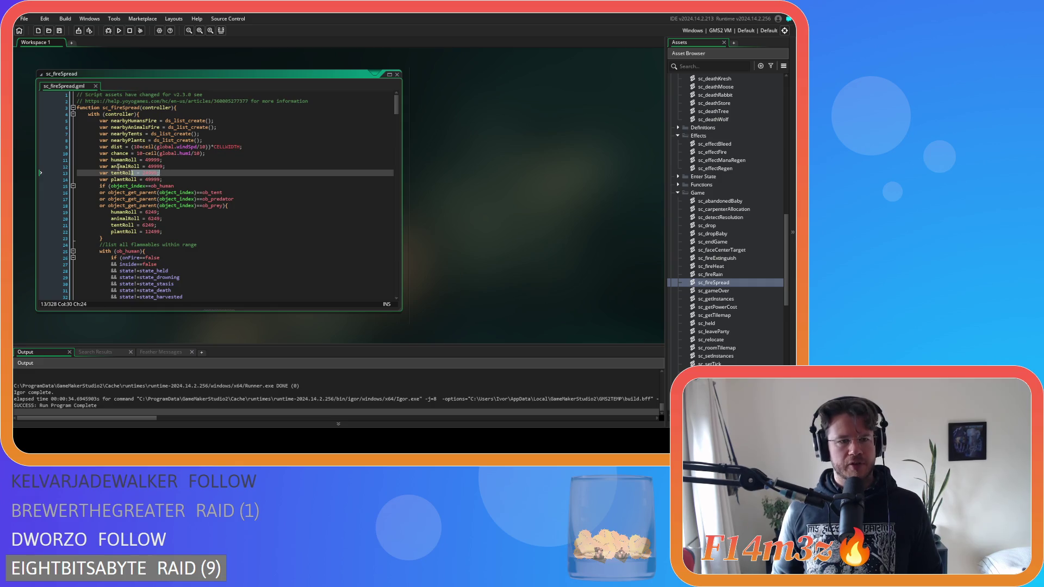
pyautogui.click(165, 173)
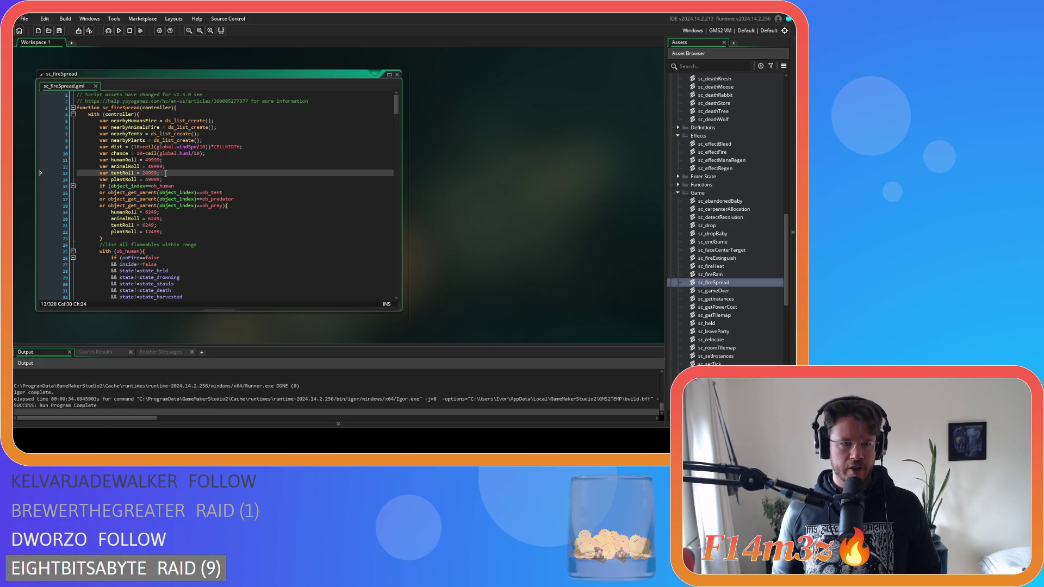
pyautogui.doubleClick(173, 186)
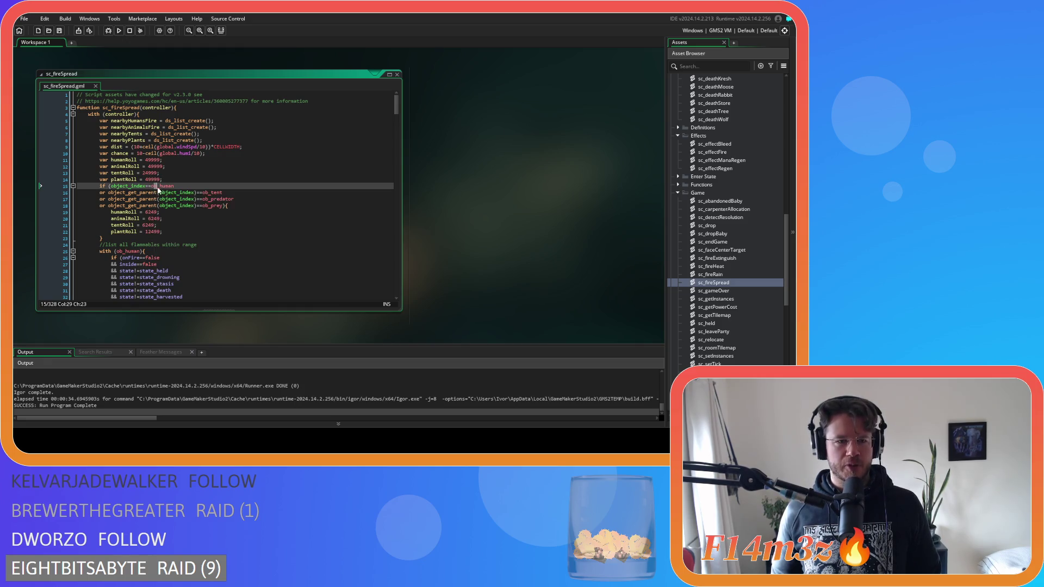
pyautogui.moveTo(200, 199); pyautogui.dragTo(216, 208)
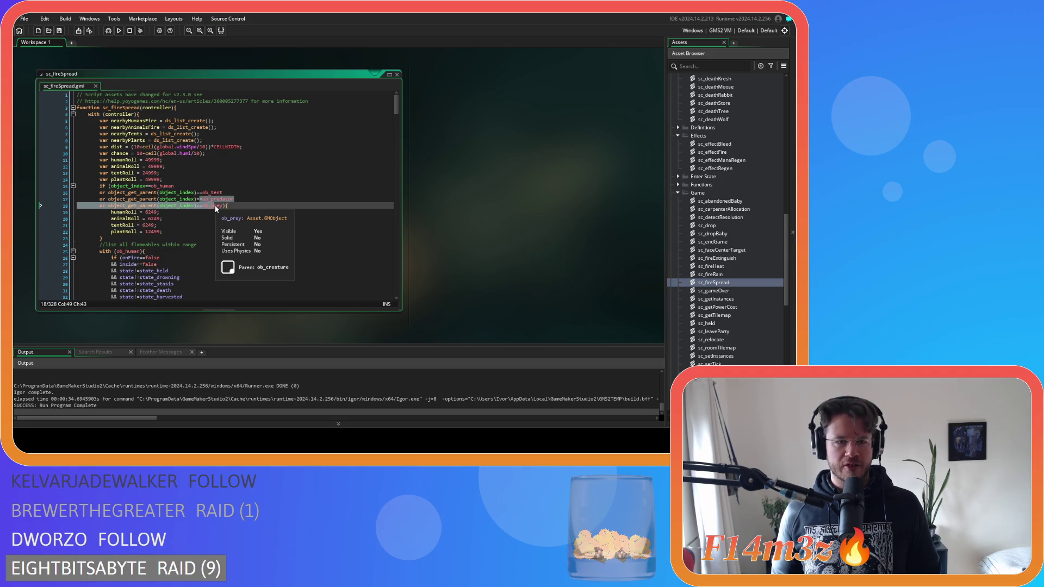
pyautogui.click(156, 212)
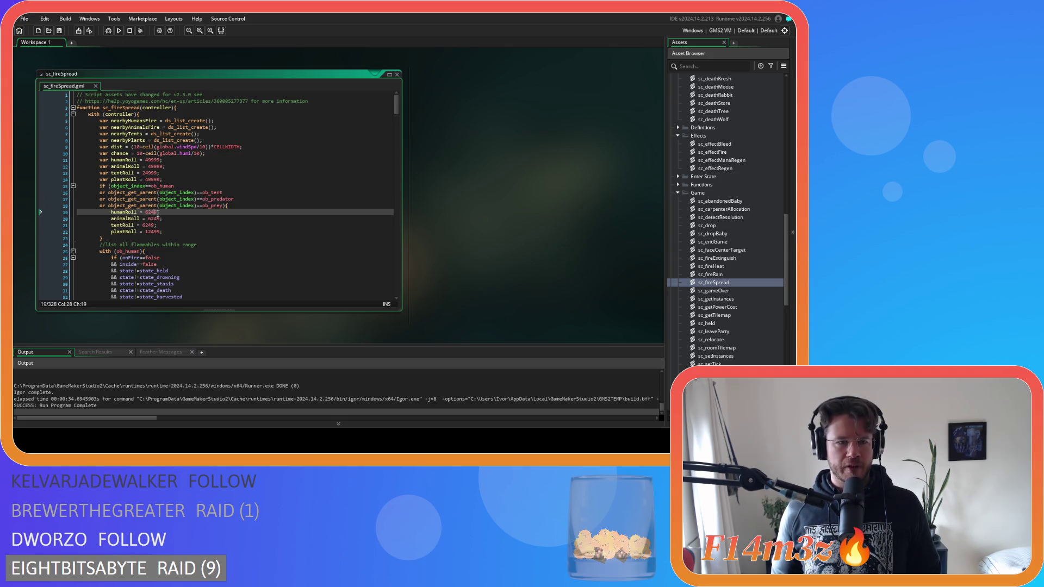
pyautogui.moveTo(158, 213); pyautogui.dragTo(146, 226)
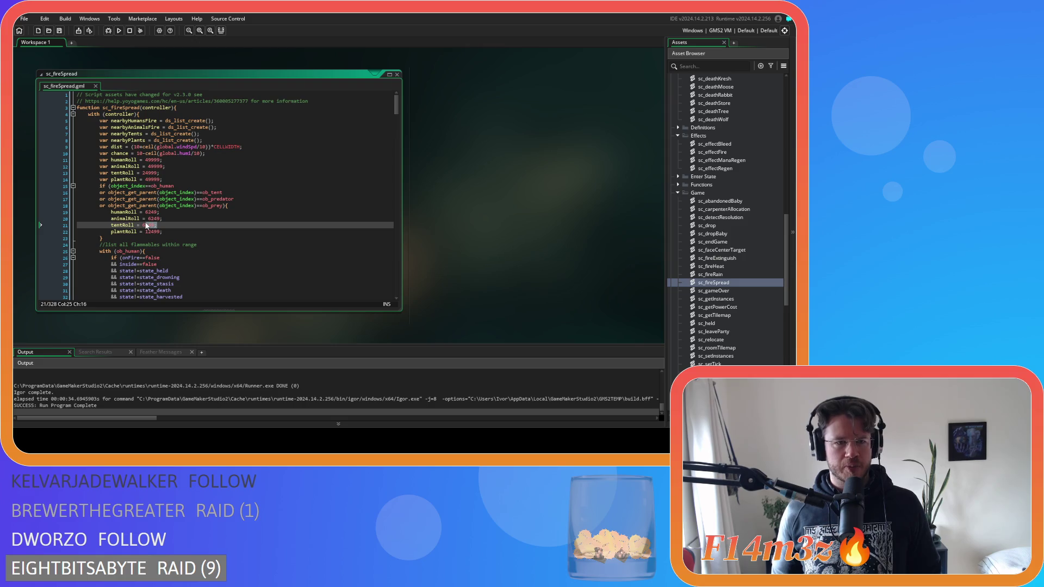
pyautogui.hotkey('ctrl', 'v')
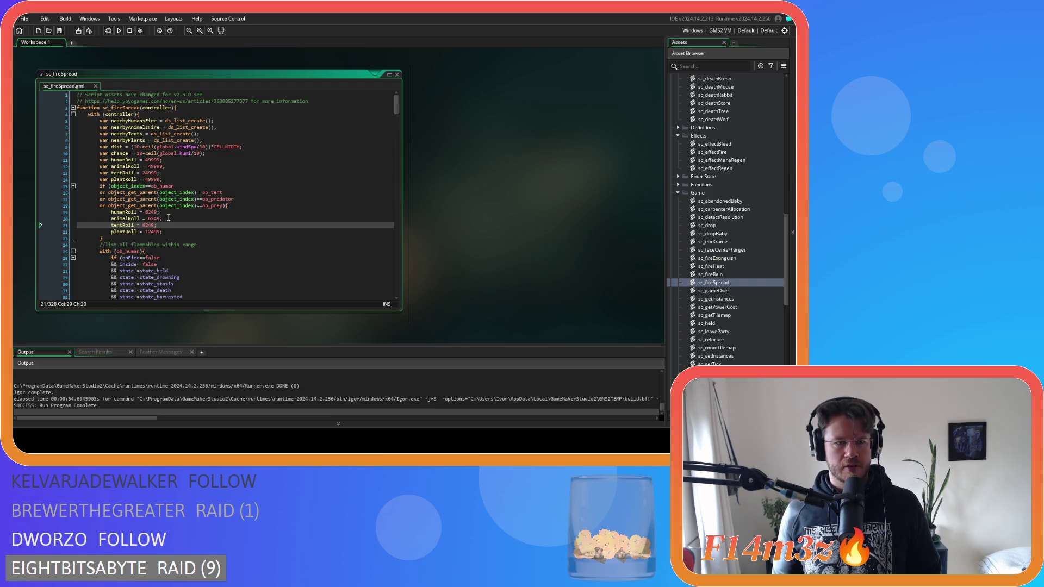
pyautogui.click(151, 173)
pyautogui.doubleClick(152, 173)
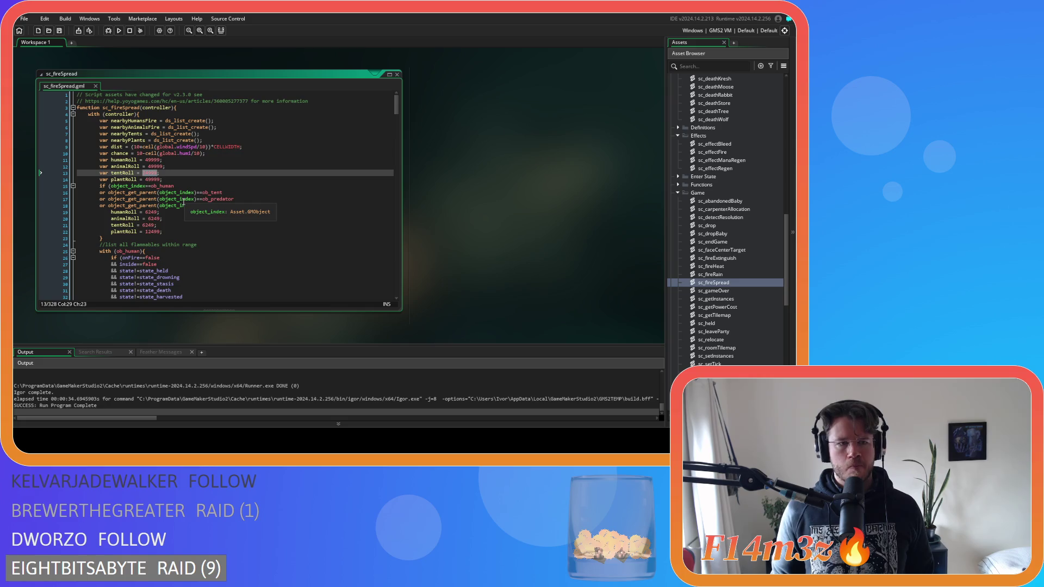
pyautogui.doubleClick(155, 166)
pyautogui.hotkey('ctrl', 'c')
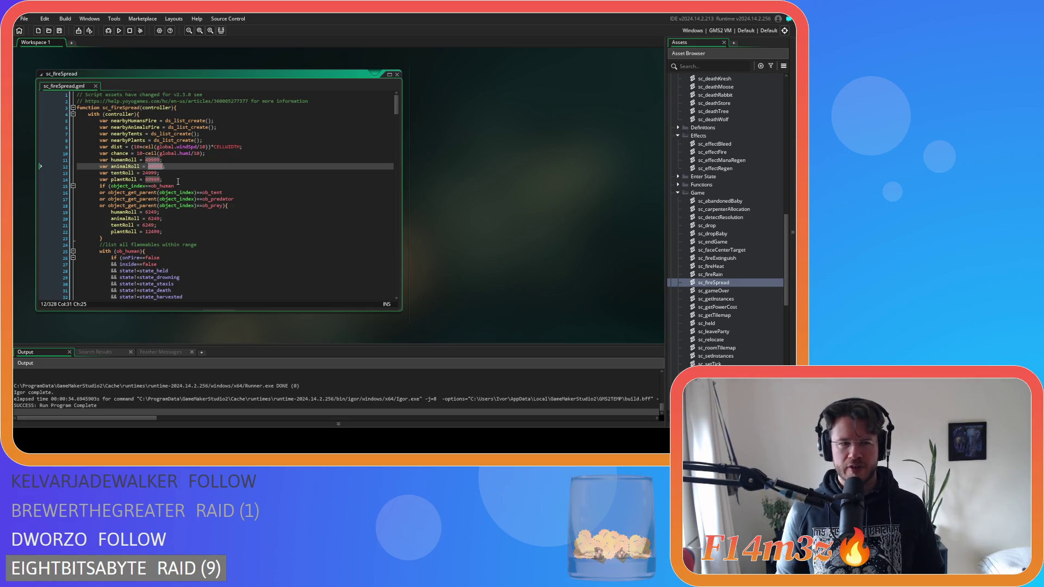
# Change the default tentRoll value on line 13 to 49999 and select the creature tentRoll 6249.
pyautogui.doubleClick(144, 173)
pyautogui.write('49999')
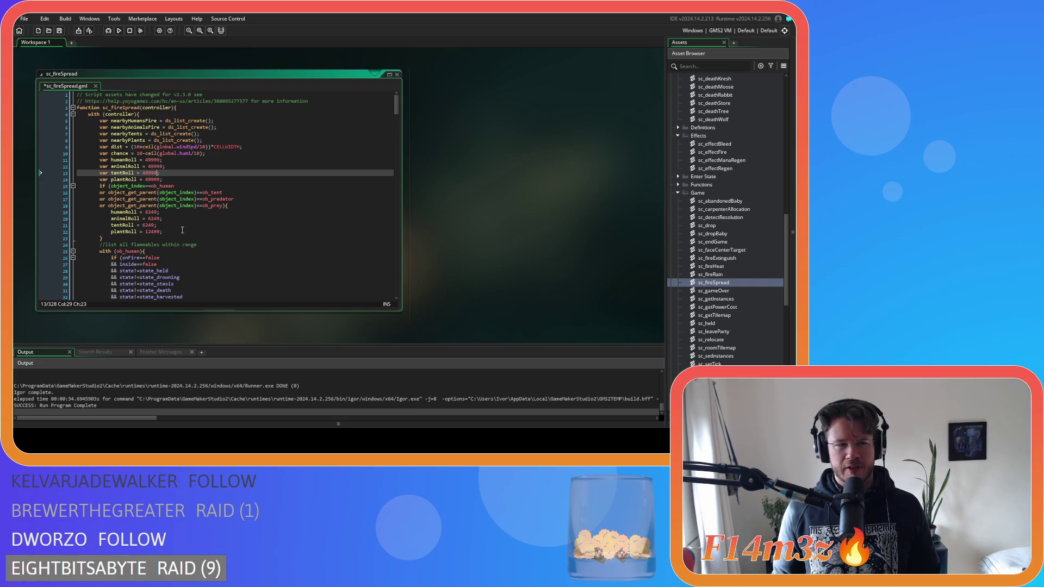
pyautogui.click(143, 225)
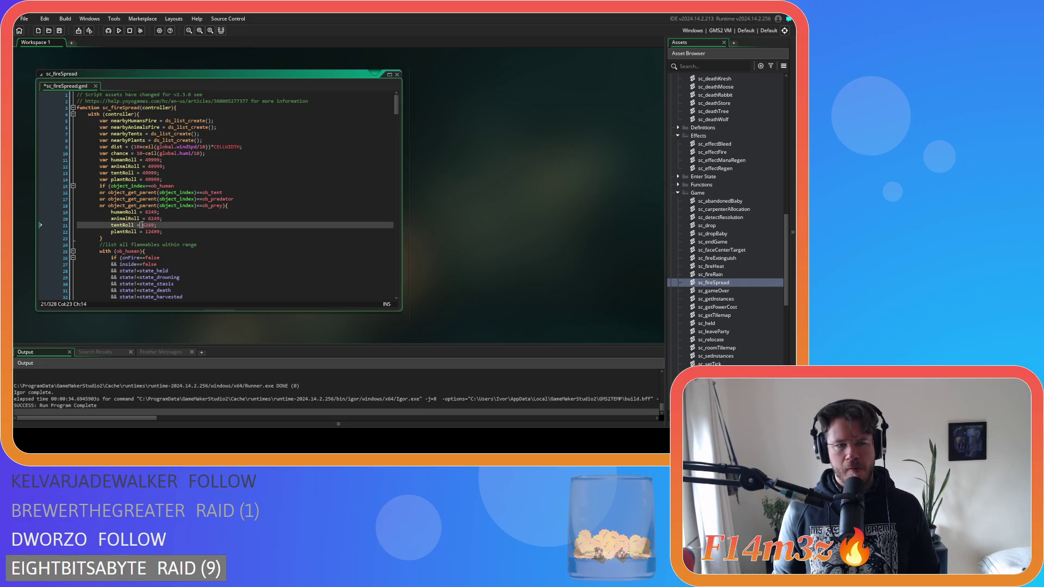
pyautogui.doubleClick(147, 225)
# Paste 6249 over the creature plantRoll value 12499, save, and build and run the game.
pyautogui.doubleClick(153, 231)
pyautogui.write('6249')
pyautogui.hotkey('ctrl', 's')
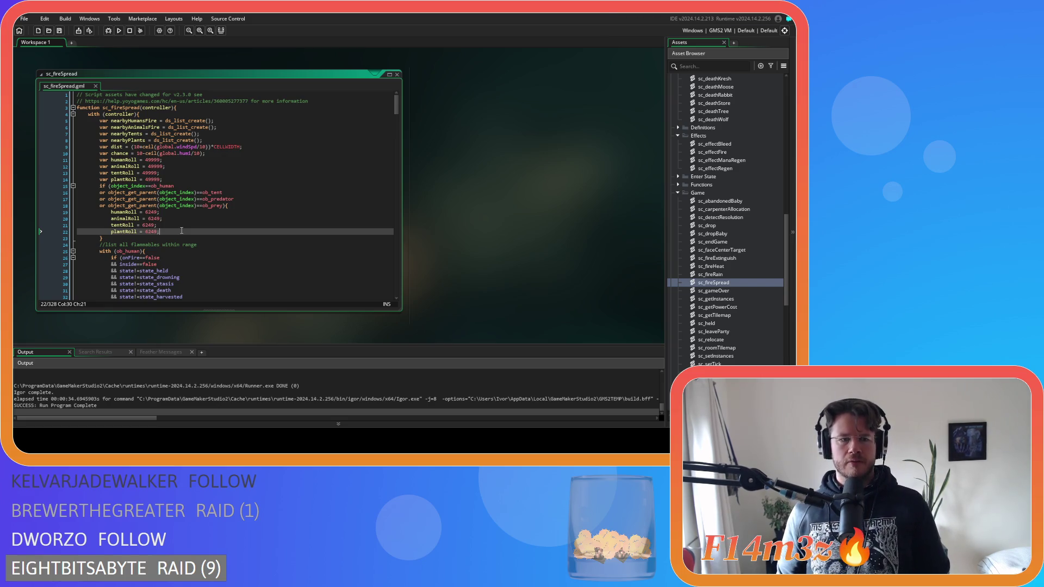
pyautogui.press('F5')
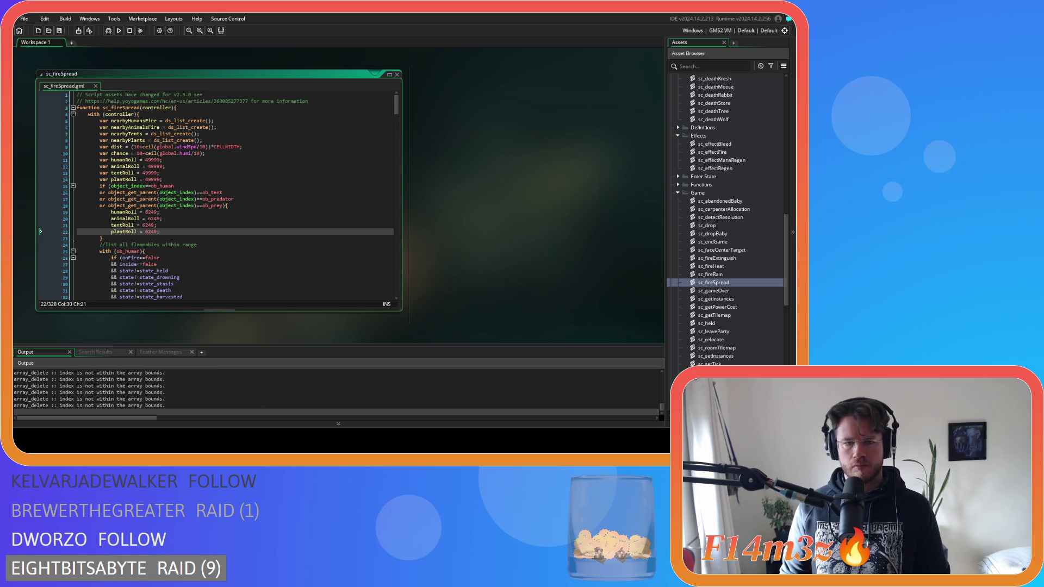
# Switch to the rebuilt game, pan over the village, and cast fire near the villagers.
pyautogui.hotkey('alt', 'Tab')
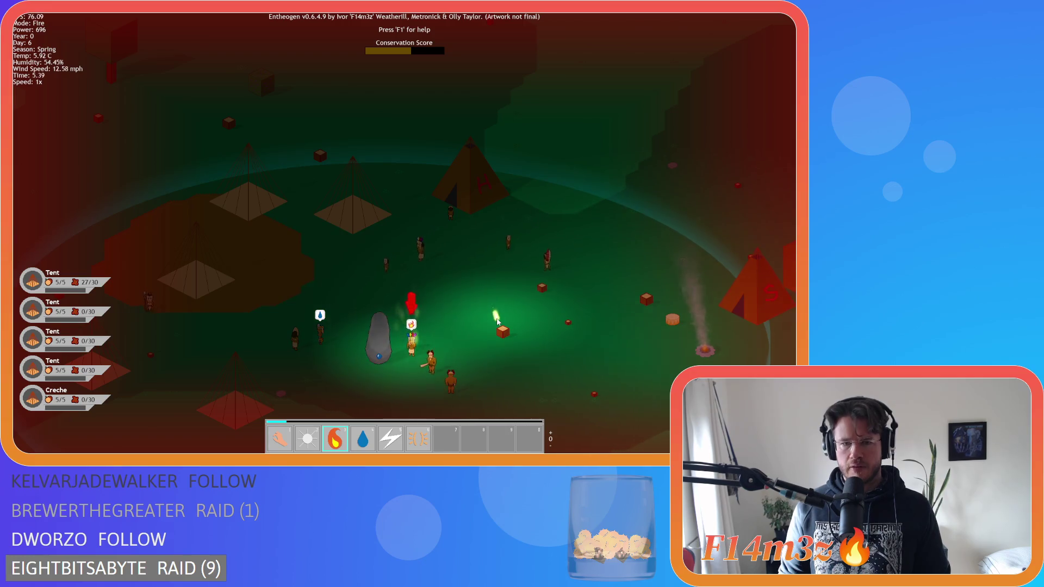
pyautogui.press('s')
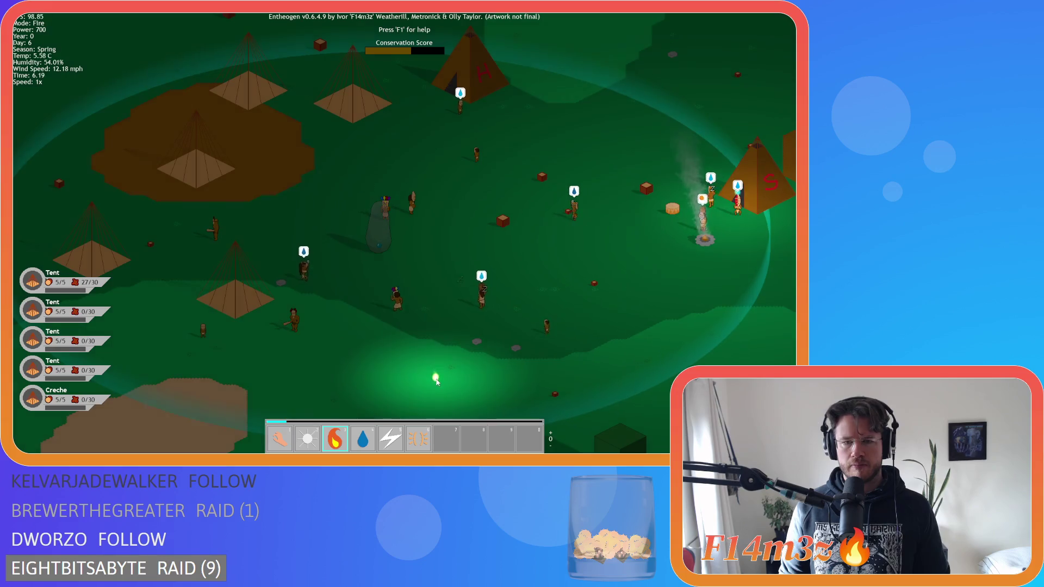
pyautogui.click(375, 256)
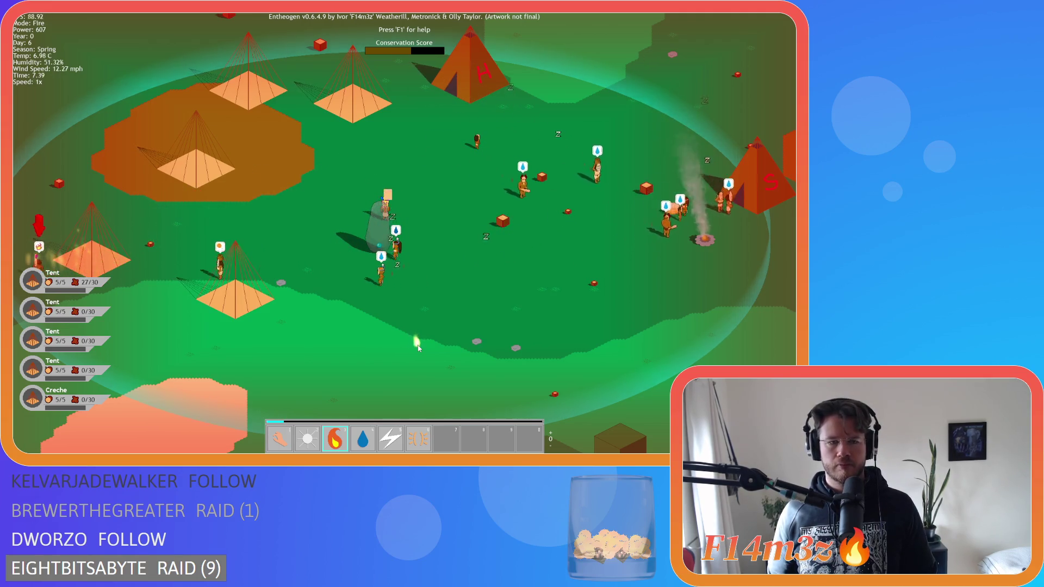
pyautogui.press('a')
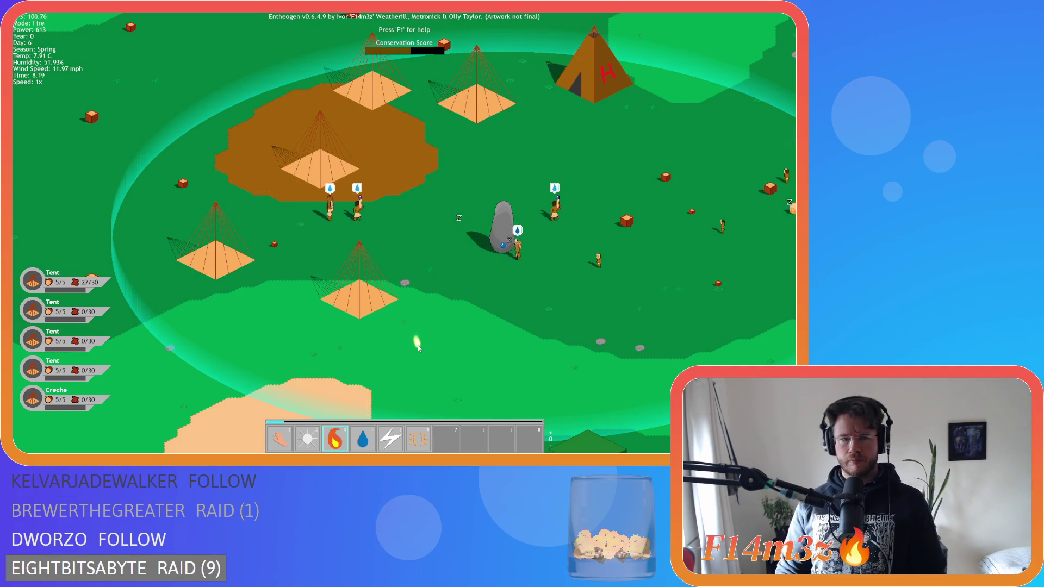
pyautogui.press('Right')
pyautogui.press('Right')
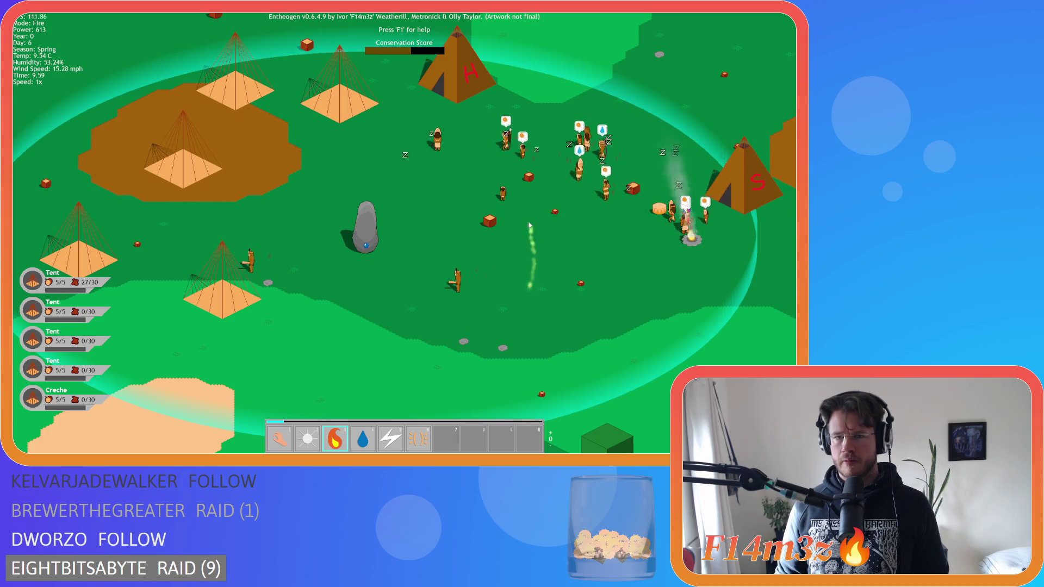
# Cast fire near the villagers, beside the stone, and directly on a villager.
pyautogui.click(543, 158)
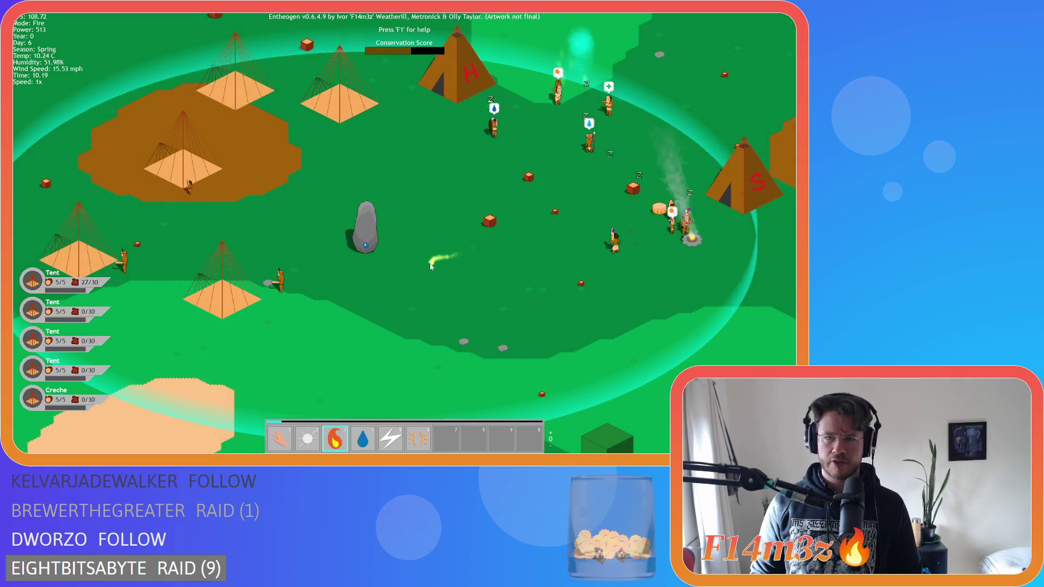
pyautogui.click(376, 347)
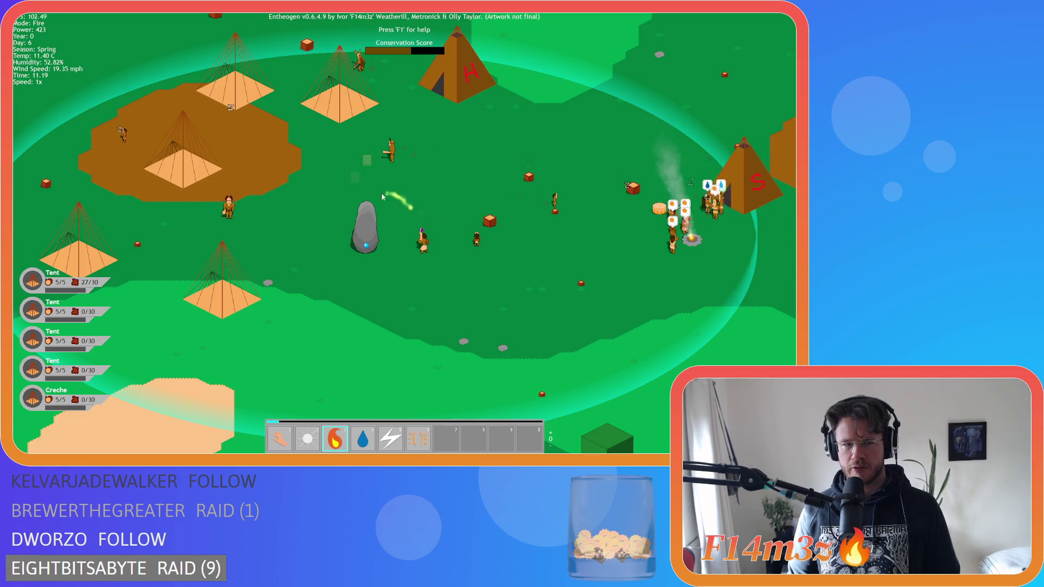
pyautogui.click(236, 213)
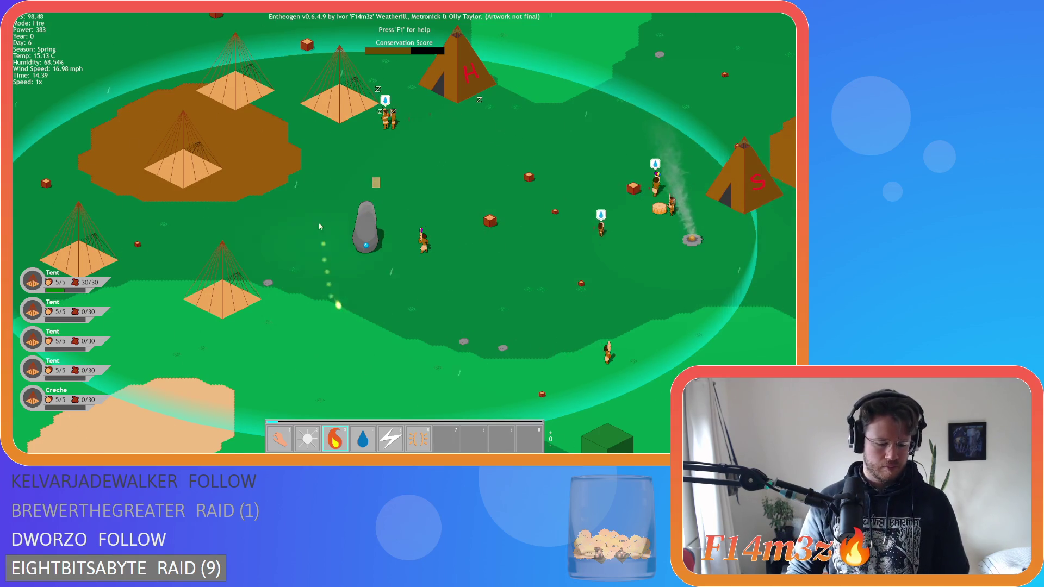
# Quit to the title screen and close the game window to return to GameMaker.
pyautogui.press('Escape')
pyautogui.press('Return')
pyautogui.hotkey('alt', 'F4')
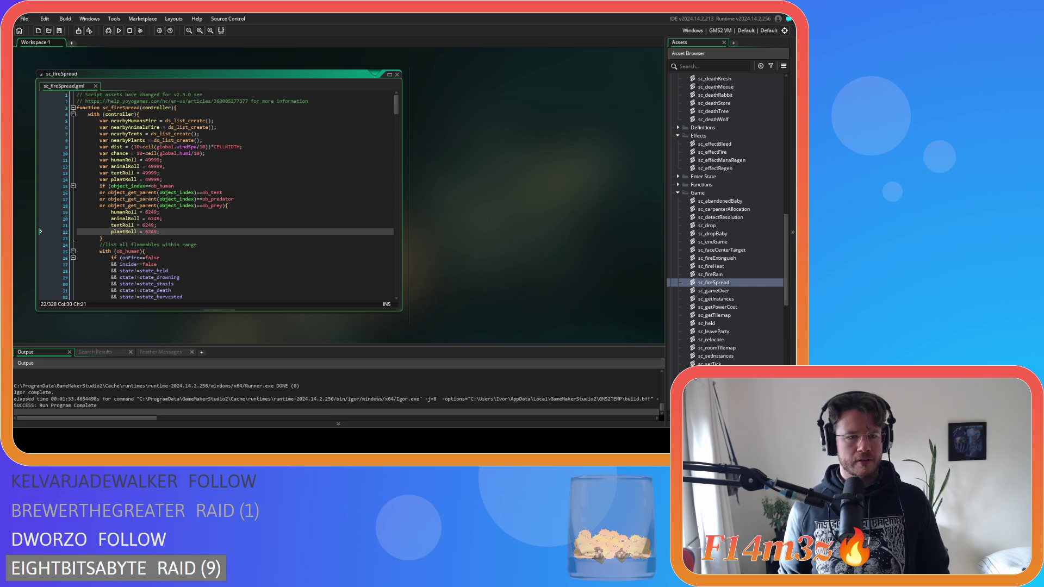
# Replace the humanRoll, animalRoll, tentRoll and plantRoll values 6249 with 4999 and save.
pyautogui.doubleClick(151, 211)
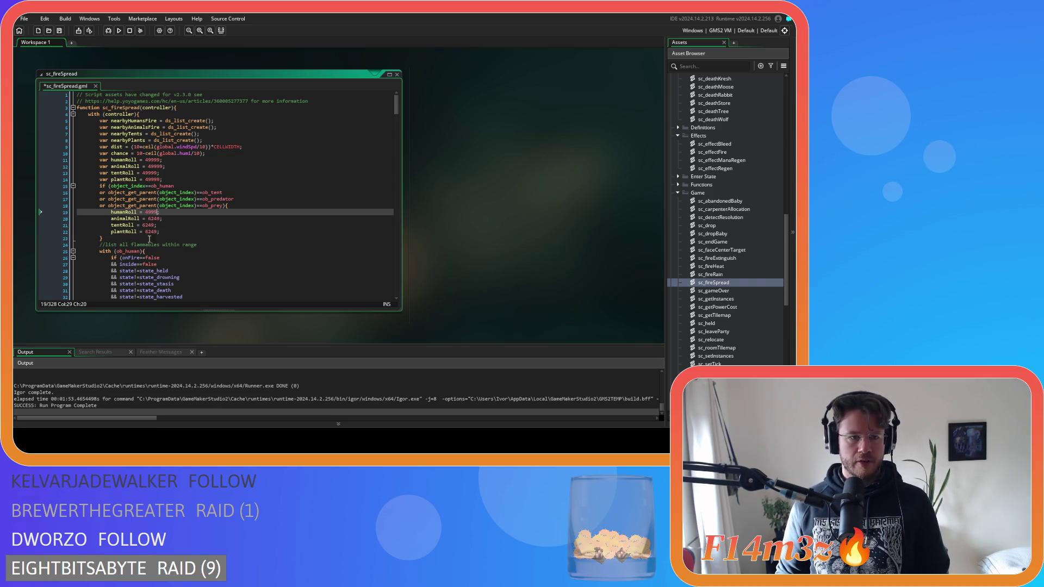
pyautogui.doubleClick(151, 218)
pyautogui.hotkey('ctrl', 'v')
pyautogui.doubleClick(151, 225)
pyautogui.hotkey('ctrl', 'v')
pyautogui.doubleClick(151, 231)
pyautogui.press('End')
pyautogui.hotkey('ctrl', 's')
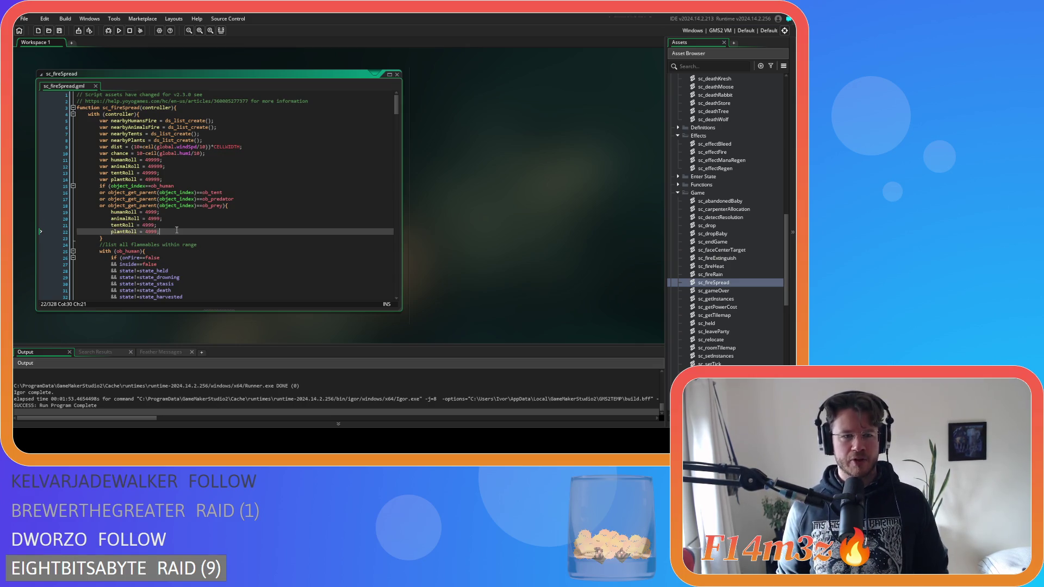
# Check lines 14 through the tentRoll line, then rebuild and run the game.
pyautogui.moveTo(136, 162); pyautogui.dragTo(198, 182)
pyautogui.click(197, 182)
pyautogui.click(200, 225)
pyautogui.press('F5')
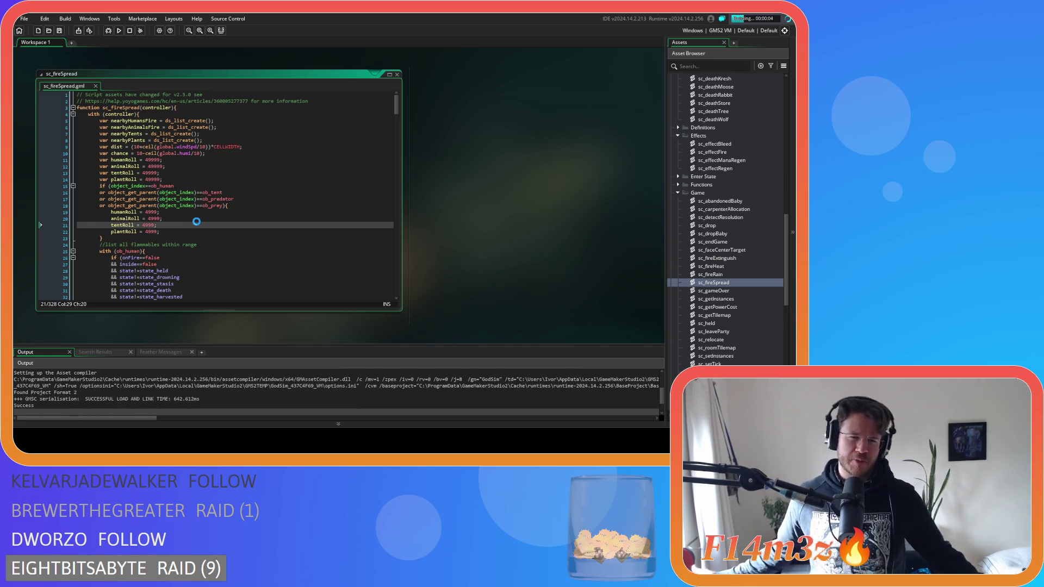